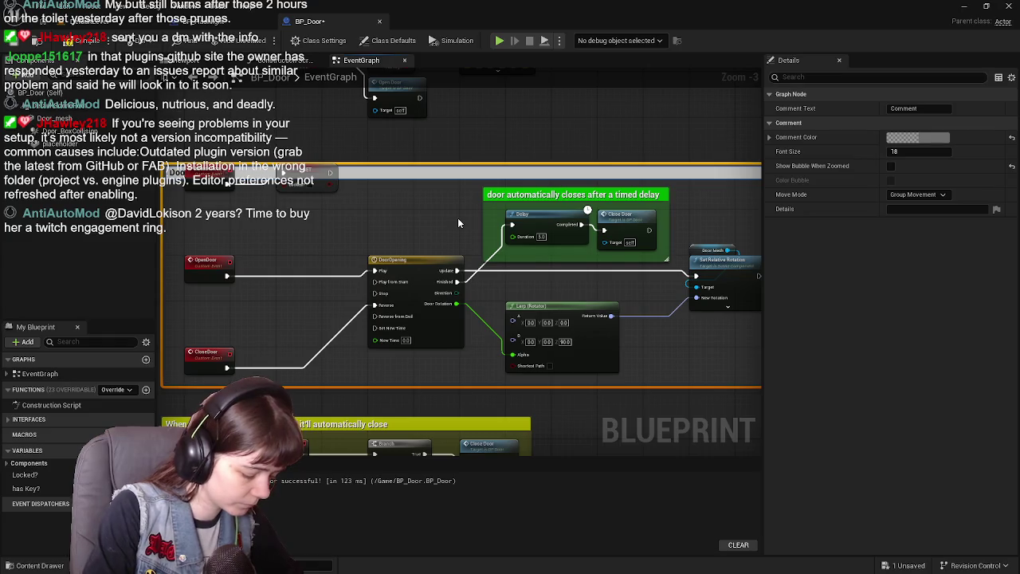
- Finish the 'Door opening/closing animation' comment title and move Unlock Door and SET above it
text(imation)
key(Return)
drag(319, 145, 383, 274)
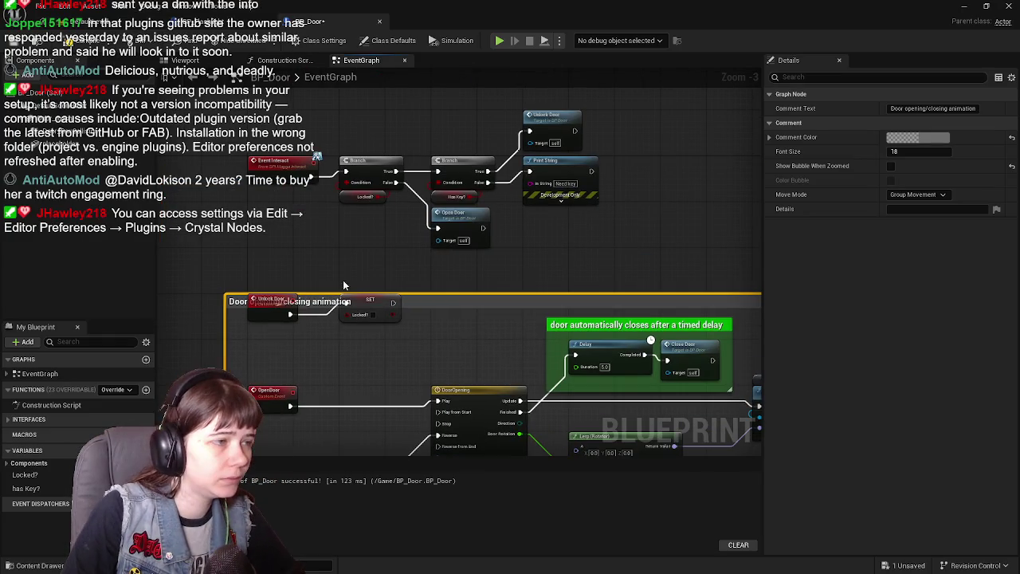
click(272, 300)
drag(273, 300, 274, 254)
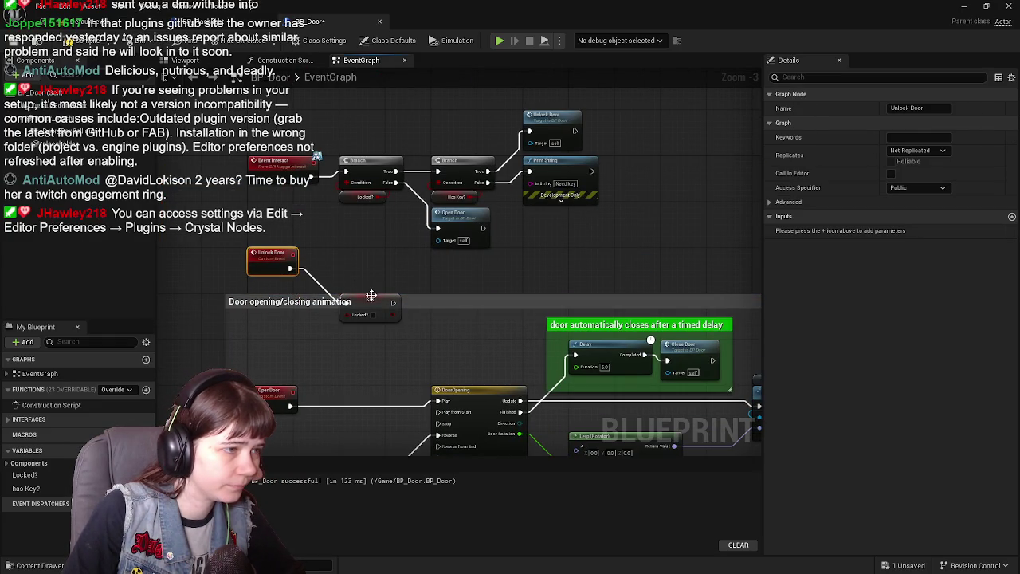
drag(371, 295, 372, 247)
- Wrap Unlock Door and SET in a comment 'If the door is locked, unlock it (if player has the key)'
drag(265, 244, 384, 273)
key(c)
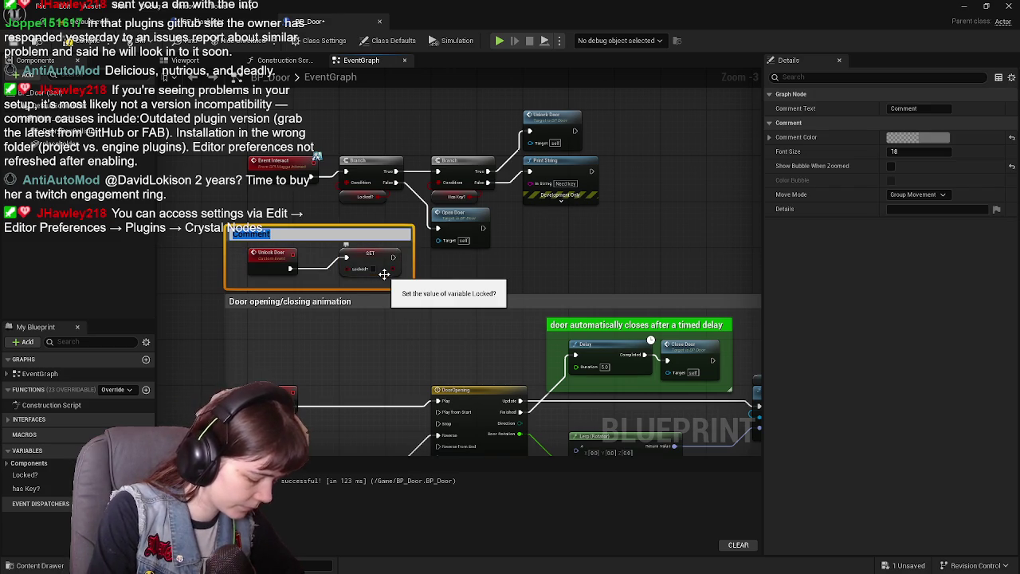
key(BackSpace)
text(If the door is lock)
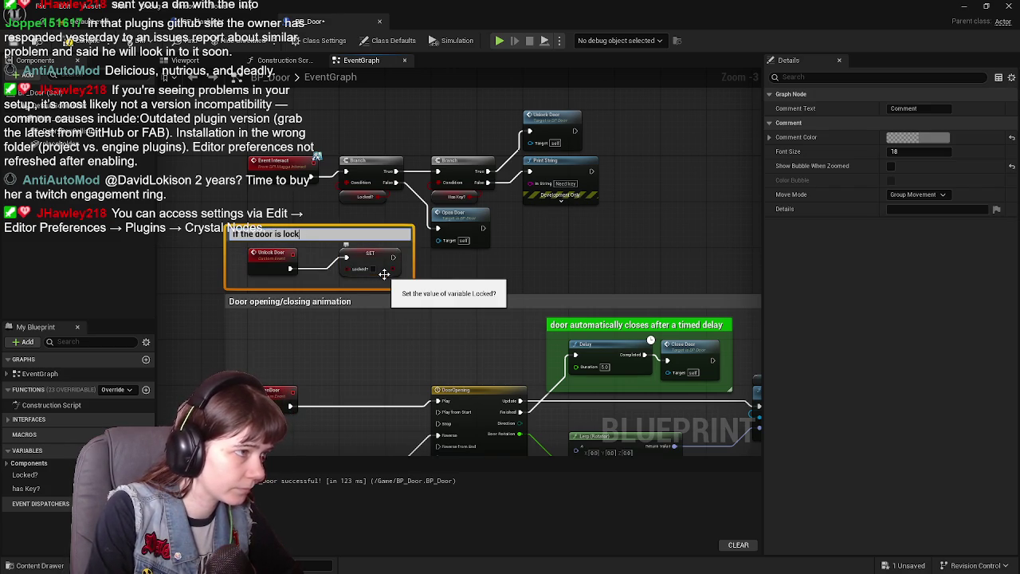
text(ed, unlock it (if)
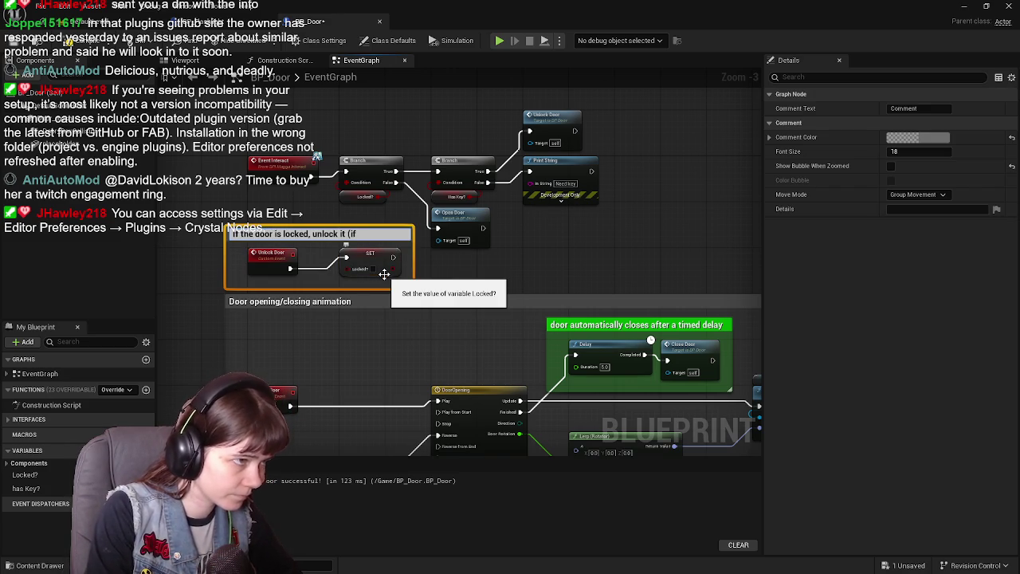
text( player has t)
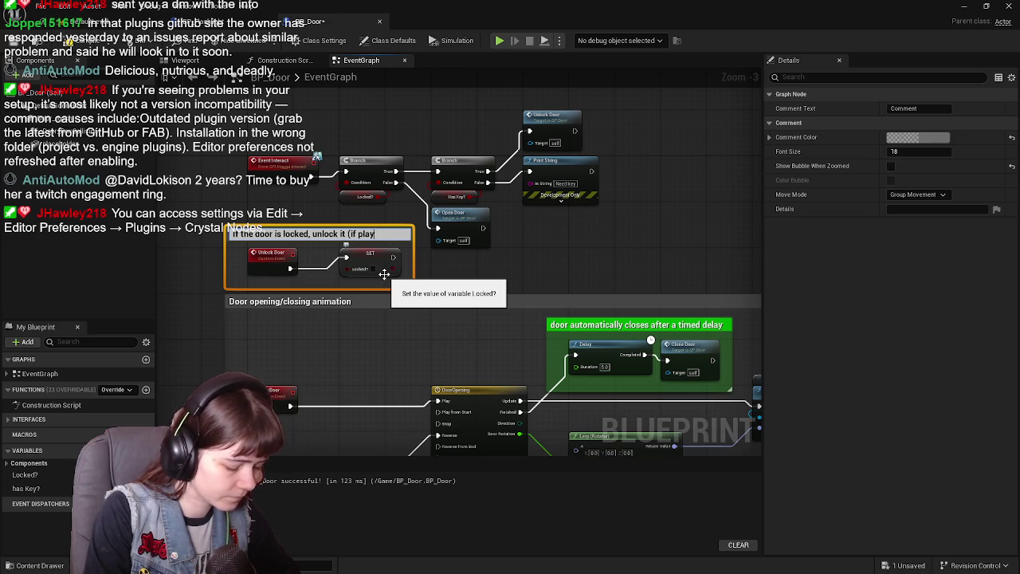
text(he key)
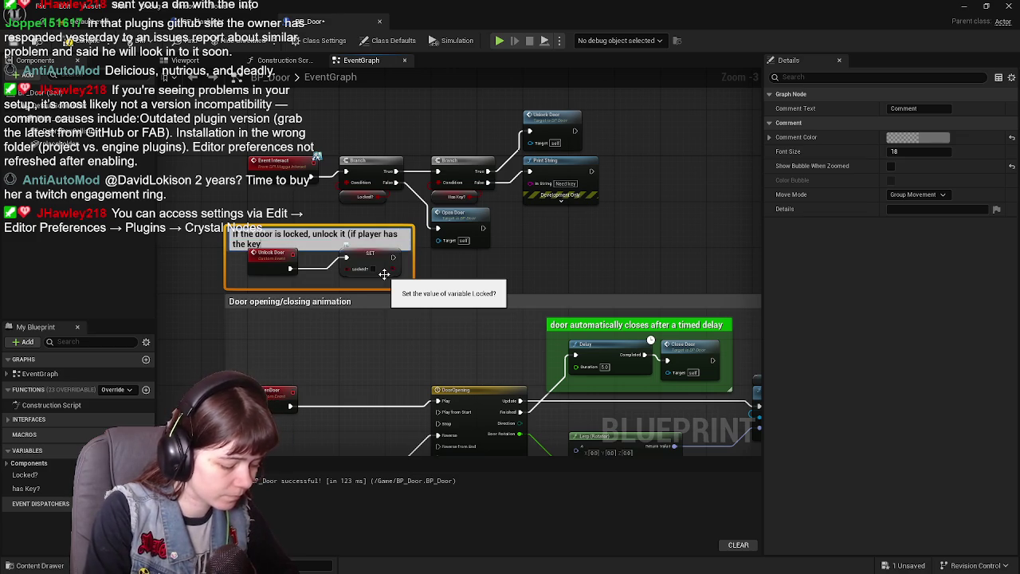
key(Return)
drag(413, 263, 437, 265)
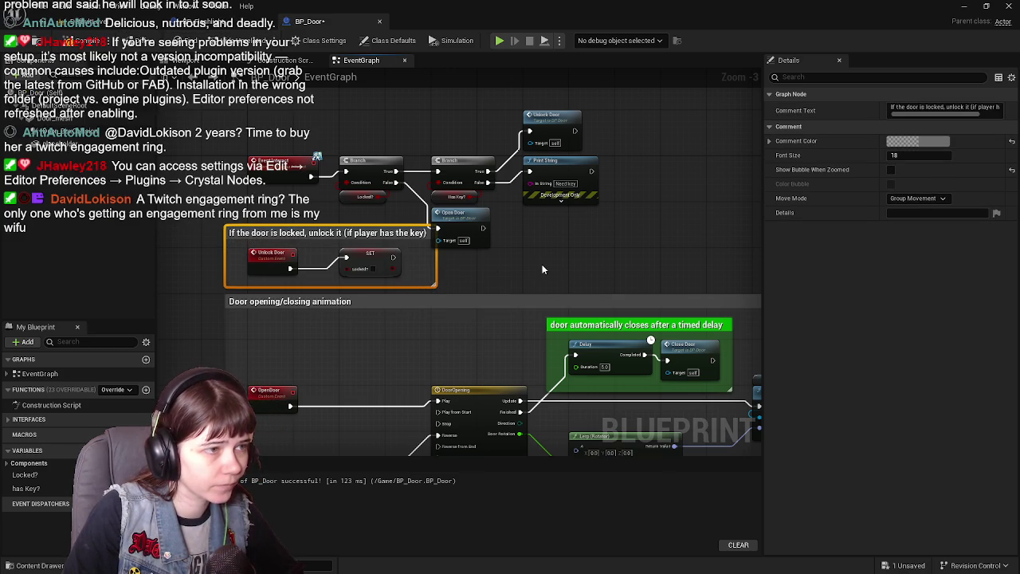
- Tint the 'If the door is locked' comment red
scroll(545, 269, down, 3)
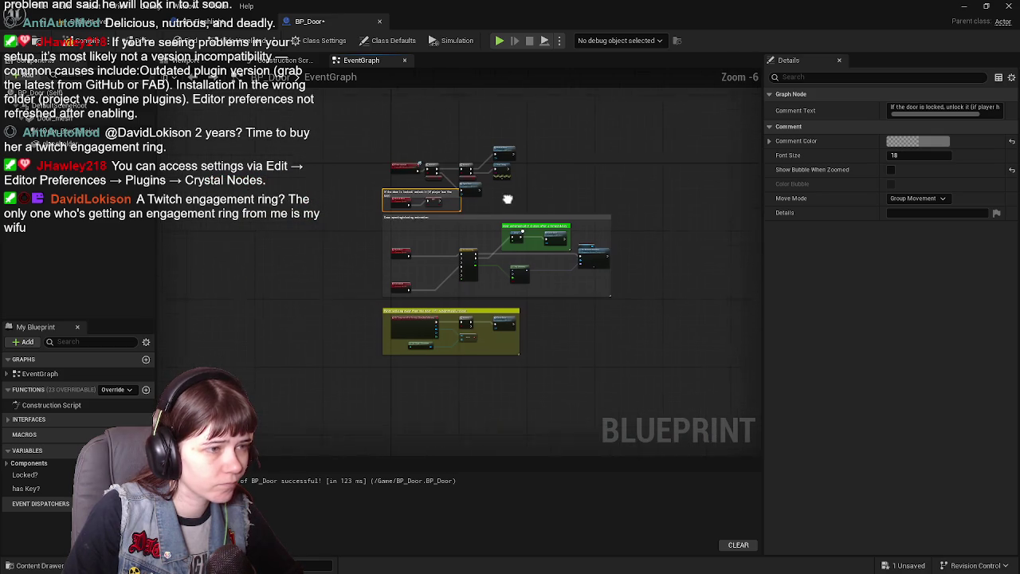
click(445, 208)
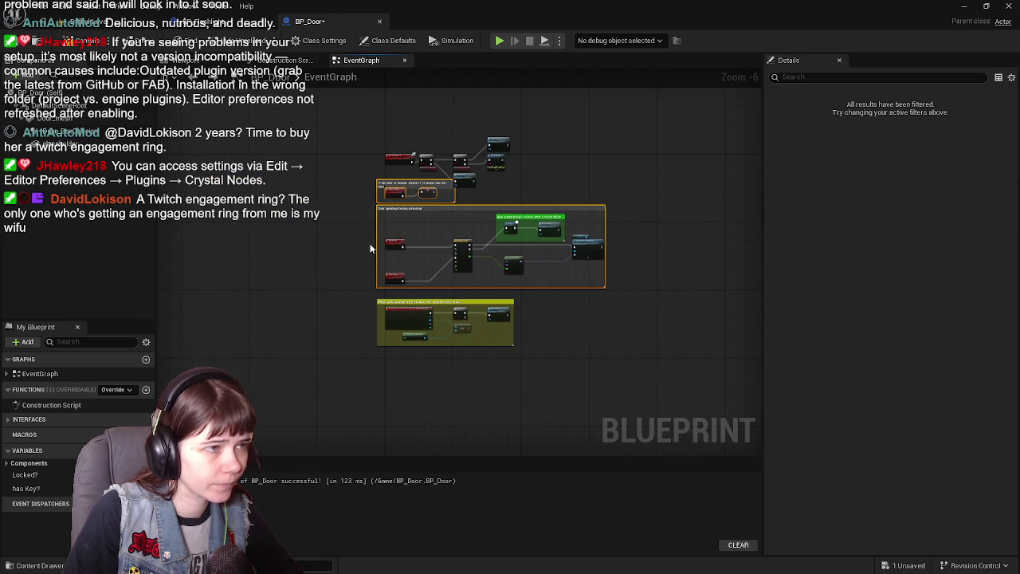
scroll(411, 208, up, 5)
mouse_move(363, 163)
mouse_down()
mouse_move(372, 224)
mouse_move(367, 217)
mouse_move(594, 213)
mouse_up()
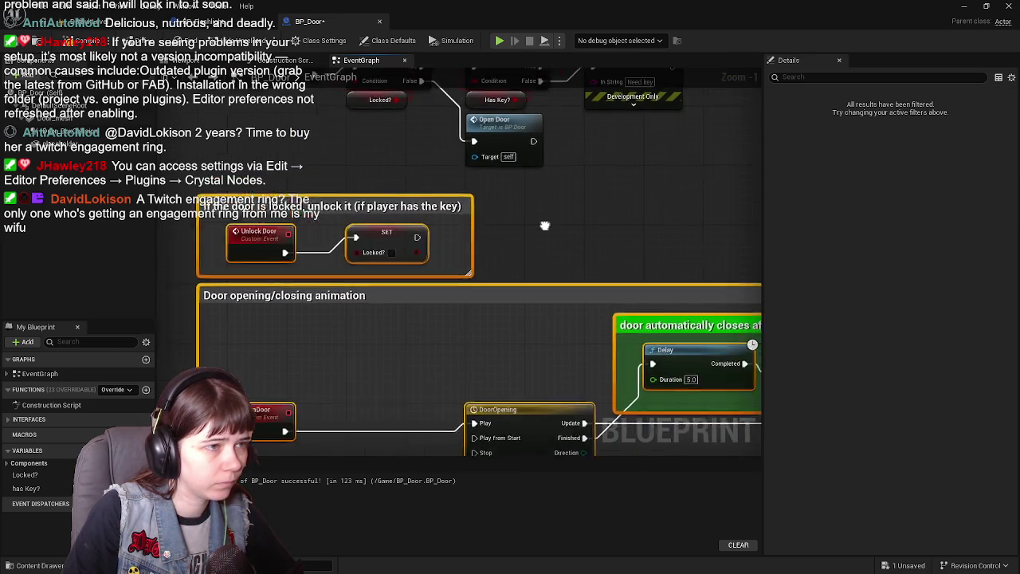
scroll(492, 224, down, 2)
click(359, 192)
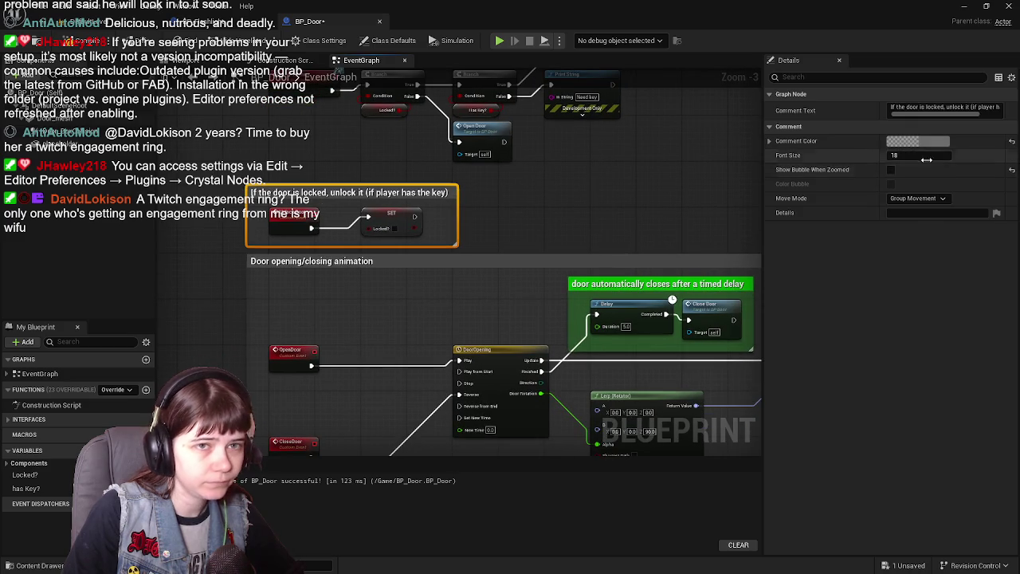
click(917, 141)
mouse_move(725, 303)
mouse_down()
mouse_move(753, 301)
mouse_move(706, 303)
mouse_move(706, 317)
mouse_up()
click(835, 383)
- Tint the Door opening/closing animation comment green
scroll(501, 188, down, 2)
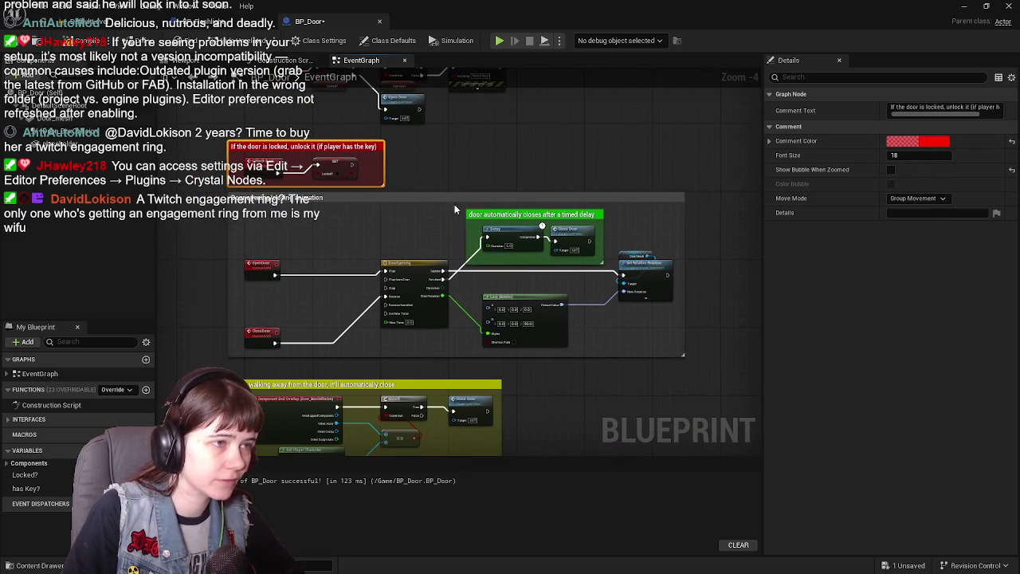
click(455, 199)
click(917, 137)
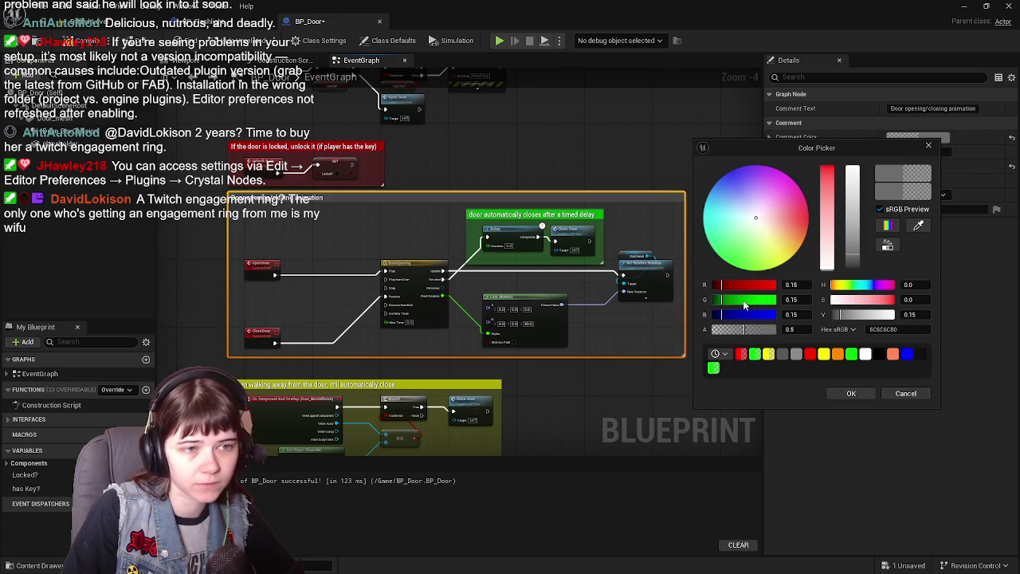
click(754, 353)
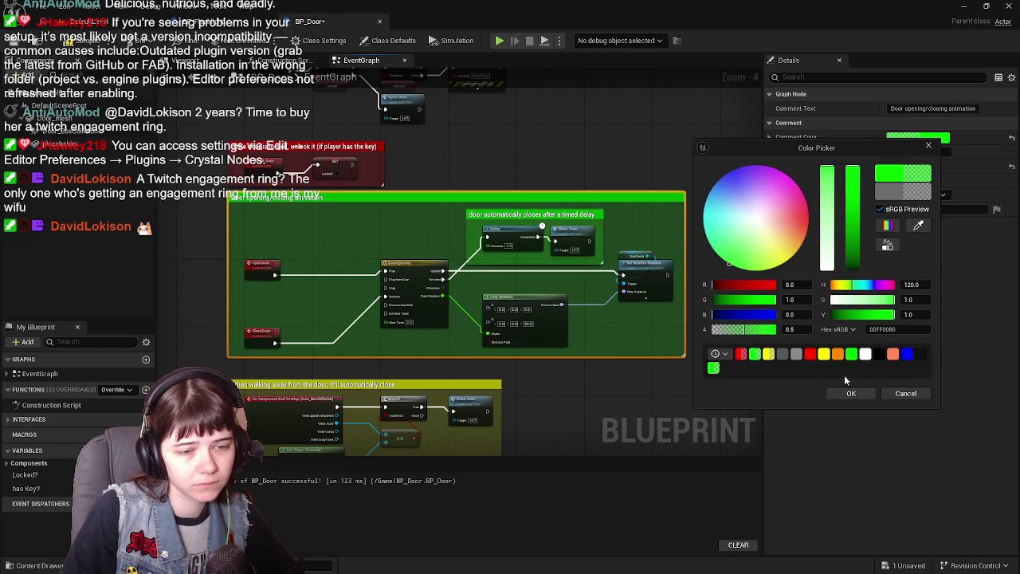
click(850, 393)
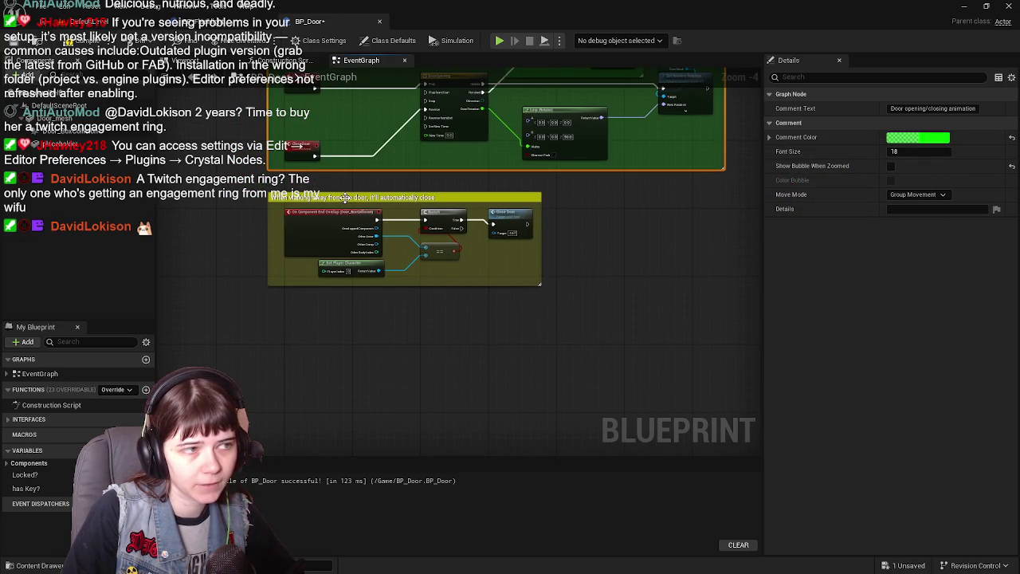
scroll(371, 254, up, 5)
- Wrap the Event Interact chain in a comment 'Interacting with the door will unlock and/or open the door'
mouse_move(250, 172)
mouse_down()
mouse_move(510, 275)
mouse_move(597, 324)
mouse_up()
text(c)
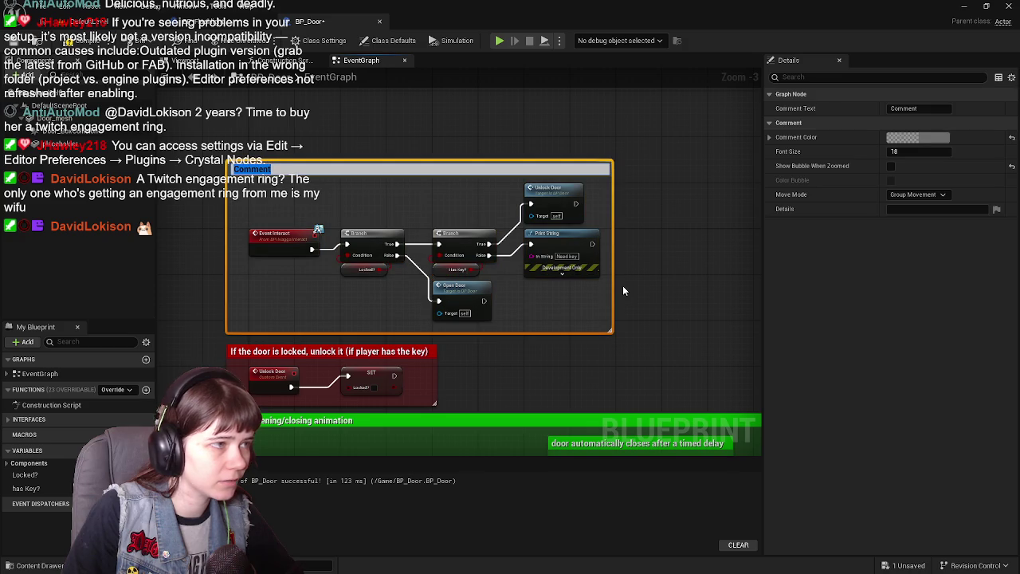
text(Interacting)
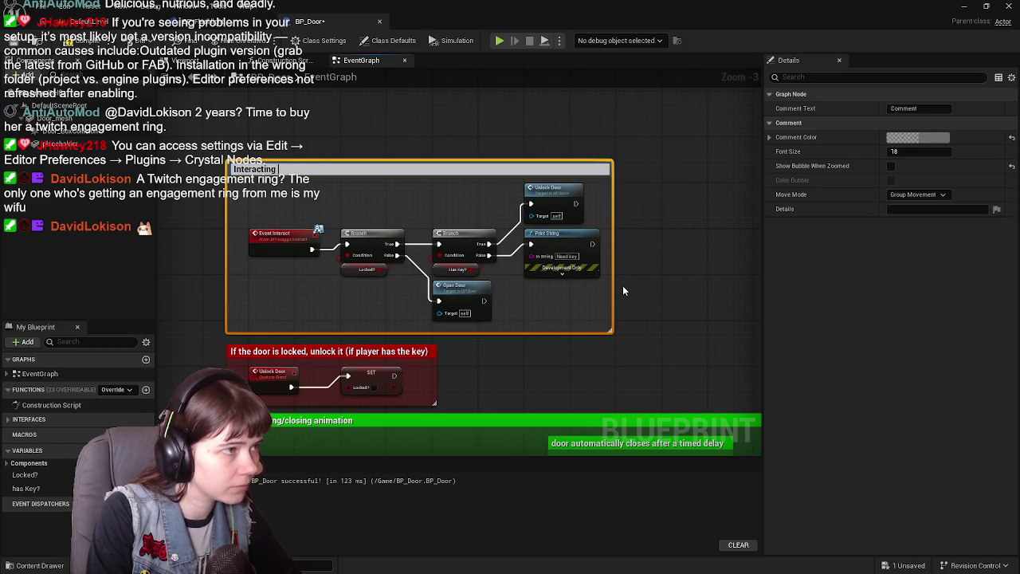
text( with the door wi)
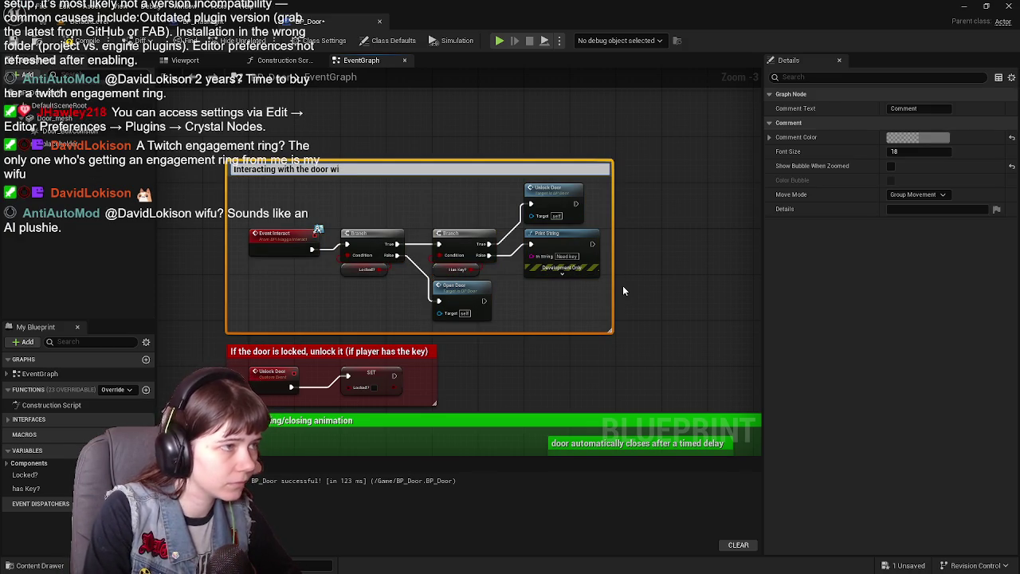
text(ll unlock and/)
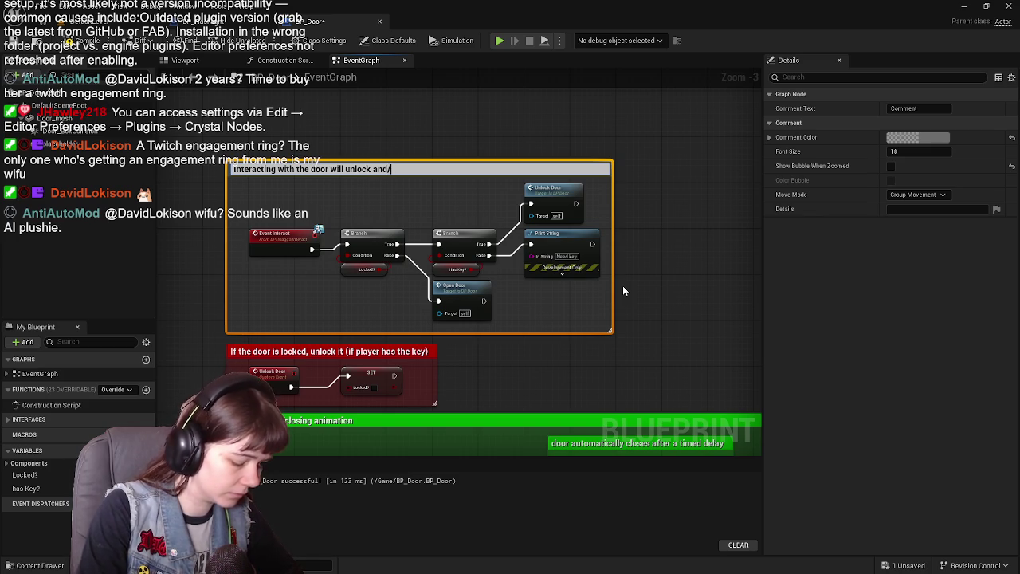
text(or open t)
text(he door)
key(Return)
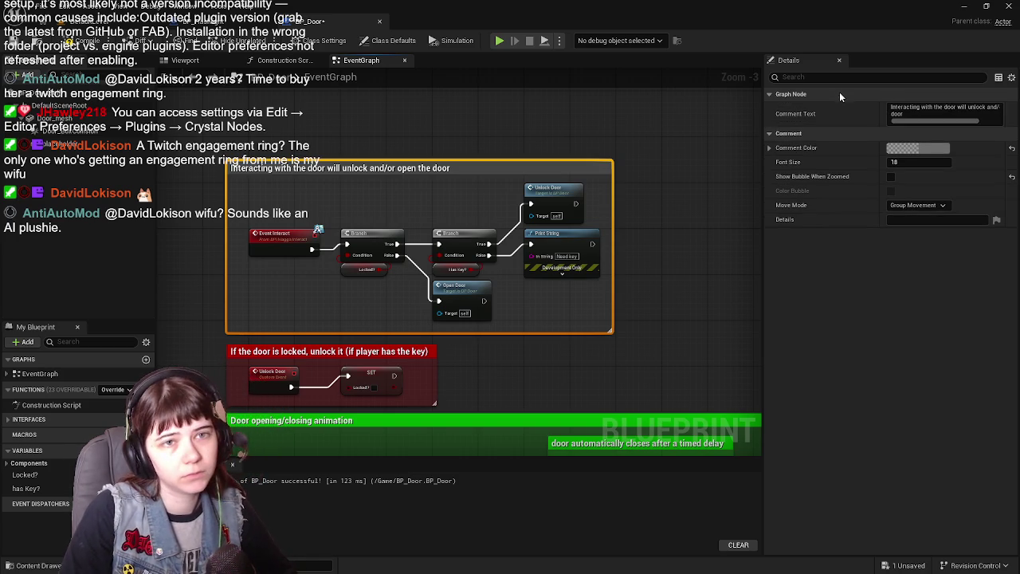
- Set the new interaction comment's colour to yellow
click(917, 148)
click(735, 338)
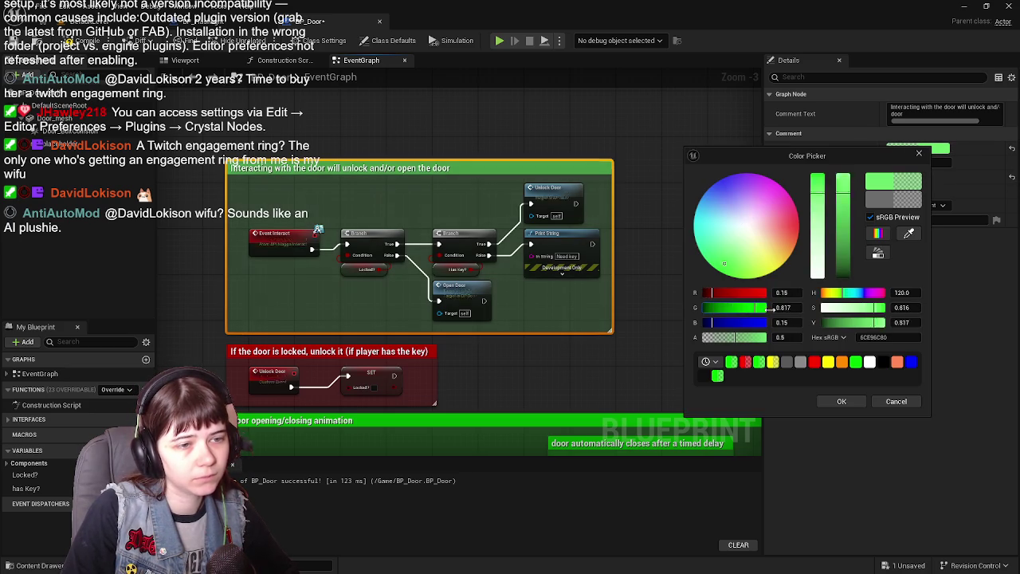
drag(736, 293, 767, 293)
drag(712, 322, 702, 322)
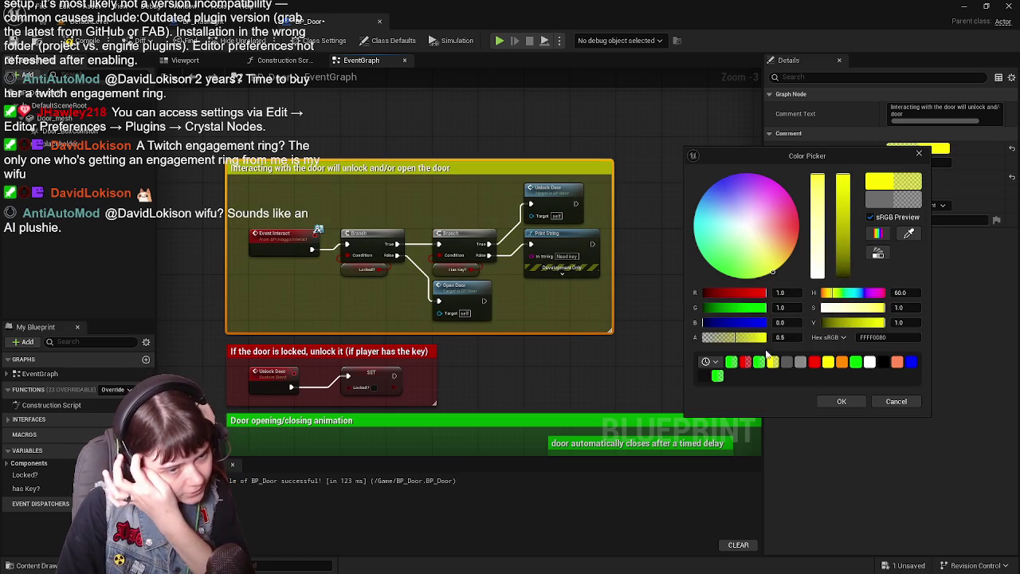
click(842, 402)
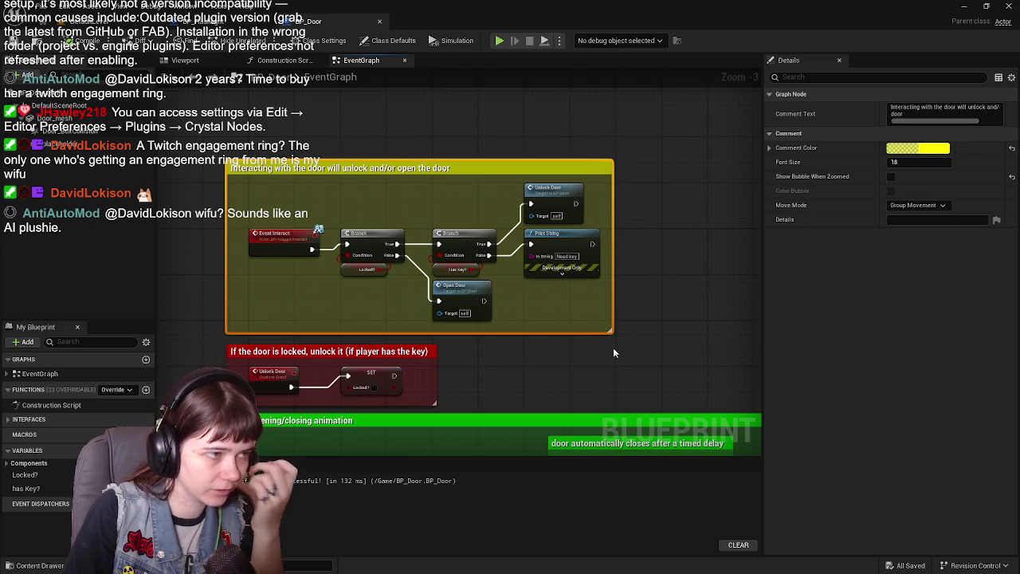
drag(508, 326, 541, 295)
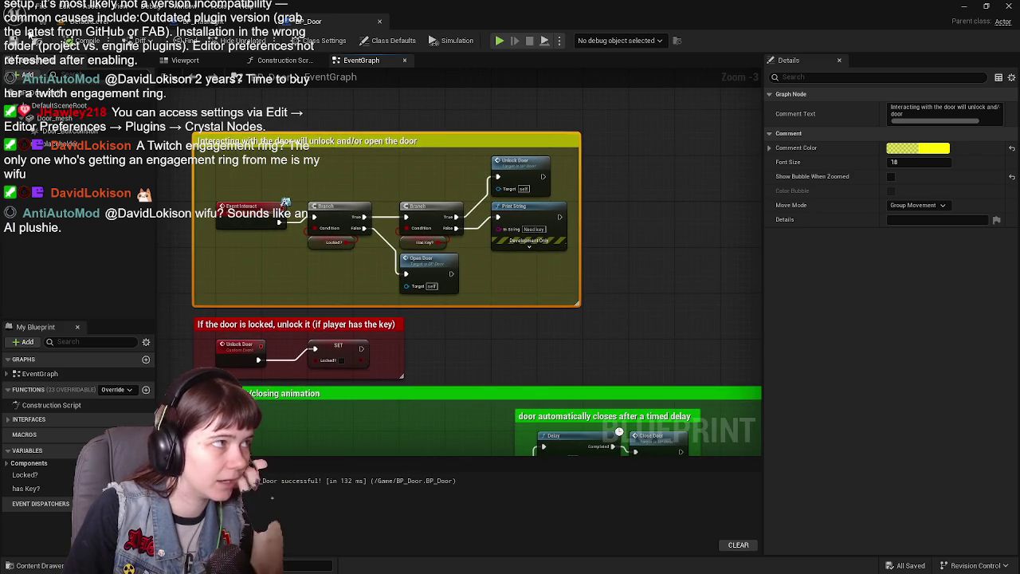
drag(612, 184, 641, 205)
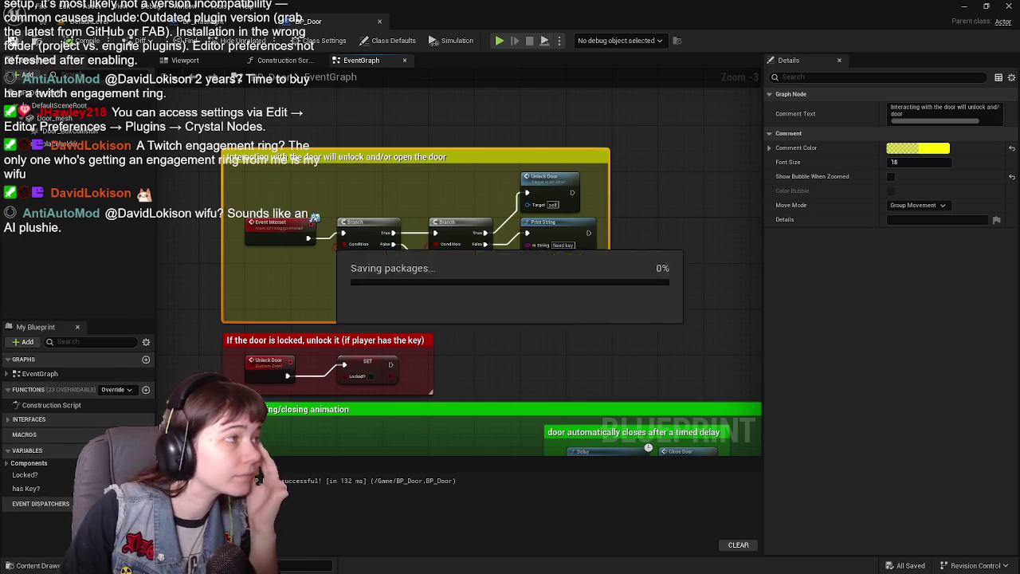
mouse_move(524, 357)
mouse_down()
mouse_move(544, 219)
mouse_move(502, 32)
mouse_up()
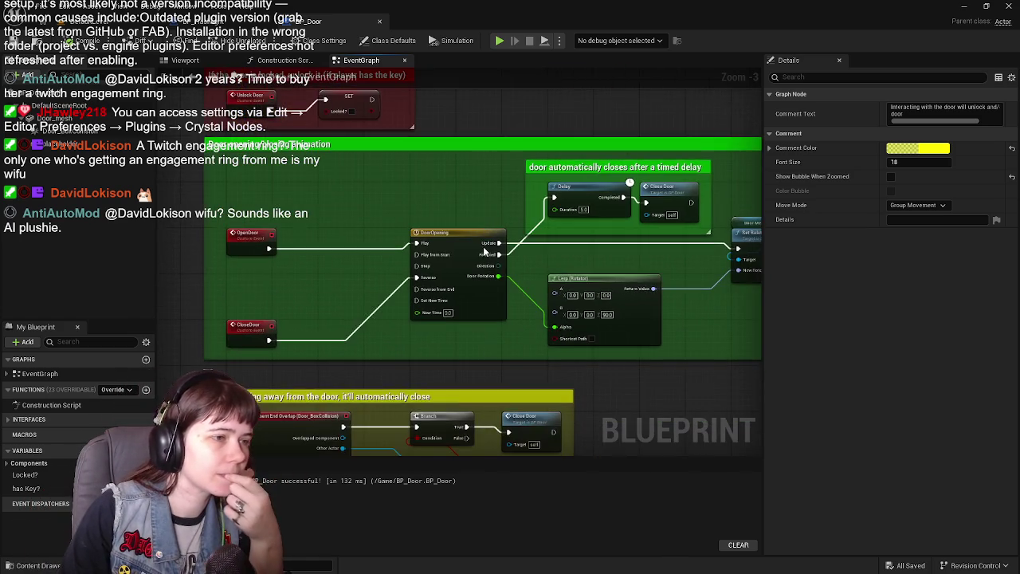
drag(636, 402, 635, 323)
mouse_move(576, 281)
mouse_down()
mouse_move(531, 375)
mouse_move(389, 437)
mouse_move(515, 418)
mouse_move(555, 378)
mouse_up()
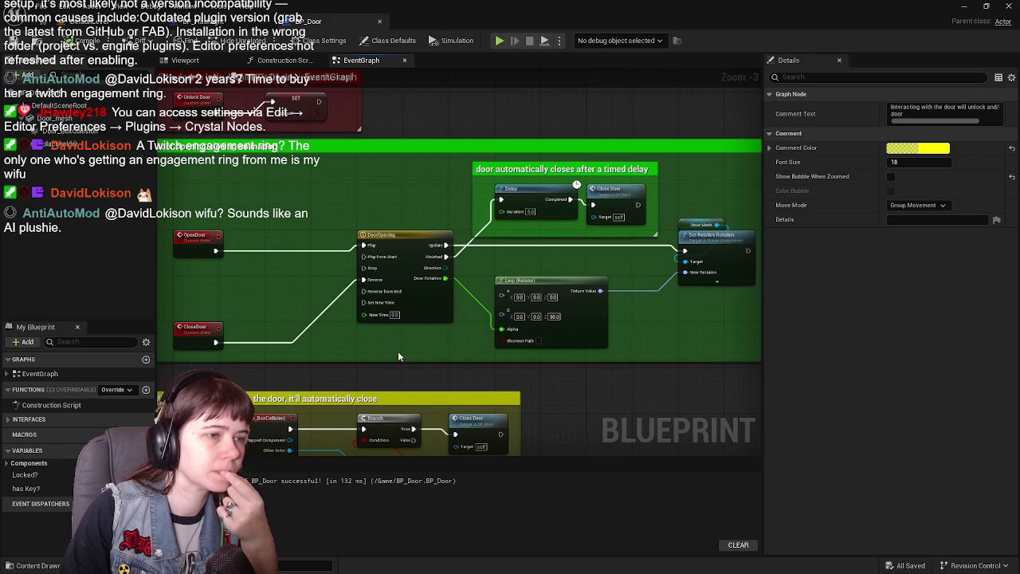
mouse_move(327, 161)
mouse_down()
mouse_move(418, 237)
mouse_move(450, 403)
mouse_up()
mouse_move(606, 110)
mouse_down()
mouse_move(590, 355)
mouse_move(571, 198)
mouse_up()
- Check the SET Locked? node in BP_Door, then switch to the BP_Flashlight event graph
click(109, 21)
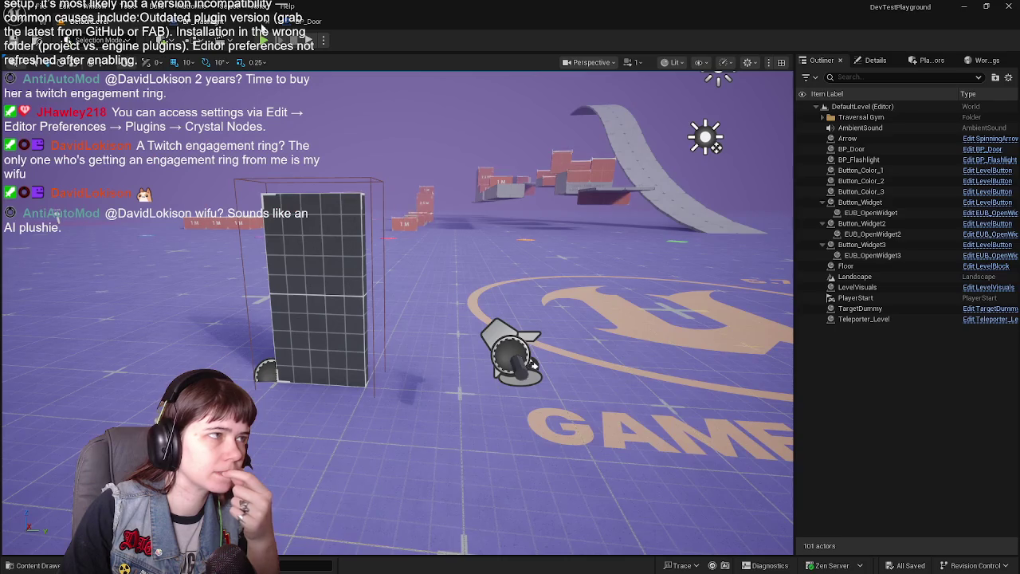
click(319, 21)
mouse_move(521, 324)
mouse_down()
mouse_move(509, 280)
mouse_move(496, 335)
mouse_move(518, 309)
mouse_move(468, 98)
mouse_move(423, 308)
mouse_move(397, 198)
mouse_move(417, 218)
mouse_move(510, 255)
mouse_move(497, 327)
mouse_up()
click(392, 321)
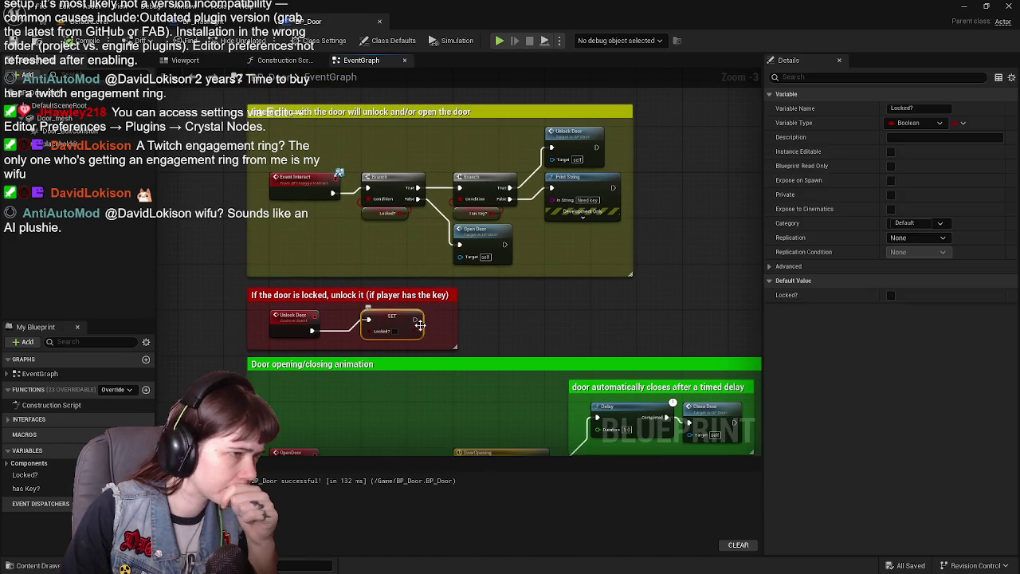
click(238, 28)
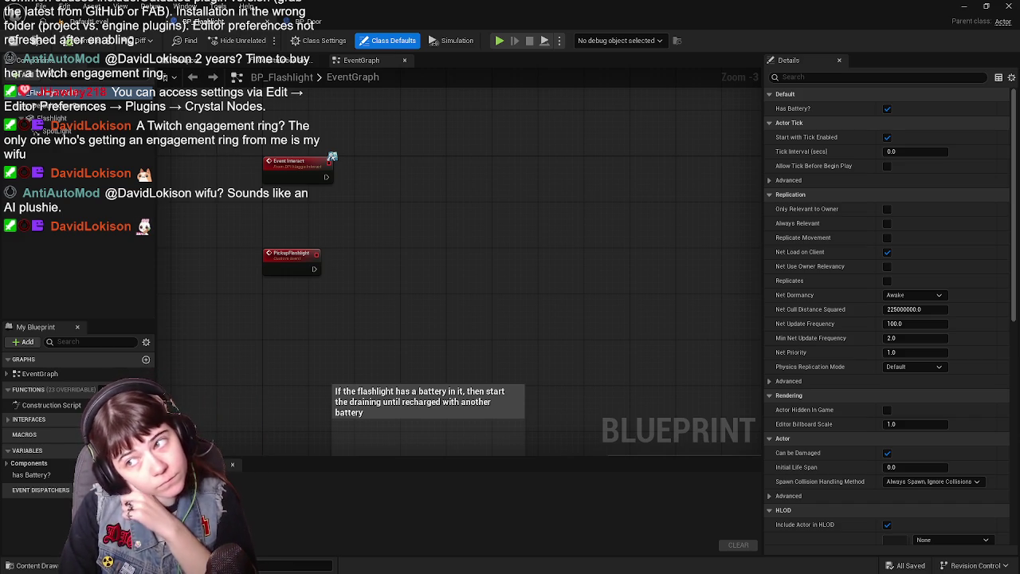
- Enlarge the Battery drain comment box wider and taller
drag(380, 237, 399, 32)
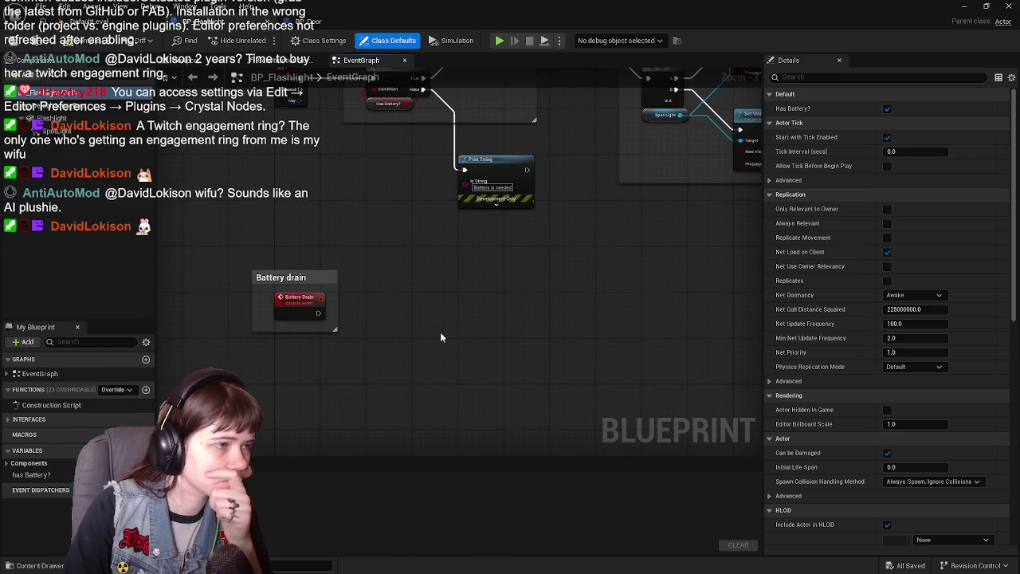
drag(336, 308, 604, 319)
drag(537, 332, 551, 427)
drag(601, 319, 677, 314)
- Set the Battery drain comment's colour to pure red
click(669, 278)
click(941, 142)
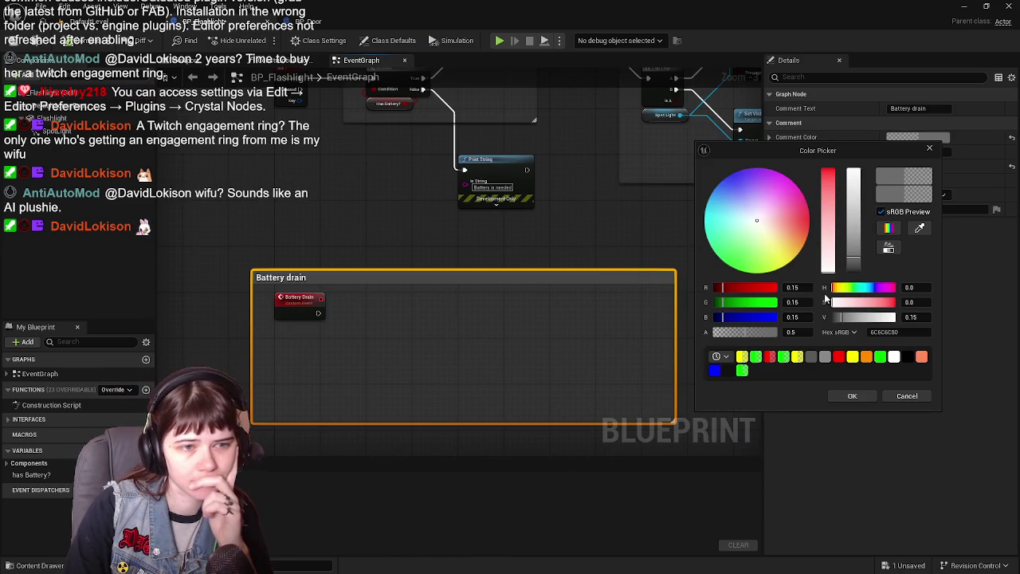
mouse_move(739, 287)
mouse_down()
mouse_move(777, 287)
mouse_move(714, 302)
mouse_up()
drag(746, 316, 713, 316)
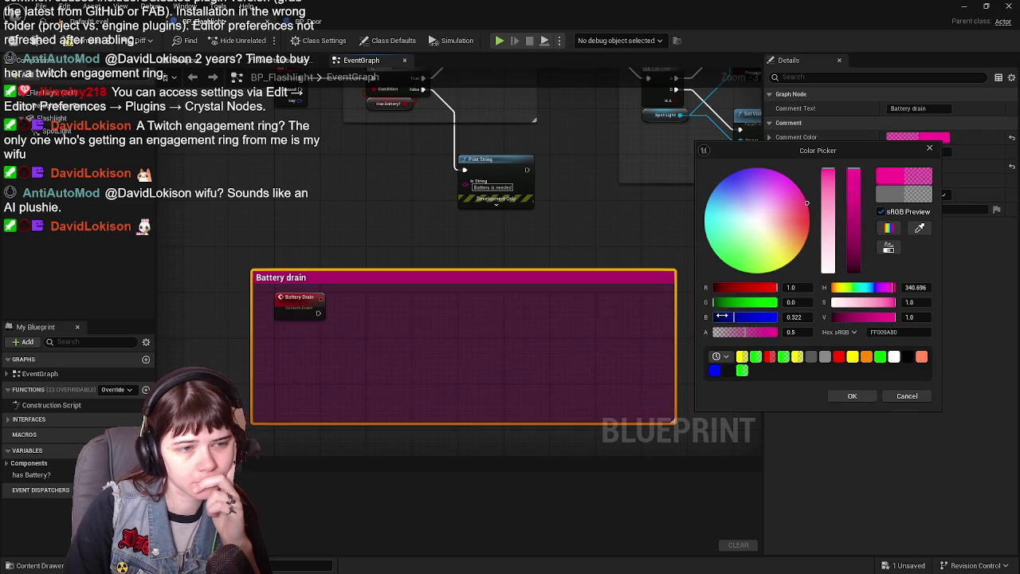
click(853, 396)
- Make the battery-draining comment red
mouse_move(625, 186)
mouse_down()
mouse_move(614, 205)
mouse_move(604, 327)
mouse_move(616, 226)
mouse_up()
mouse_move(547, 241)
mouse_down()
mouse_move(538, 150)
mouse_move(526, 207)
mouse_up()
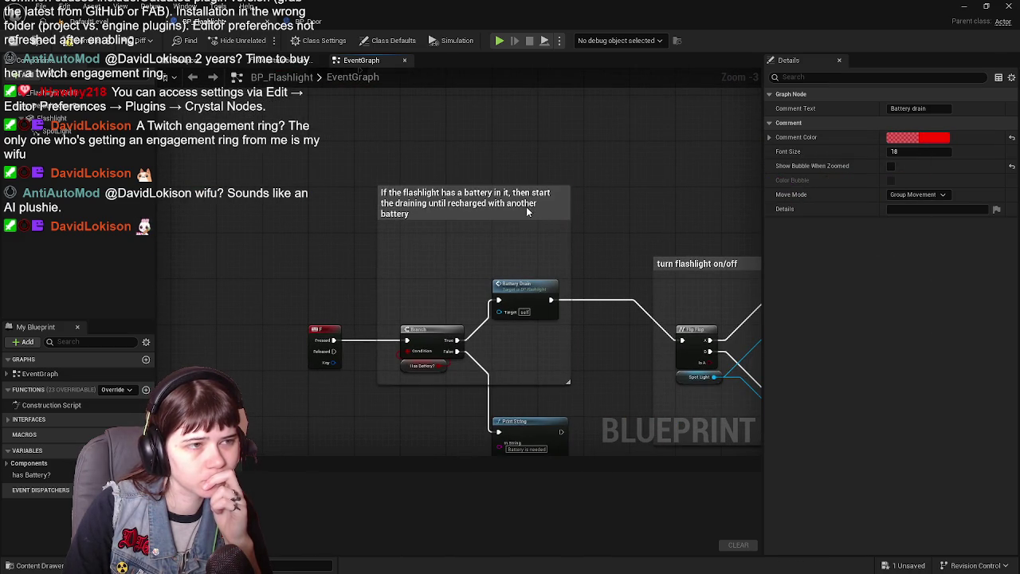
click(526, 206)
click(927, 148)
mouse_move(797, 296)
mouse_down()
mouse_move(845, 296)
mouse_move(765, 311)
mouse_move(766, 326)
mouse_up()
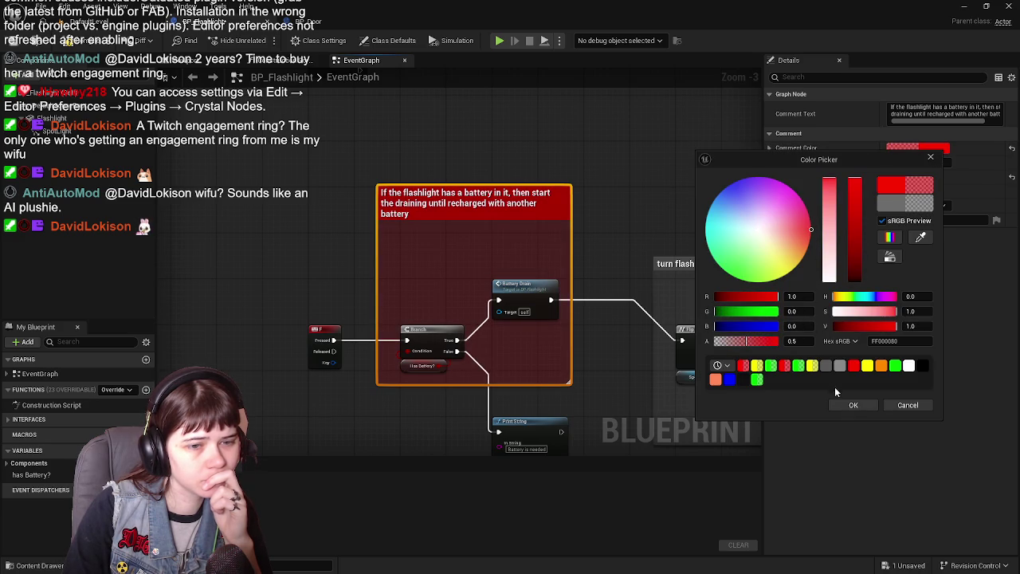
click(830, 408)
- Make the turn flashlight on/off comment red
drag(607, 282, 507, 198)
scroll(386, 198, down, 1)
drag(220, 150, 672, 379)
scroll(591, 207, up, 1)
click(523, 166)
click(538, 207)
click(917, 137)
mouse_move(730, 283)
mouse_down()
mouse_move(784, 283)
mouse_move(719, 298)
mouse_move(719, 311)
mouse_up()
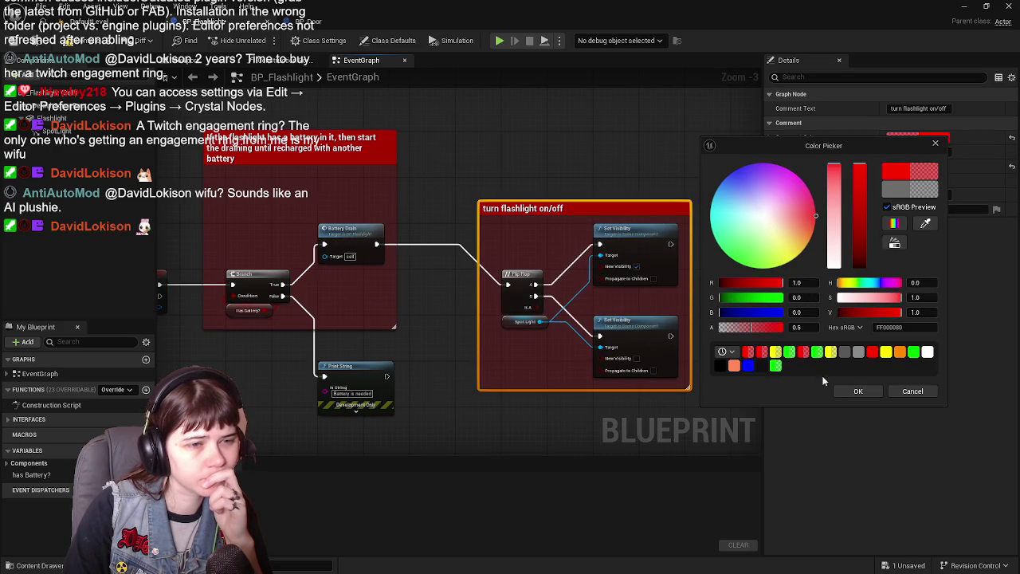
click(858, 391)
- Review the recoloured comments and compile and save the blueprint
mouse_move(458, 382)
mouse_down()
mouse_move(562, 335)
mouse_move(467, 346)
mouse_up()
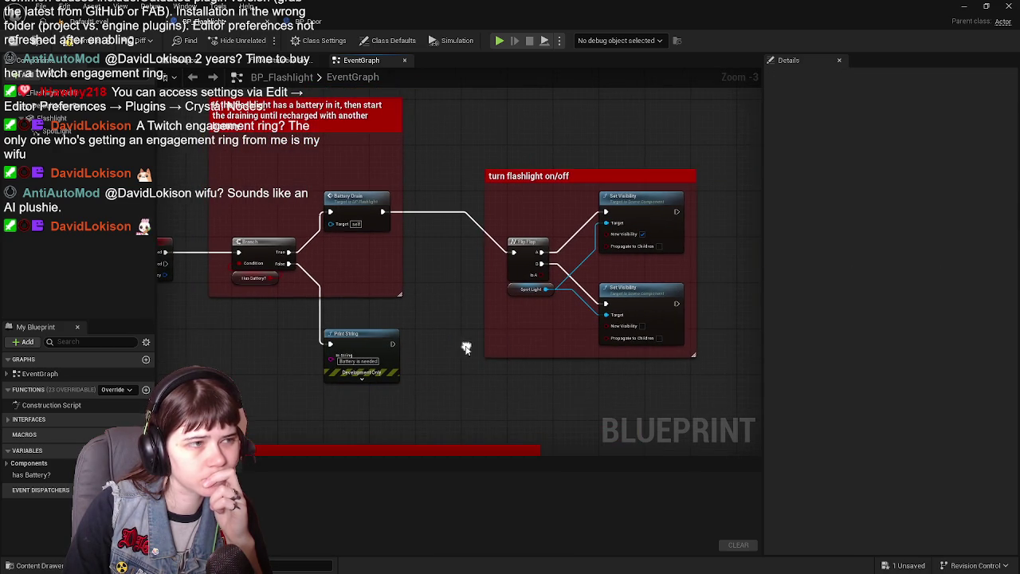
mouse_move(463, 246)
mouse_down()
mouse_move(424, 266)
mouse_move(436, 271)
mouse_up()
mouse_move(424, 312)
mouse_down()
mouse_move(550, 224)
mouse_move(486, 373)
mouse_up()
drag(528, 305, 545, 285)
key(ctrl+s)
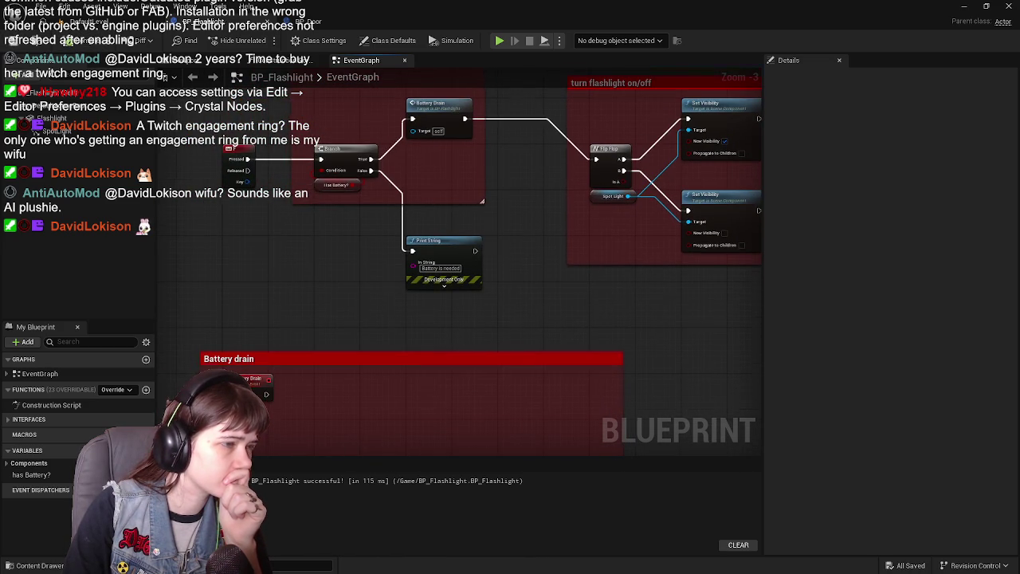
- Edit the title text of the Battery drain comment
scroll(551, 294, down, 1)
scroll(527, 344, up, 1)
mouse_move(479, 261)
mouse_down()
mouse_move(547, 174)
mouse_move(523, 256)
mouse_move(387, 255)
mouse_move(430, 276)
mouse_up()
drag(481, 250, 590, 114)
click(325, 307)
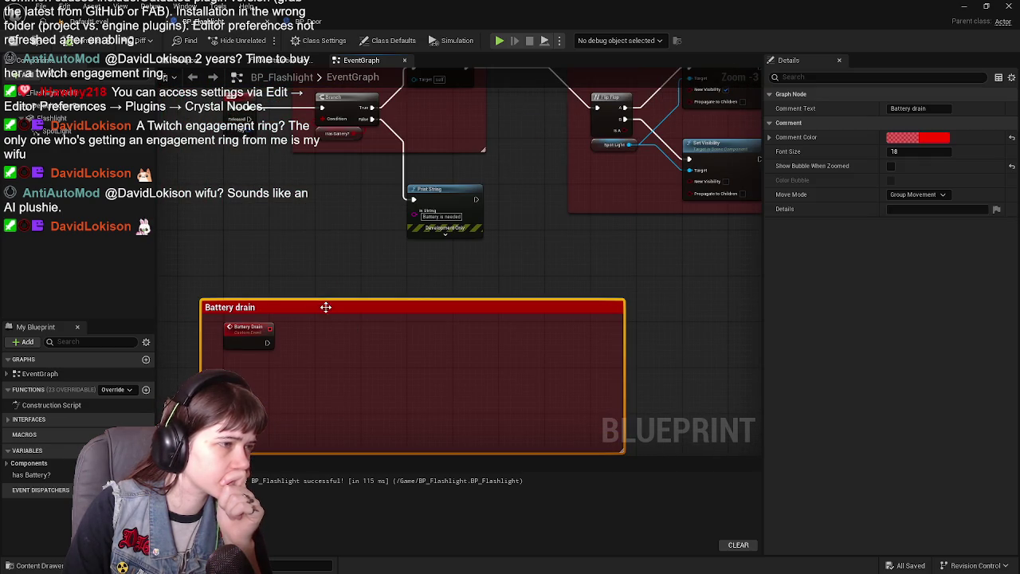
double_click(281, 309)
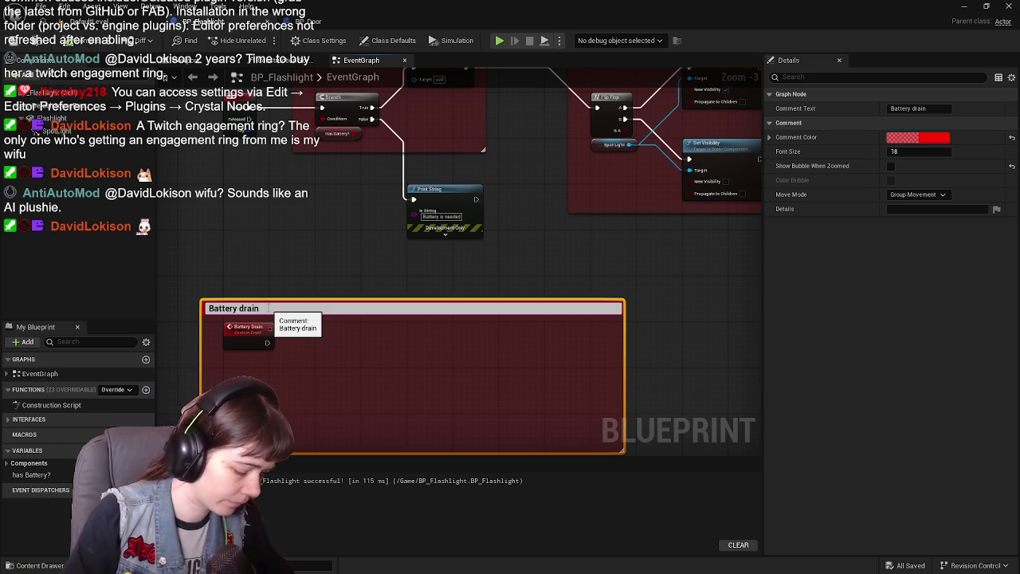
text(- s)
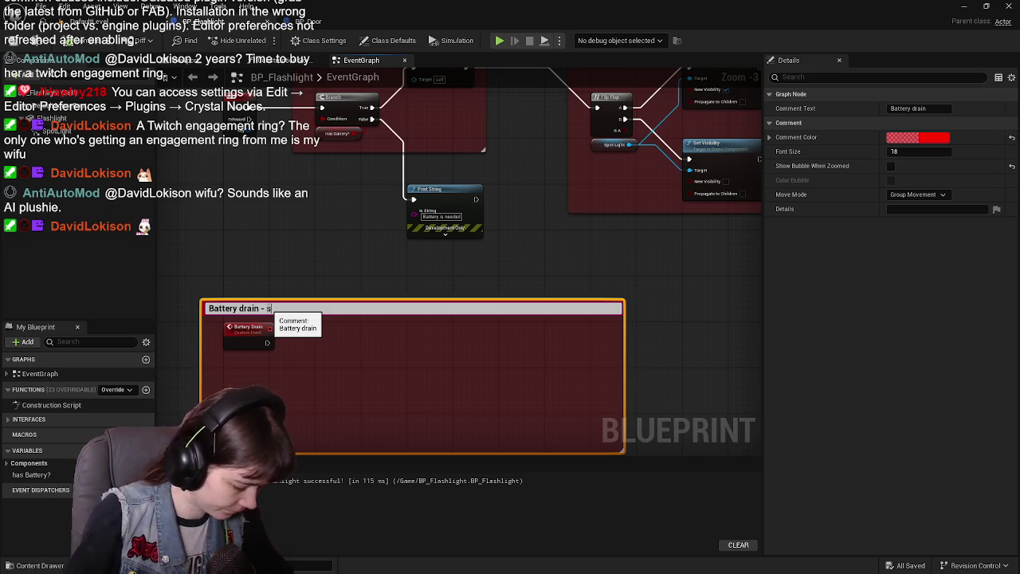
text(tart from 100% battery and)
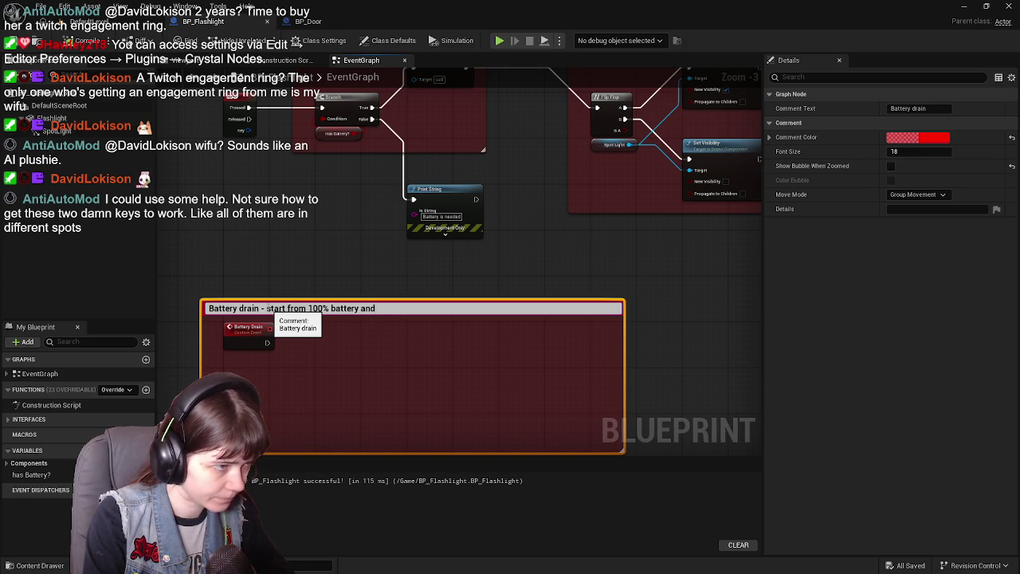
key(BackSpace)
key(BackSpace)
key(BackSpace)
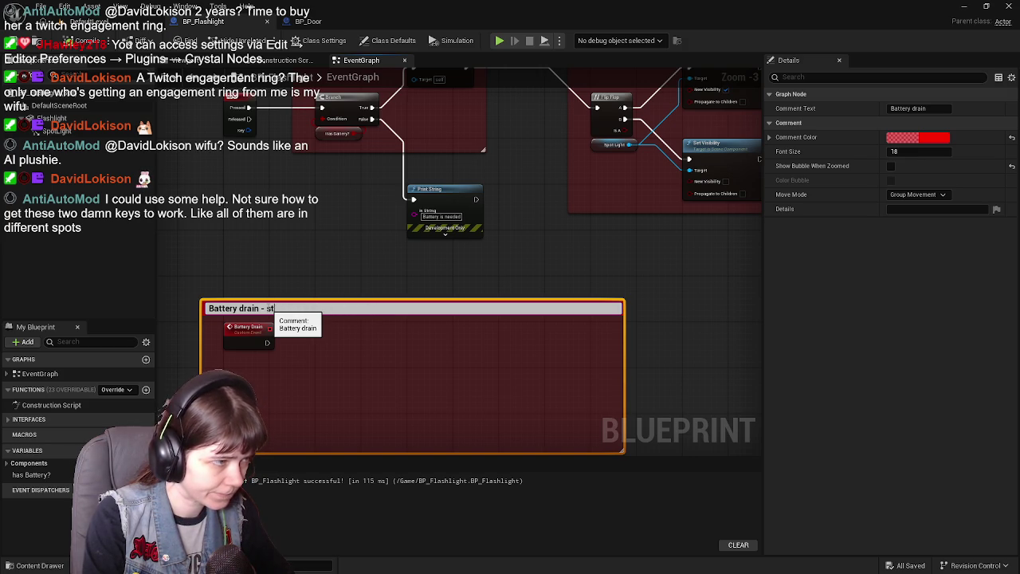
key(Return)
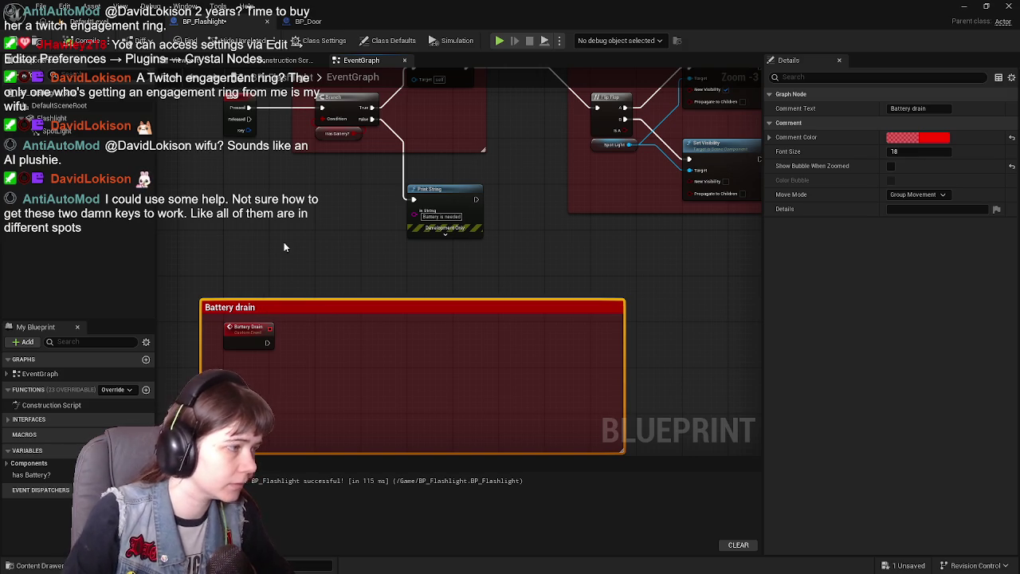
- Add a new variable named Battery level and compile
click(281, 242)
click(145, 451)
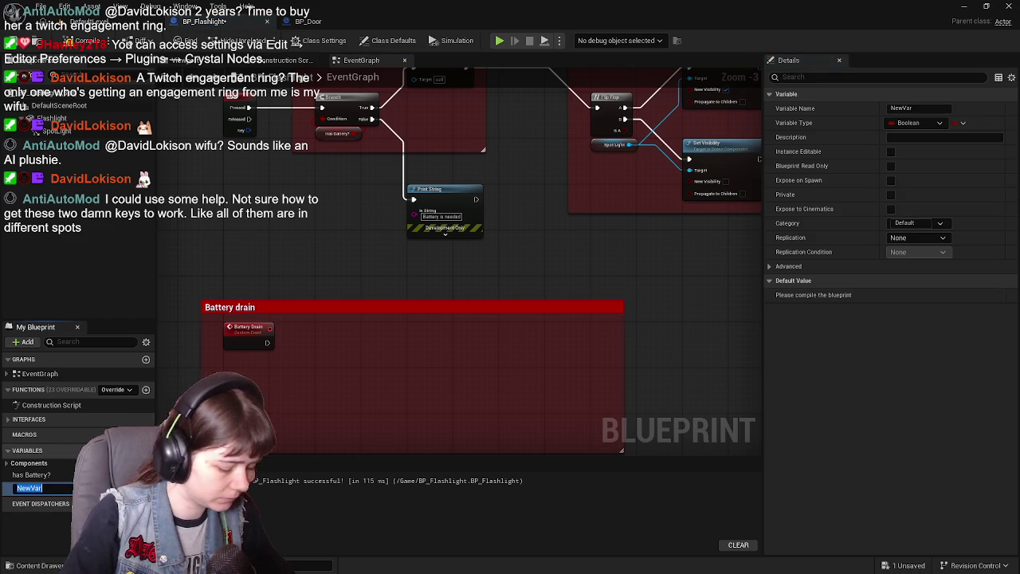
text(Battery leve)
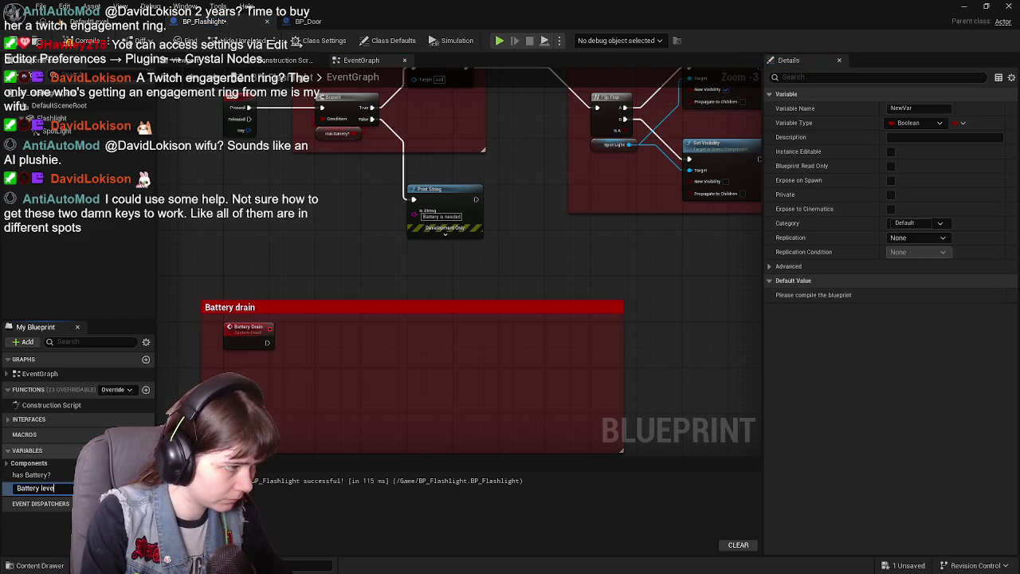
text(l)
key(Return)
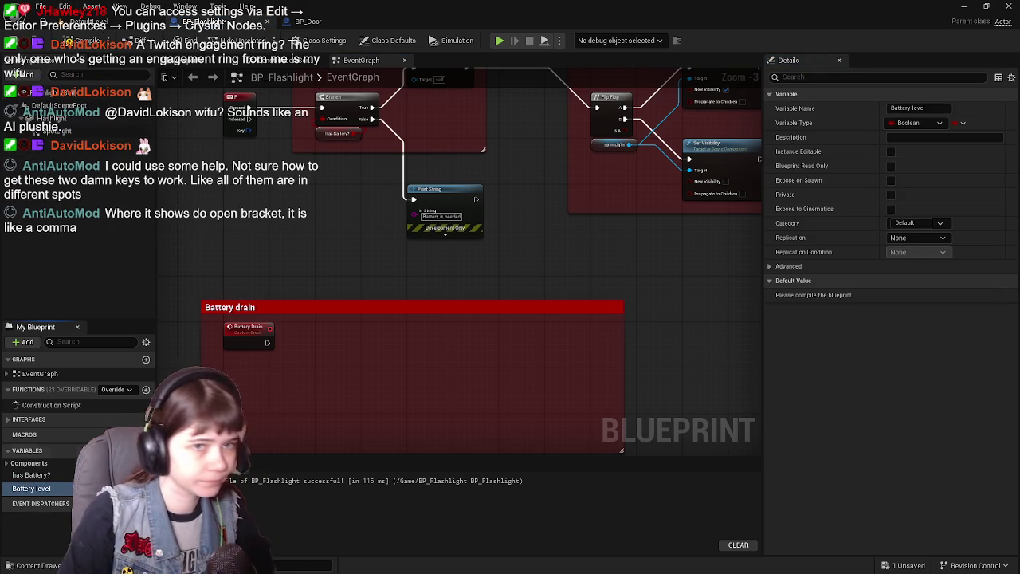
click(79, 41)
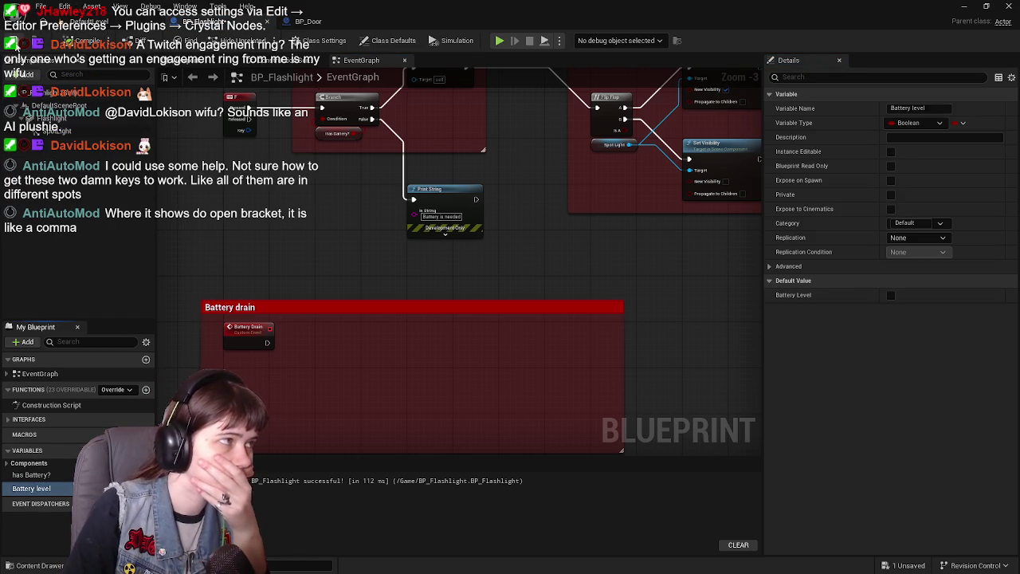
- Make Battery level a Float defaulting to 100.0, then compile and save
click(913, 123)
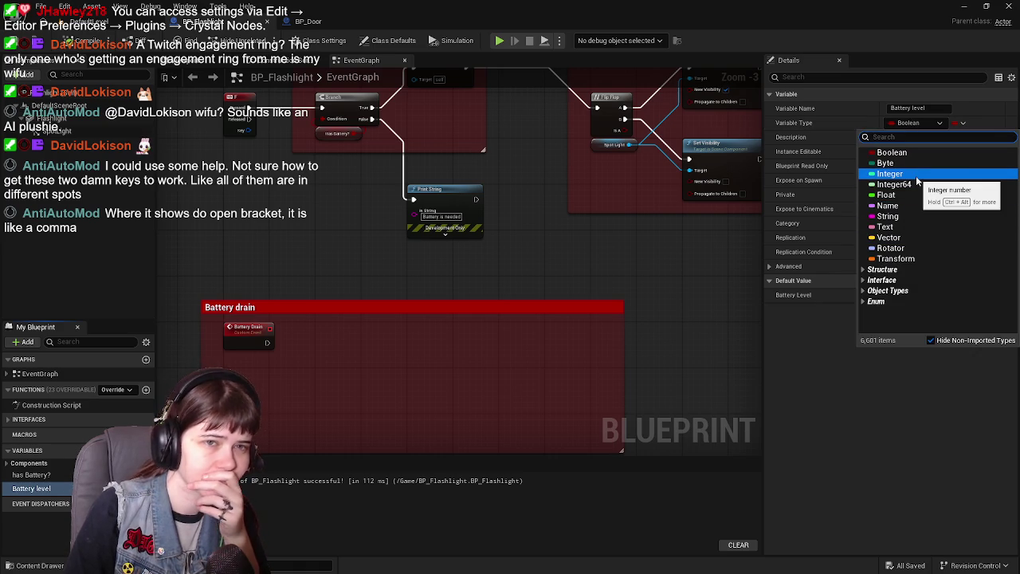
click(917, 174)
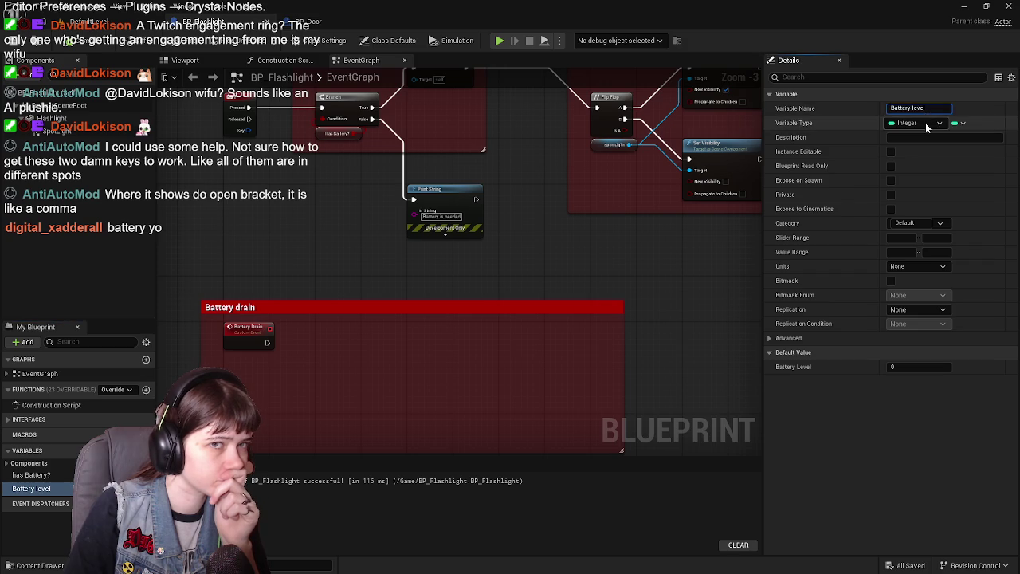
click(924, 124)
click(916, 196)
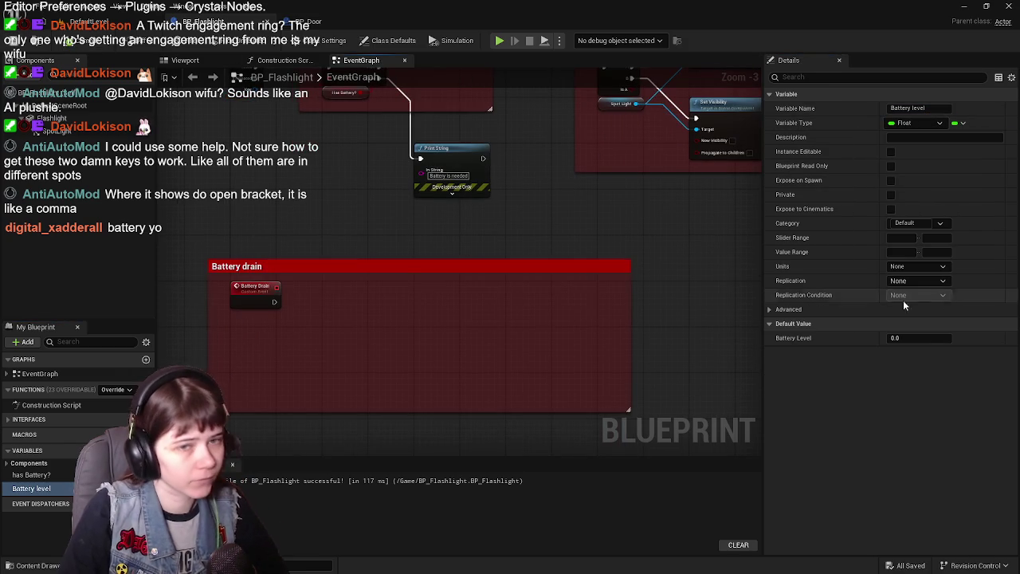
click(923, 338)
text(100)
key(Return)
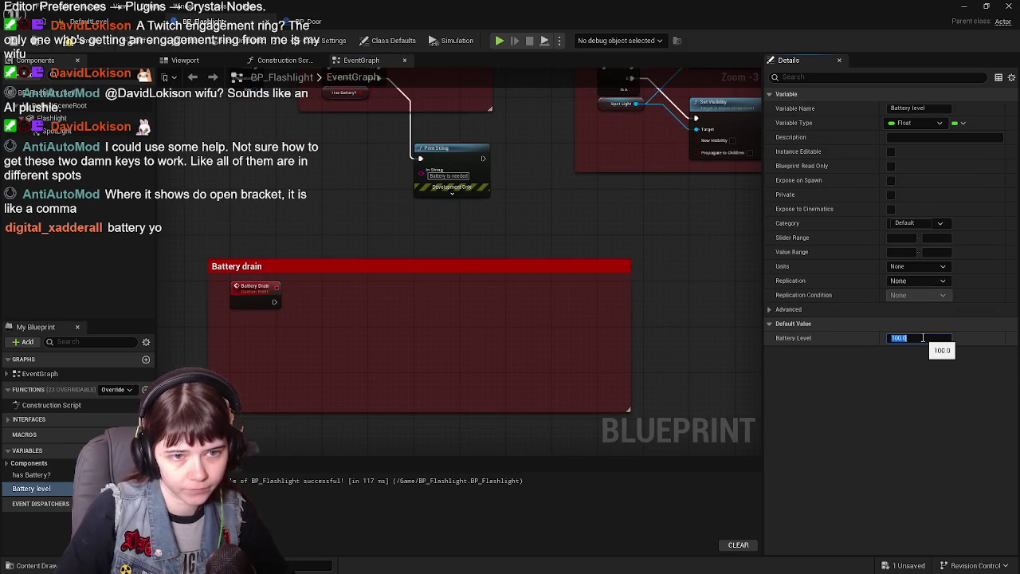
key(F7)
key(ctrl+s)
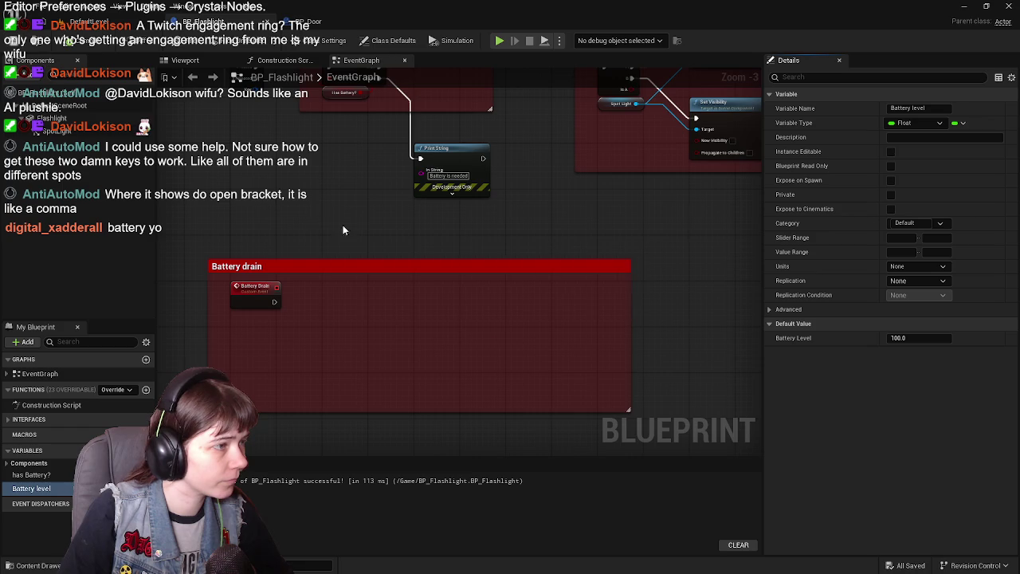
scroll(336, 227, up, 1)
mouse_move(54, 498)
mouse_down()
mouse_move(60, 509)
mouse_move(247, 355)
mouse_move(223, 318)
mouse_up()
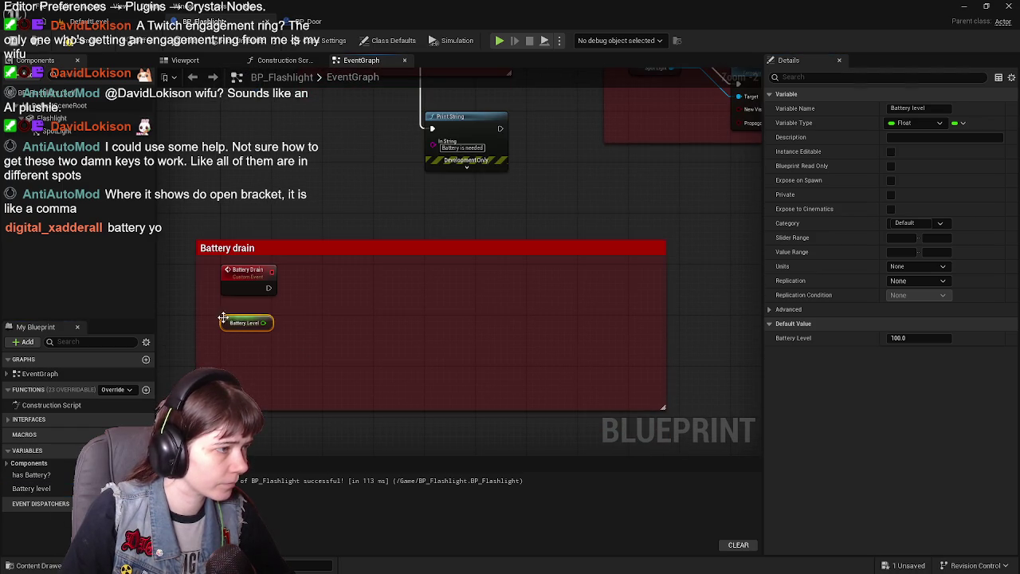
mouse_move(346, 166)
mouse_down()
mouse_move(354, 358)
mouse_move(349, 345)
mouse_move(551, 240)
mouse_move(490, 268)
mouse_up()
scroll(551, 241, down, 1)
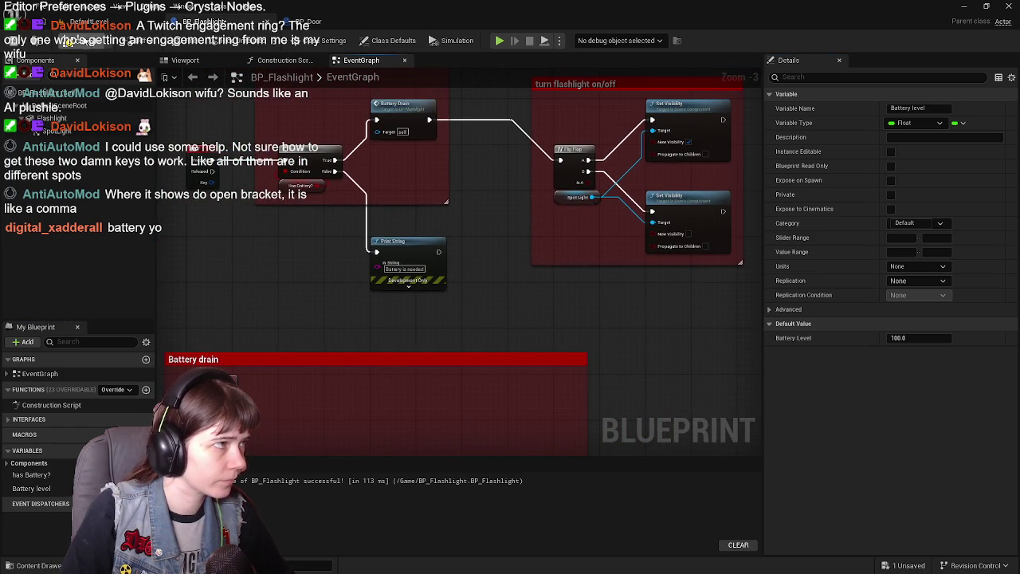
drag(494, 215, 487, 258)
mouse_move(494, 367)
mouse_down()
mouse_move(504, 212)
mouse_move(359, 253)
mouse_move(482, 310)
mouse_move(630, 324)
mouse_up()
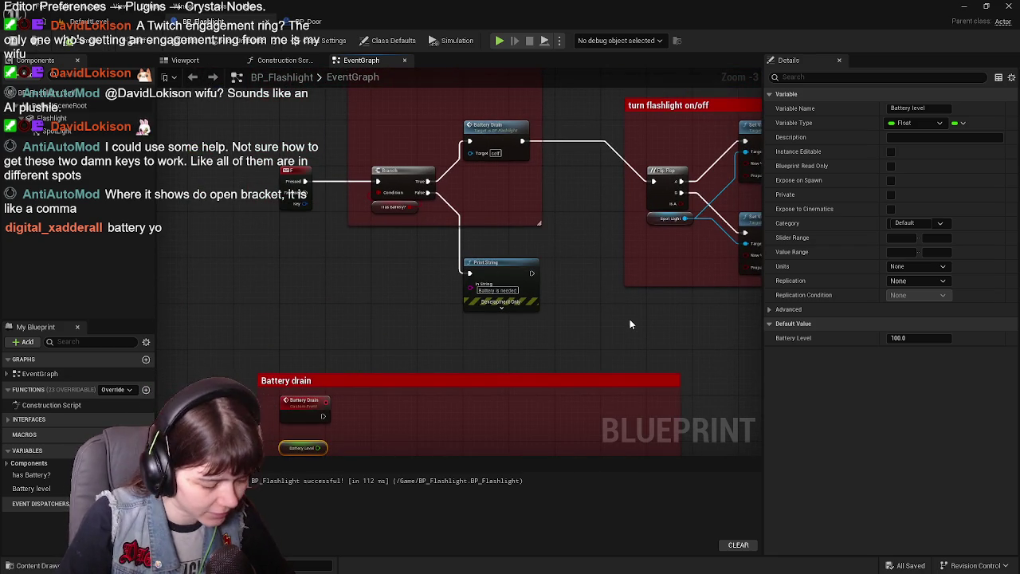
mouse_move(621, 327)
mouse_down()
mouse_move(578, 281)
mouse_move(604, 200)
mouse_move(604, 236)
mouse_move(593, 202)
mouse_up()
scroll(578, 280, up, 1)
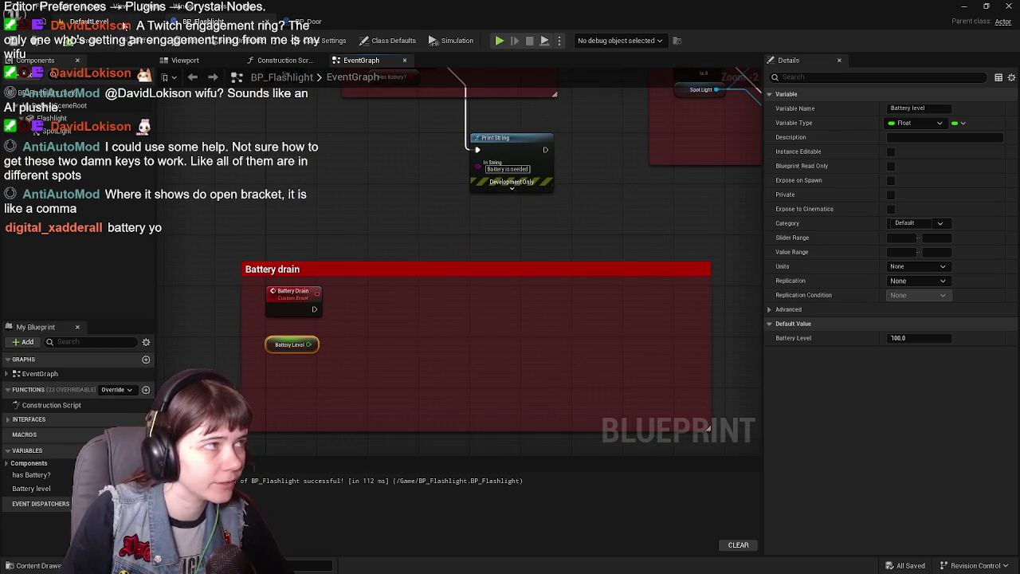
click(94, 21)
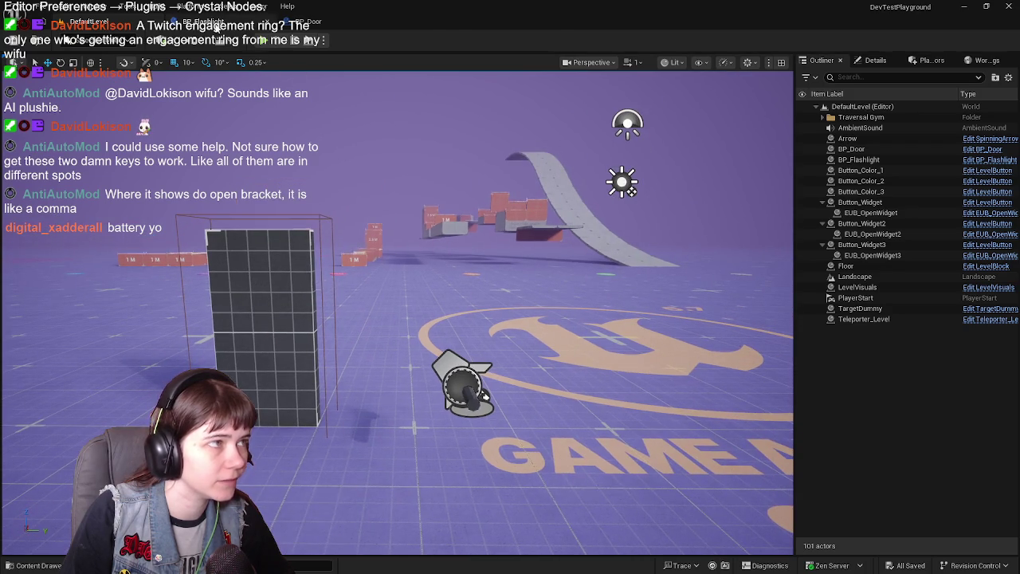
click(201, 22)
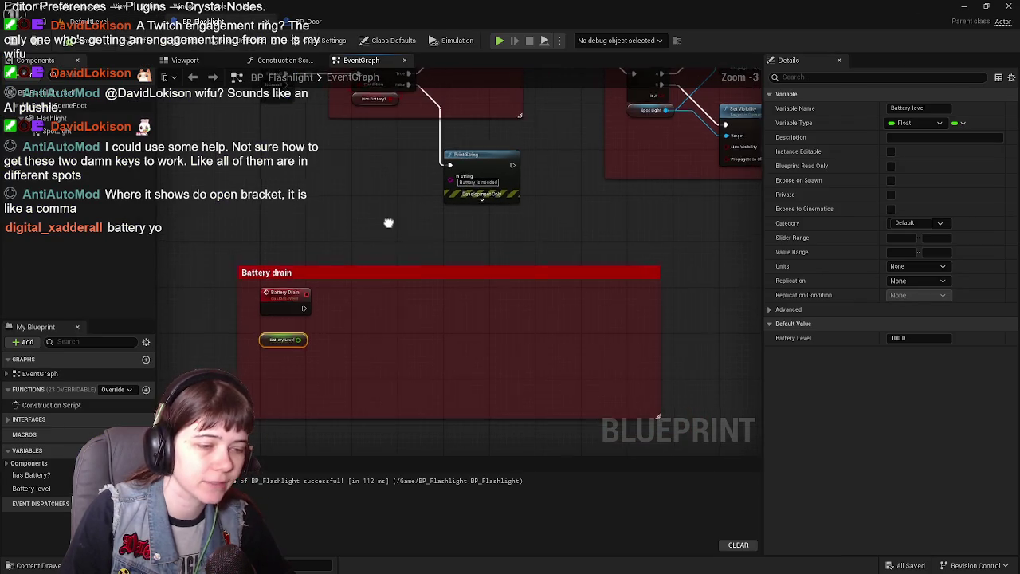
click(310, 22)
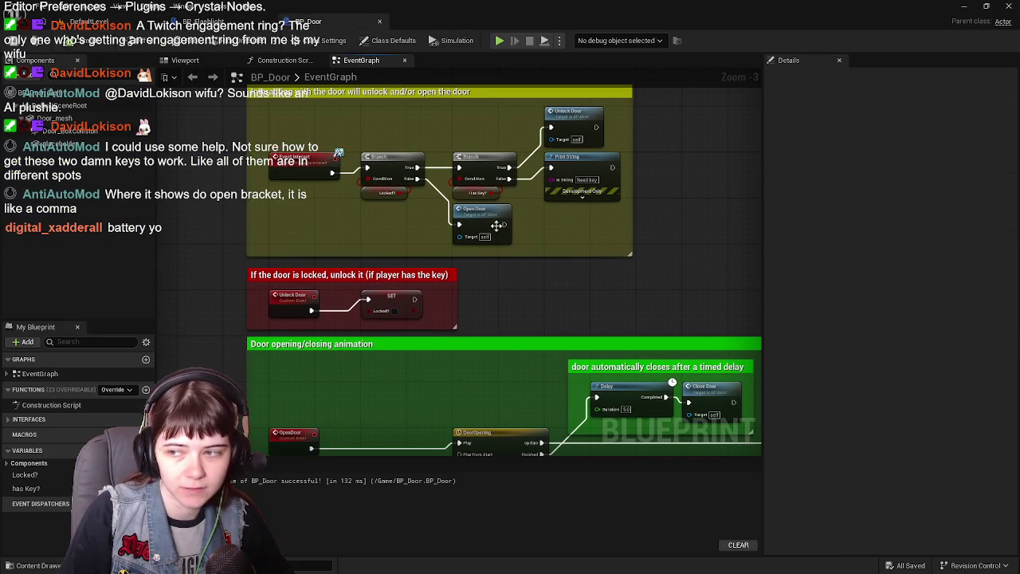
click(226, 23)
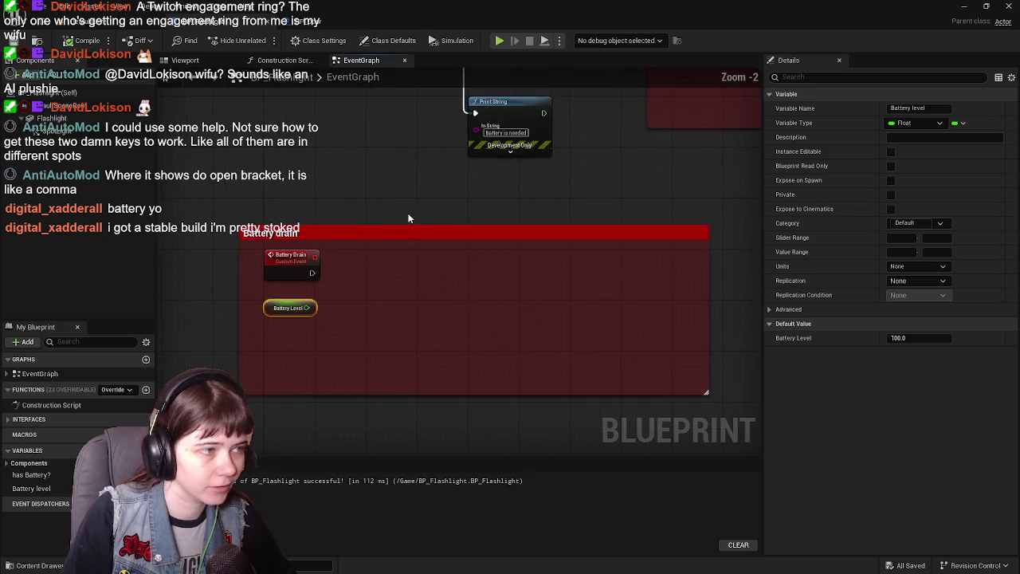
scroll(330, 240, up, 1)
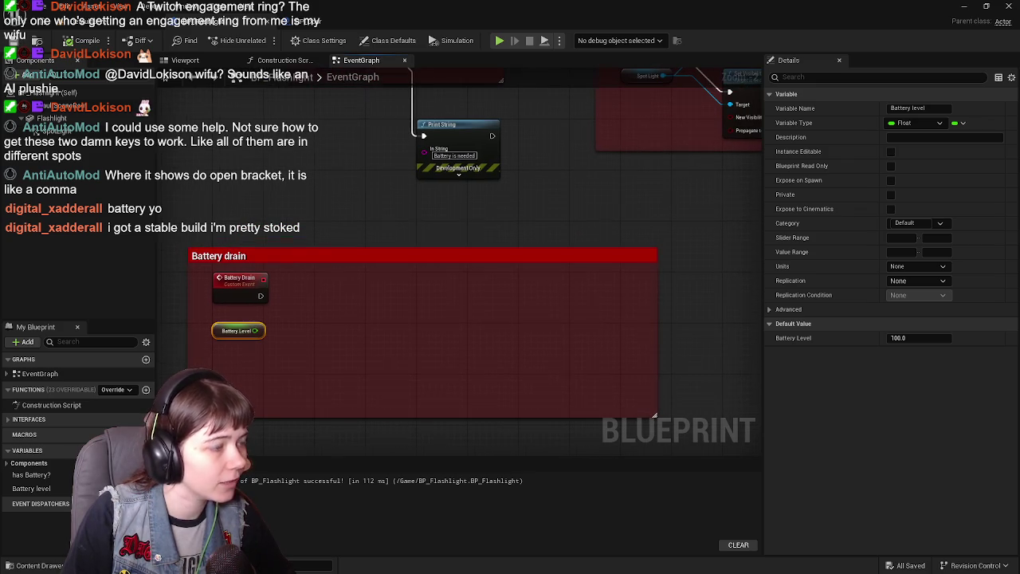
drag(351, 202, 365, 191)
mouse_move(417, 213)
mouse_down()
mouse_move(411, 329)
mouse_move(395, 372)
mouse_move(360, 268)
mouse_up()
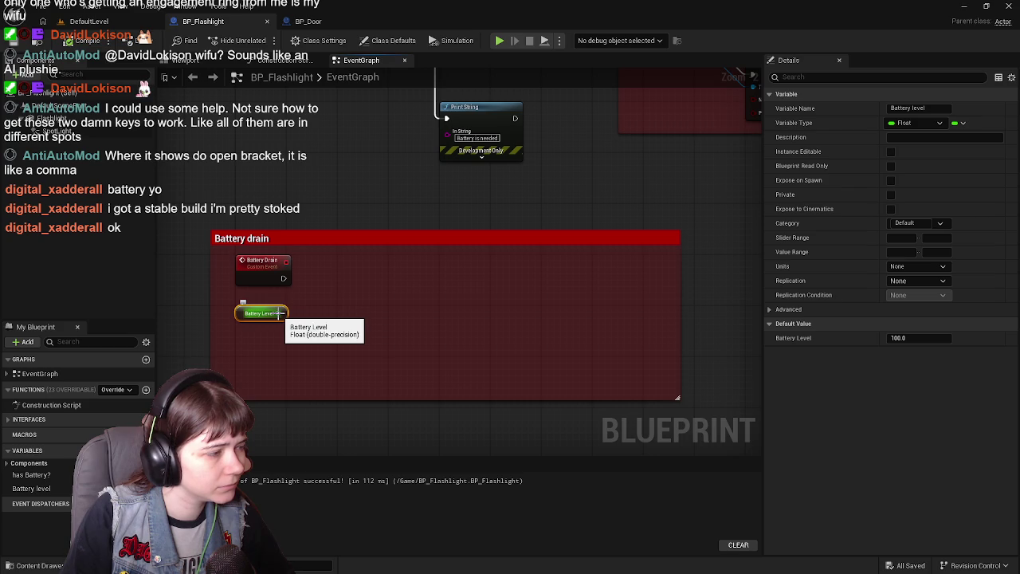
mouse_move(316, 184)
mouse_down()
mouse_move(321, 226)
mouse_move(267, 365)
mouse_move(296, 364)
mouse_move(336, 198)
mouse_move(331, 255)
mouse_up()
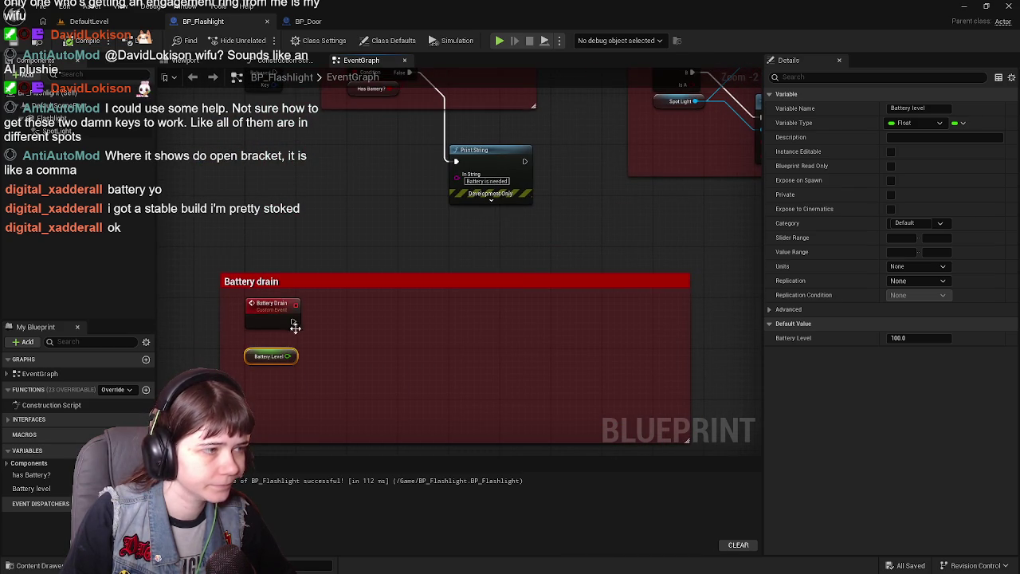
right_click(363, 328)
- Add a Timeline node inside the Battery drain comment, deleting a wrongly added component node
text(timeline)
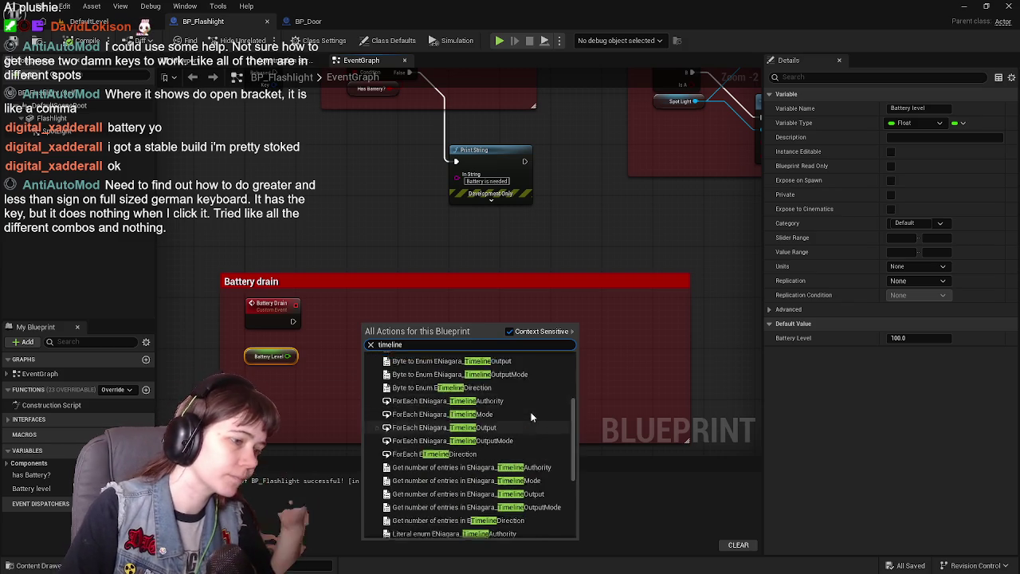
click(456, 381)
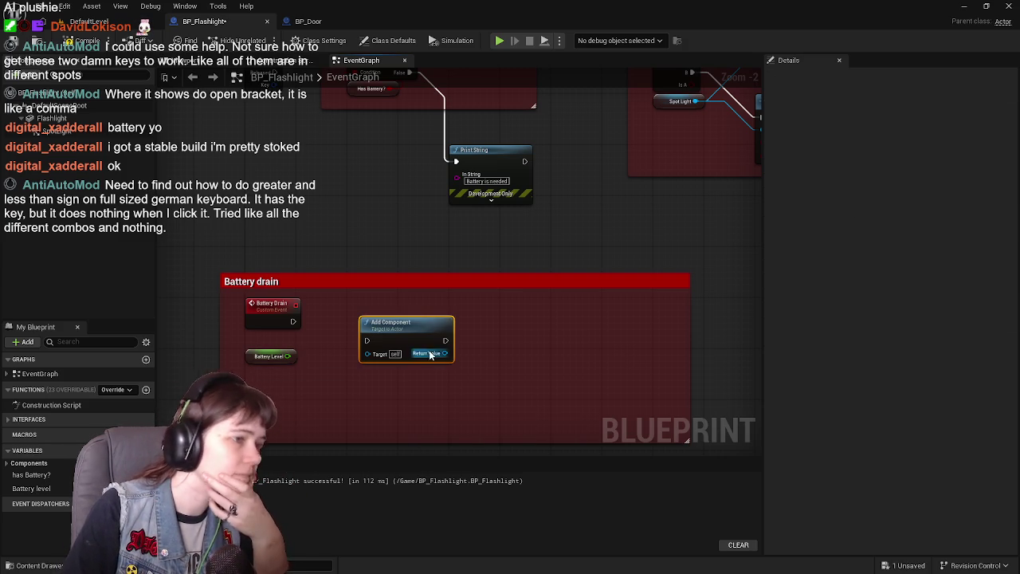
key(Delete)
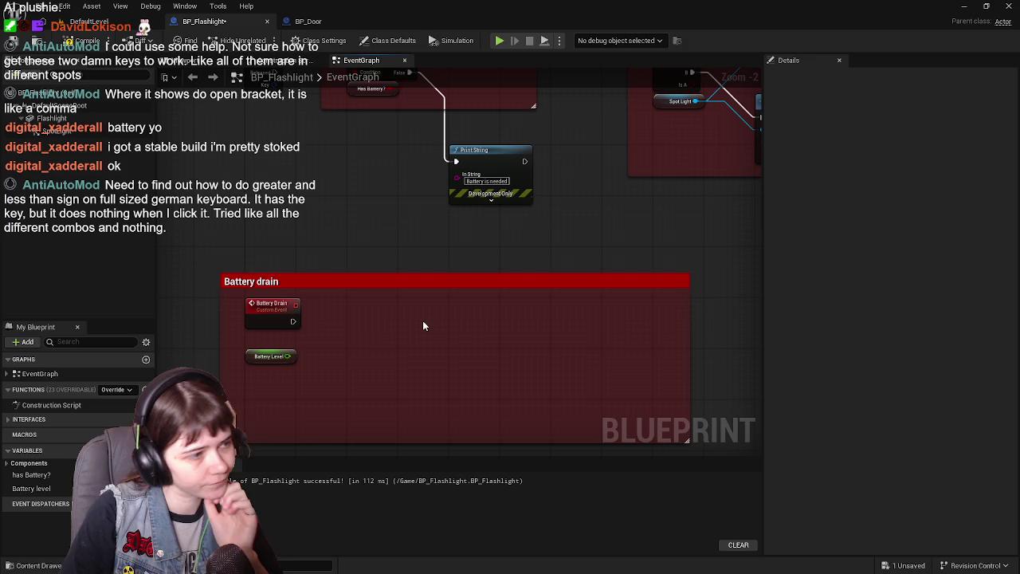
right_click(359, 315)
text(timli)
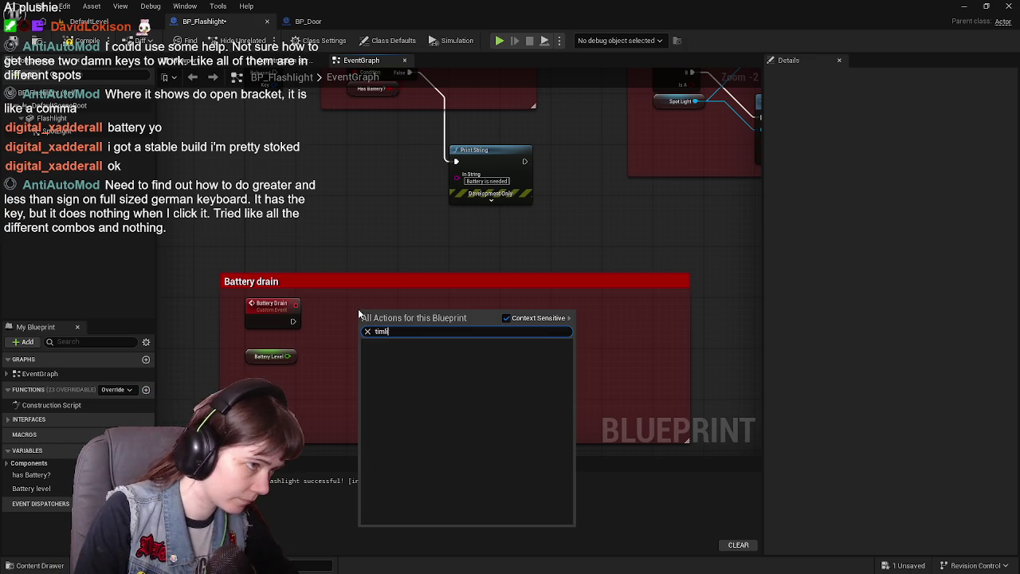
key(BackSpace)
text(e)
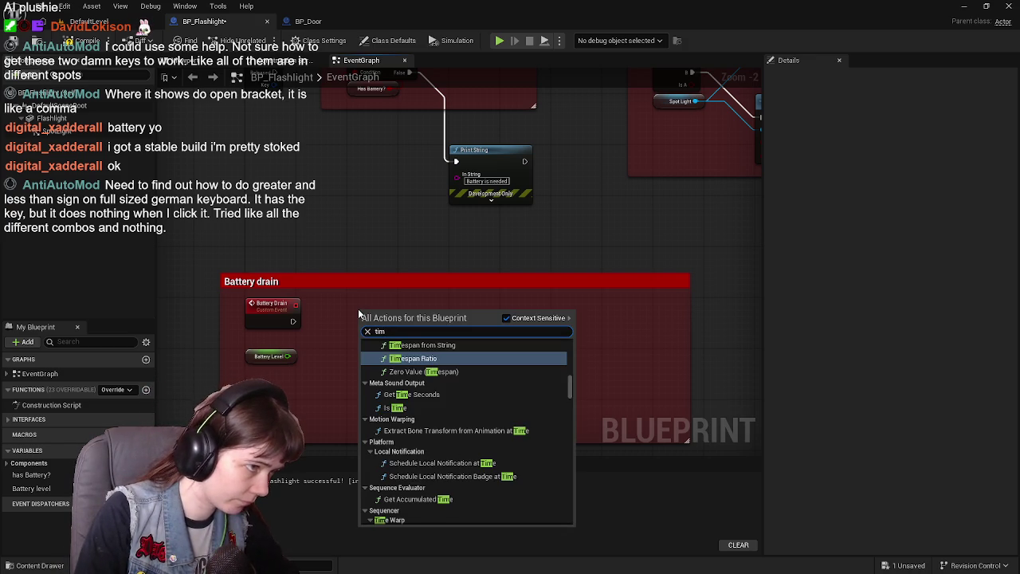
text(l)
key(BackSpace)
text(line)
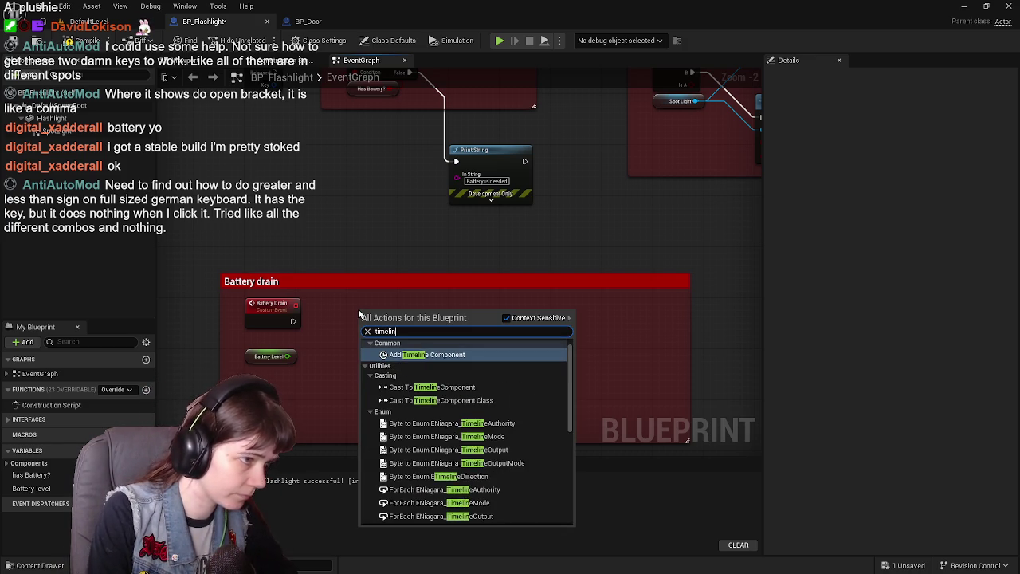
scroll(510, 447, down, 10)
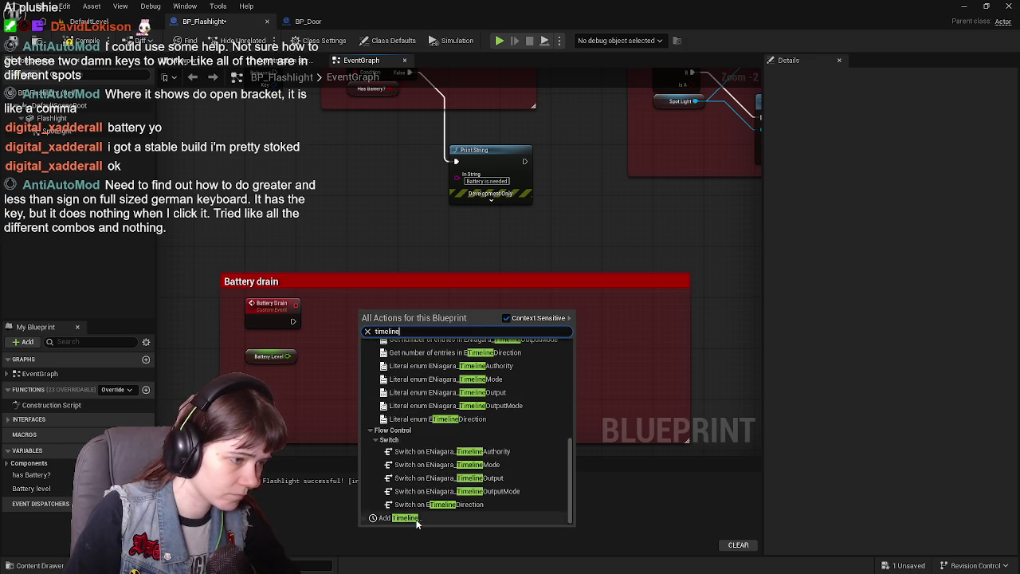
click(415, 519)
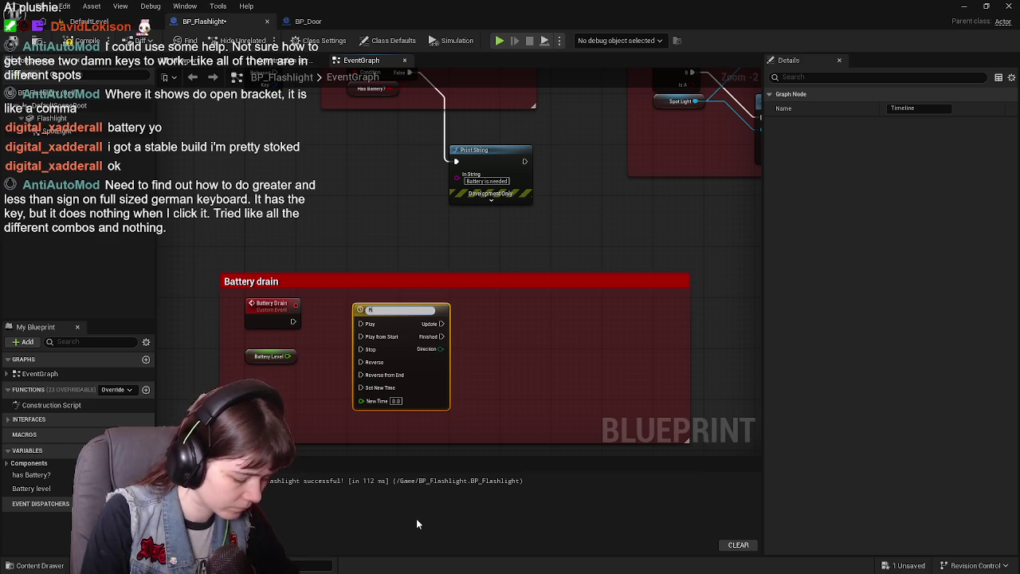
- Name the timeline 'Battery drain time' and wire Battery Drain to its Play from Start
text(attery drain time)
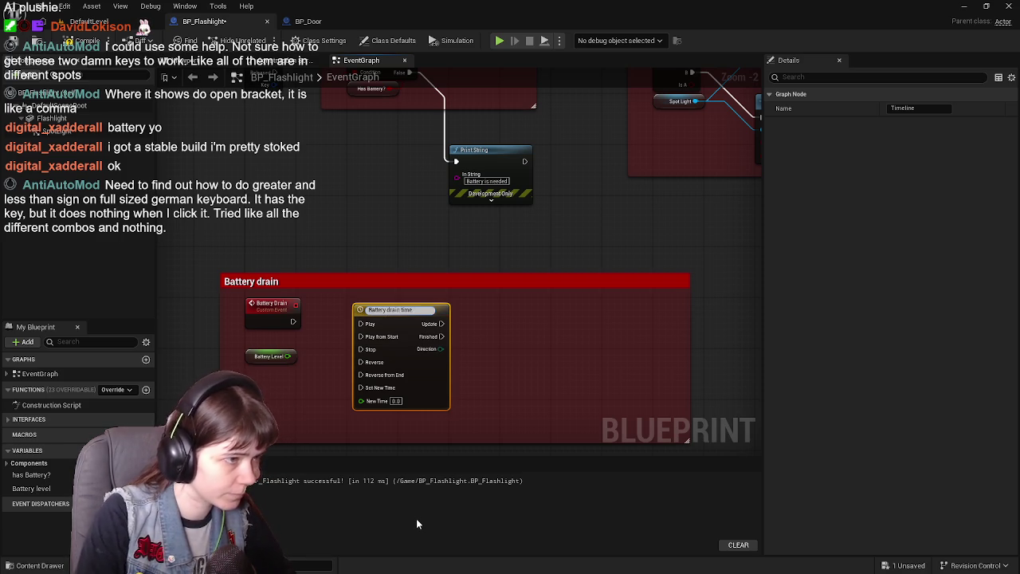
key(Return)
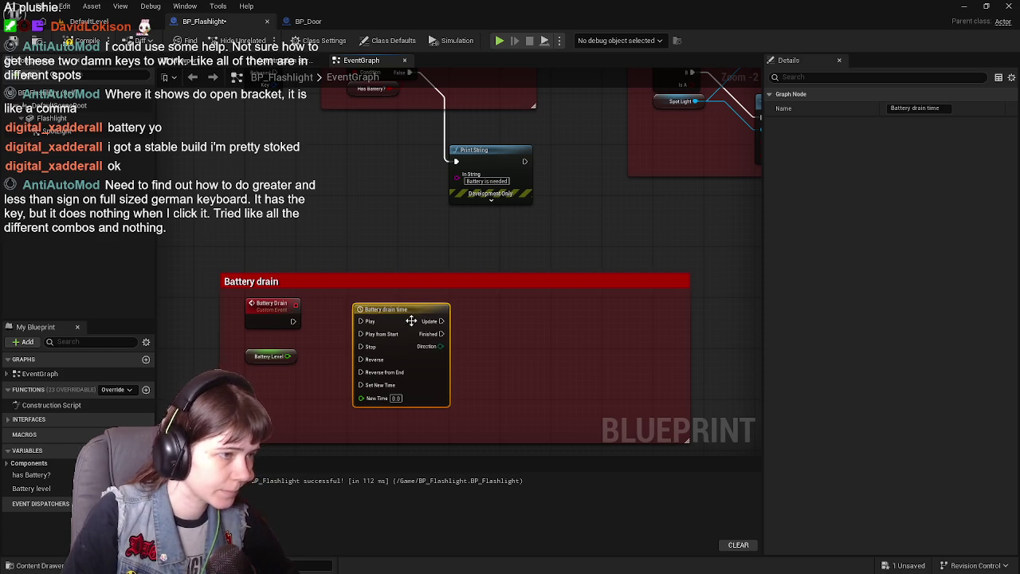
drag(403, 312, 396, 307)
mouse_move(293, 321)
mouse_down()
mouse_move(283, 327)
mouse_move(356, 328)
mouse_up()
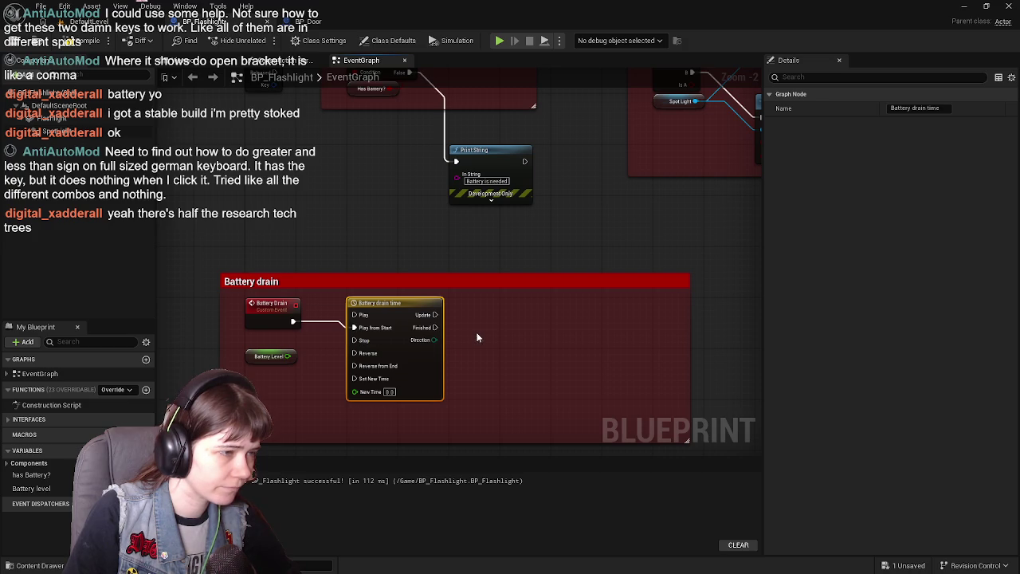
scroll(477, 338, up, 1)
- Compile BP_Flashlight and pan back to the Battery drain timeline section
click(68, 41)
scroll(473, 212, down, 2)
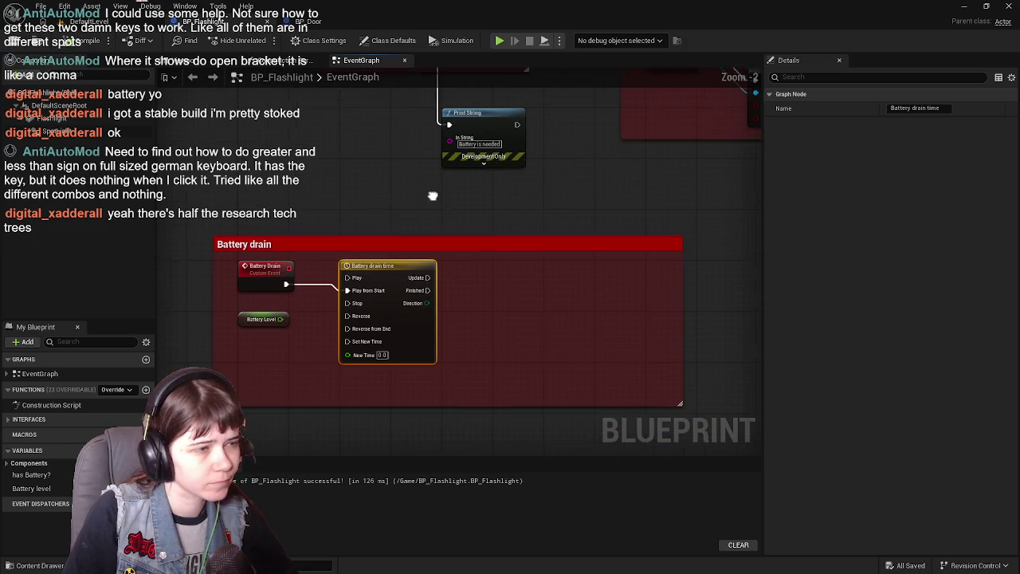
drag(411, 294, 482, 303)
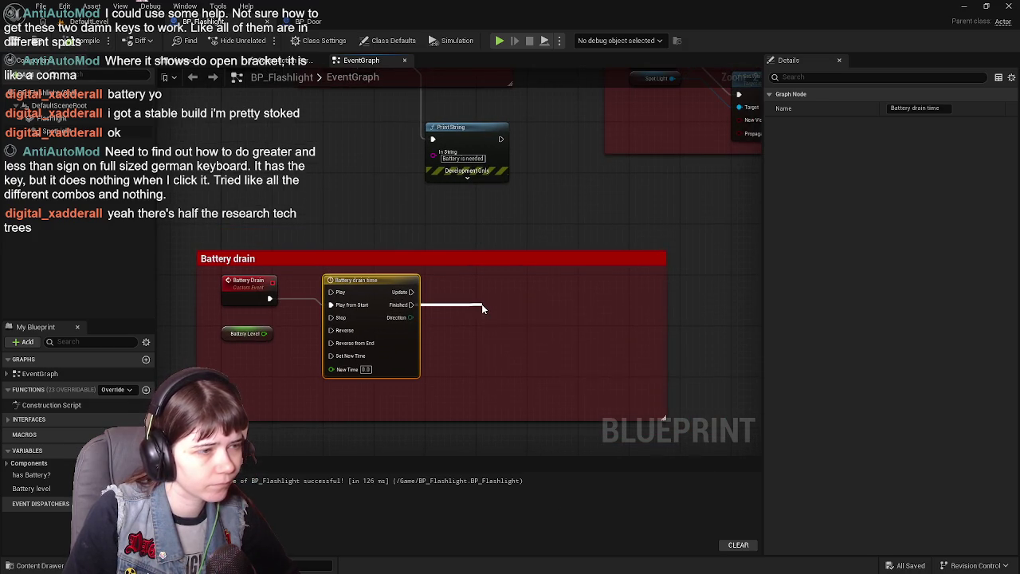
click(532, 216)
drag(579, 182, 402, 380)
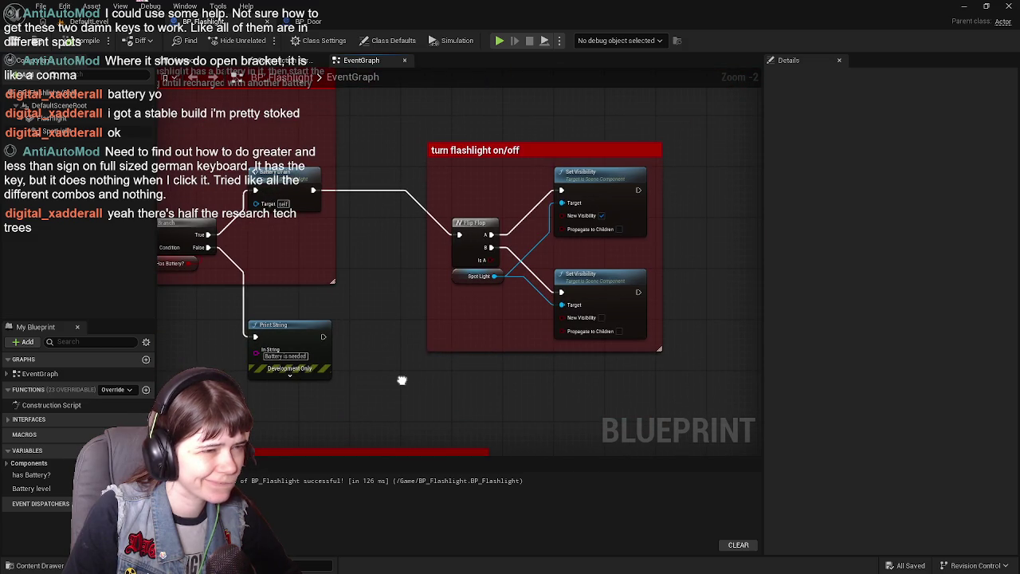
mouse_move(371, 415)
mouse_down()
mouse_move(505, 162)
mouse_move(485, 239)
mouse_up()
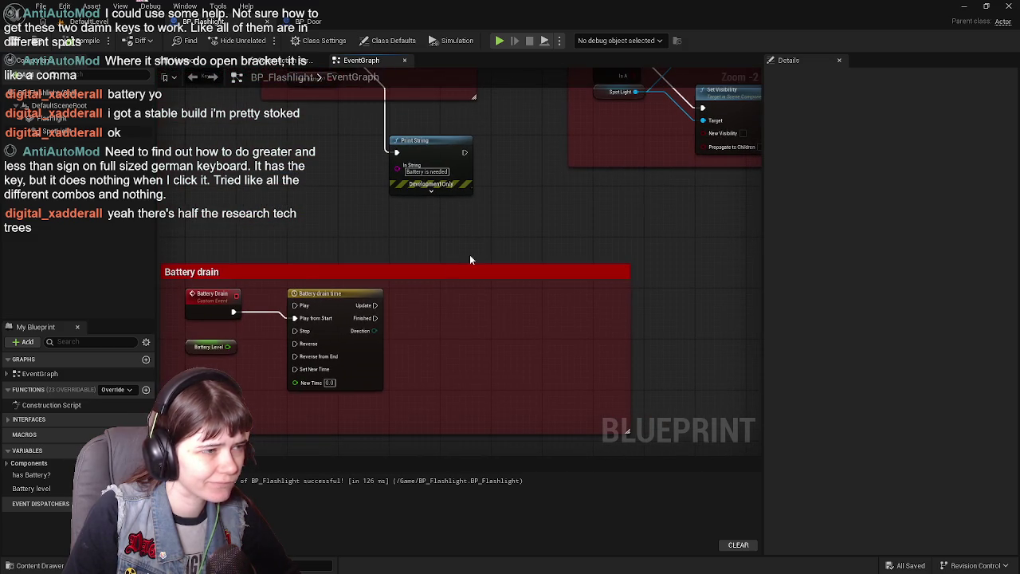
mouse_move(418, 253)
mouse_down()
mouse_move(398, 329)
mouse_move(417, 299)
mouse_move(608, 114)
mouse_up()
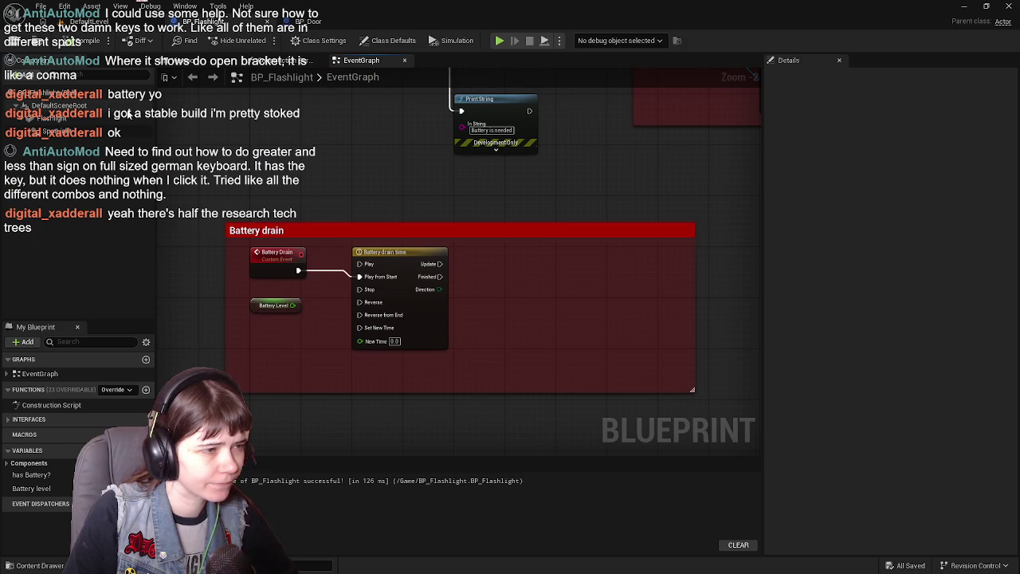
click(86, 40)
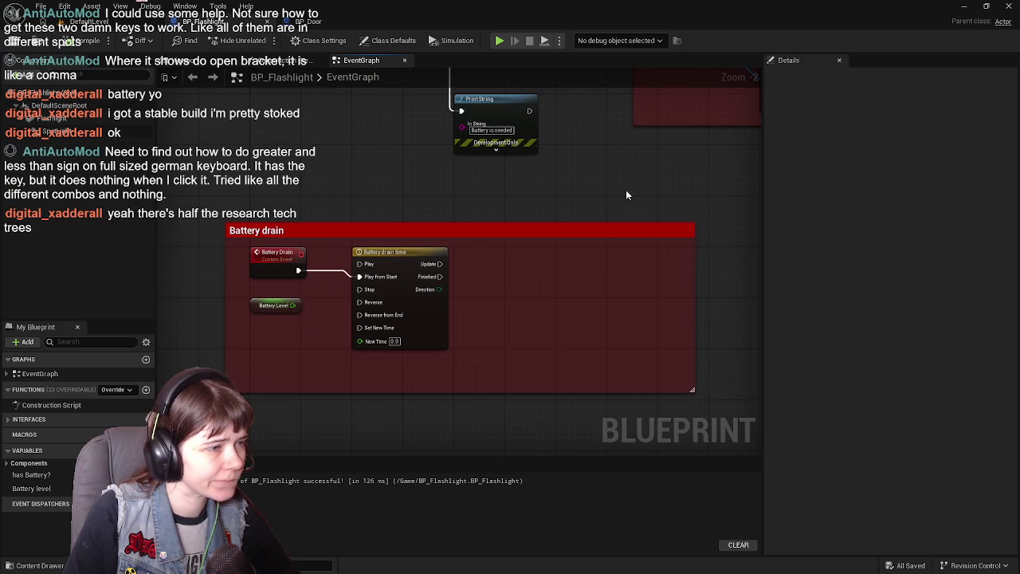
drag(619, 196, 609, 212)
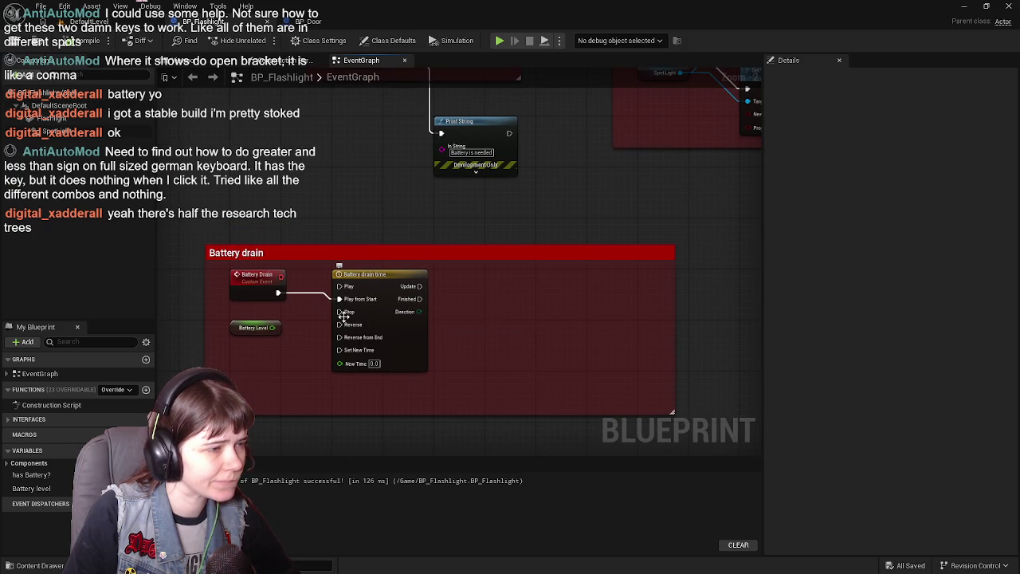
mouse_move(594, 194)
mouse_down()
mouse_move(481, 330)
mouse_move(421, 346)
mouse_move(636, 198)
mouse_move(558, 256)
mouse_up()
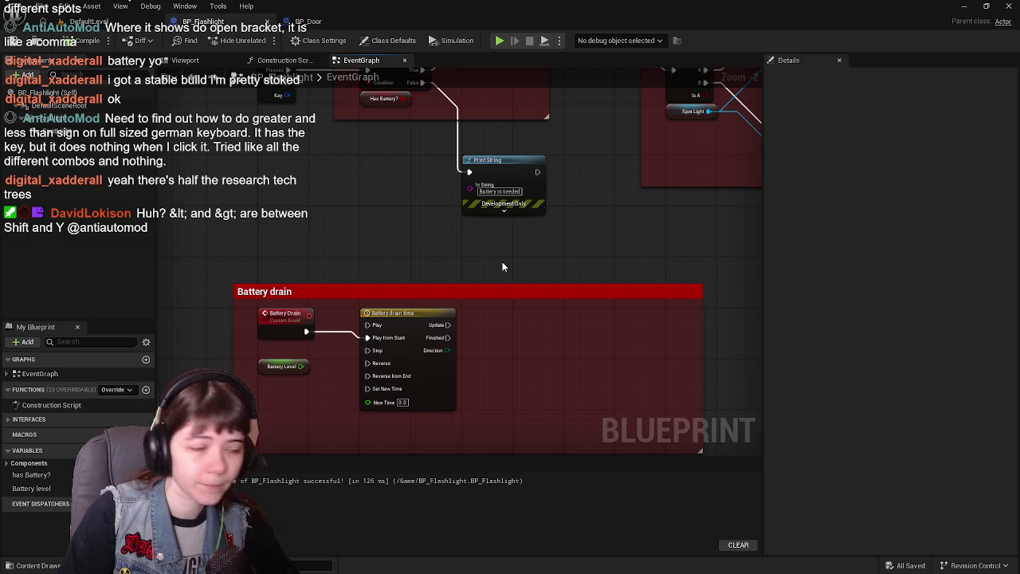
drag(484, 269, 497, 208)
- Add a new variable named 'flashlight on?'
mouse_move(403, 189)
mouse_down()
mouse_move(454, 265)
mouse_move(376, 240)
mouse_up()
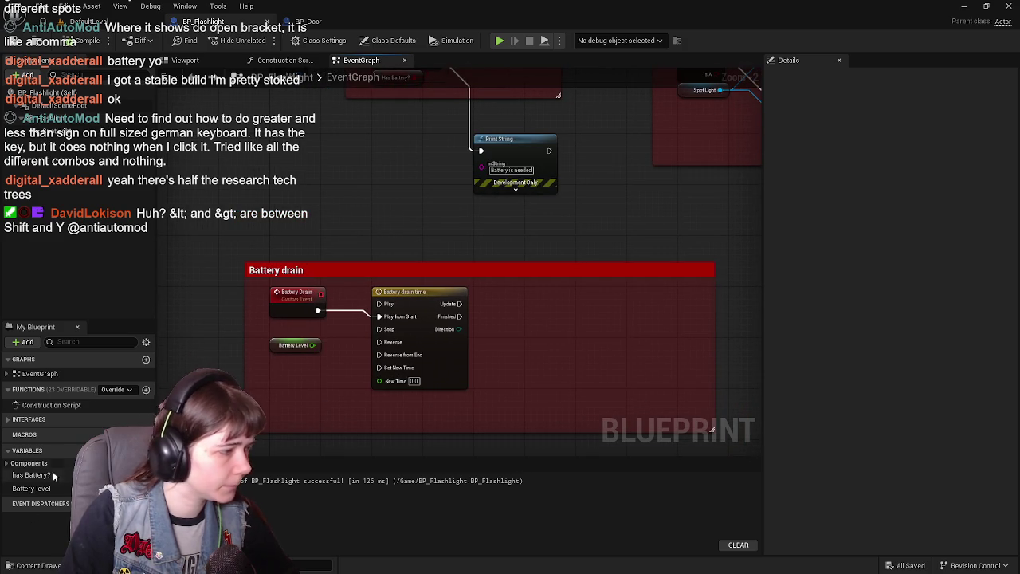
click(146, 451)
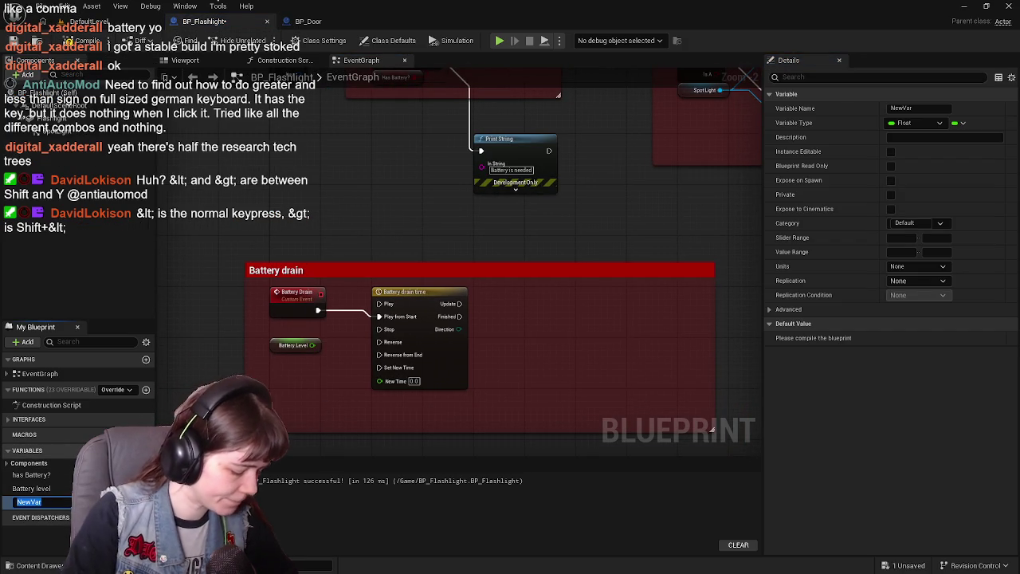
text(flashlight)
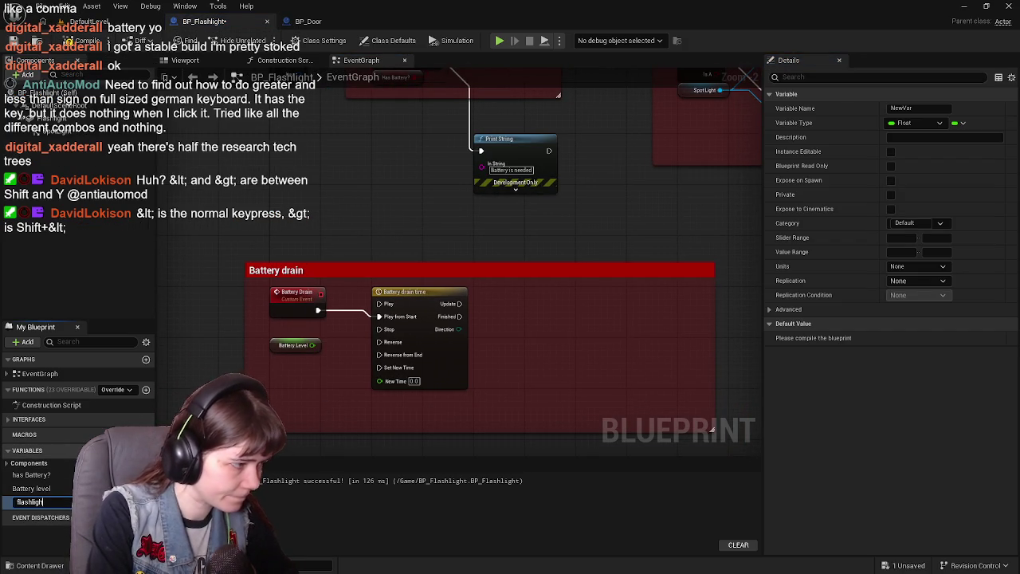
key(Return)
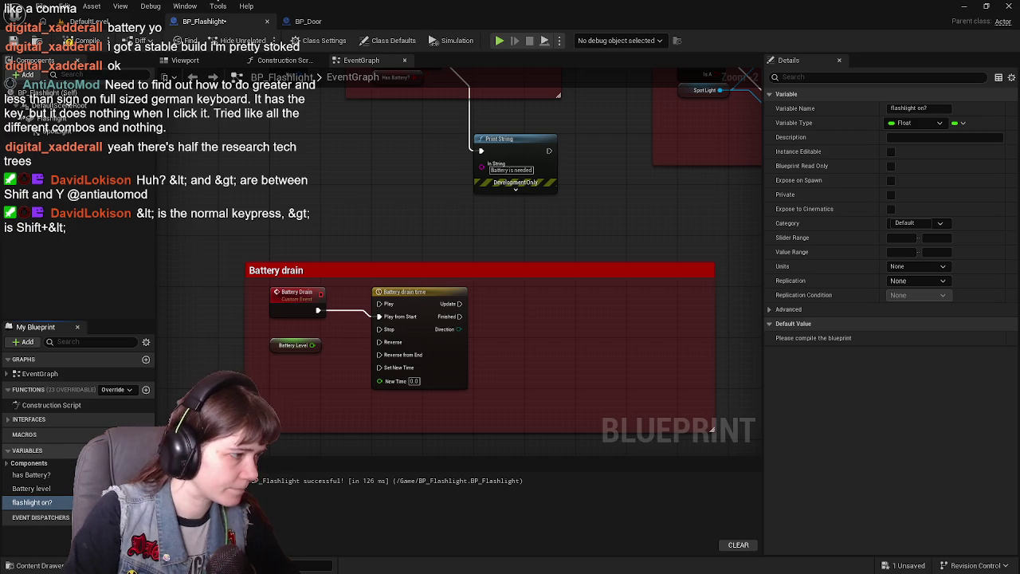
- Make 'flashlight on?' a Boolean, recompile, and bring it into the flashlight on/off section
click(930, 124)
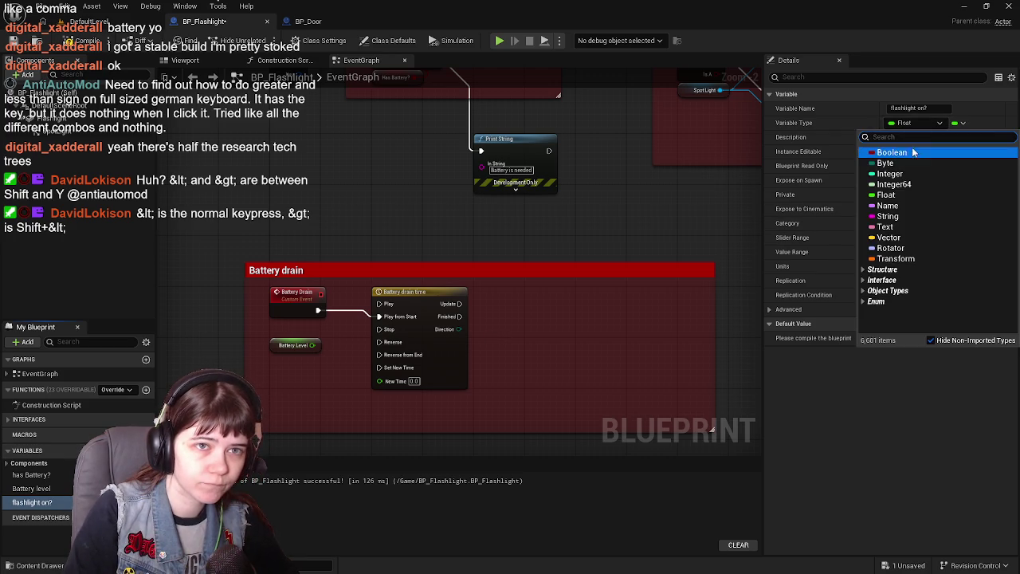
click(905, 153)
click(86, 41)
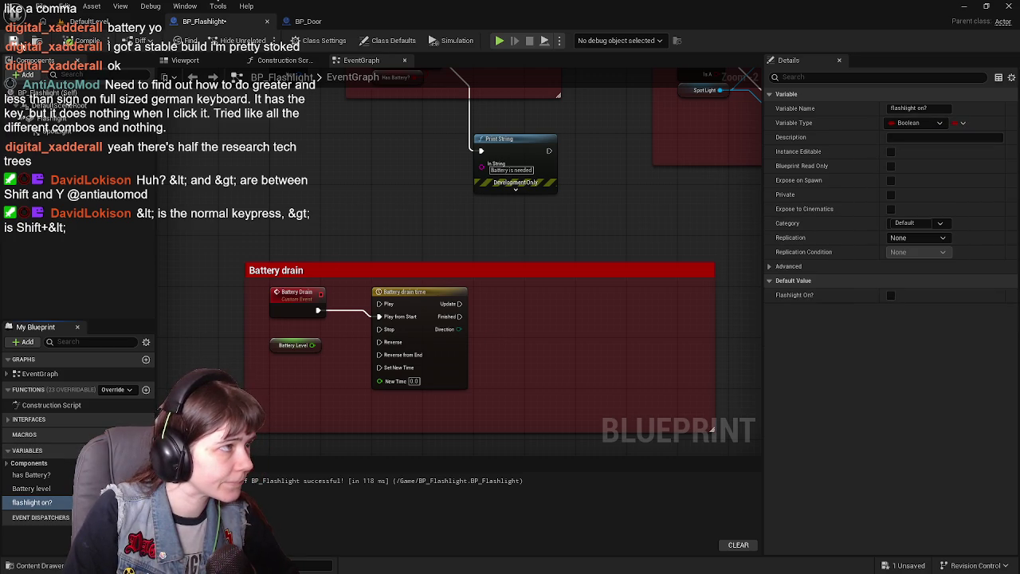
drag(588, 313, 409, 373)
mouse_move(338, 368)
mouse_down()
mouse_move(433, 348)
mouse_move(572, 358)
mouse_move(522, 355)
mouse_move(474, 266)
mouse_move(632, 239)
mouse_up()
drag(480, 256, 497, 236)
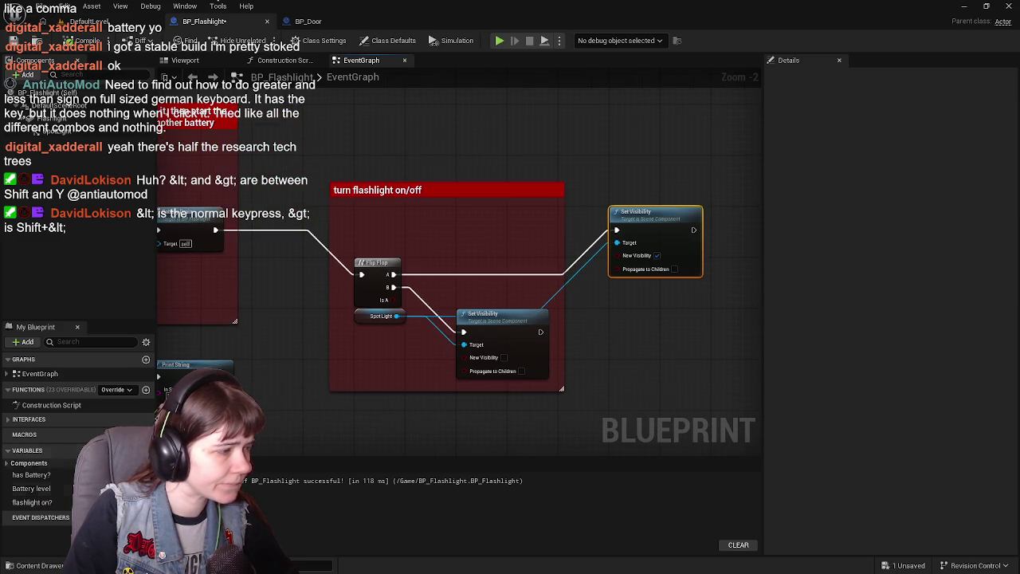
- Add a SET flashlight on? node wired from Flip Flop A, defaulting to true
mouse_move(32, 503)
mouse_down()
mouse_move(450, 311)
mouse_move(452, 253)
mouse_up()
drag(393, 300, 475, 275)
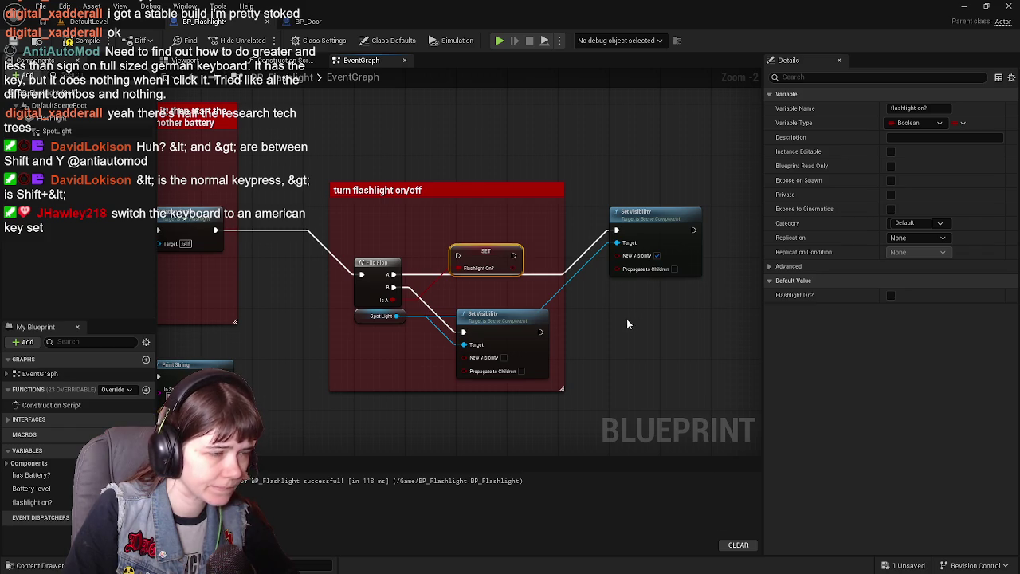
click(891, 295)
drag(526, 298, 456, 264)
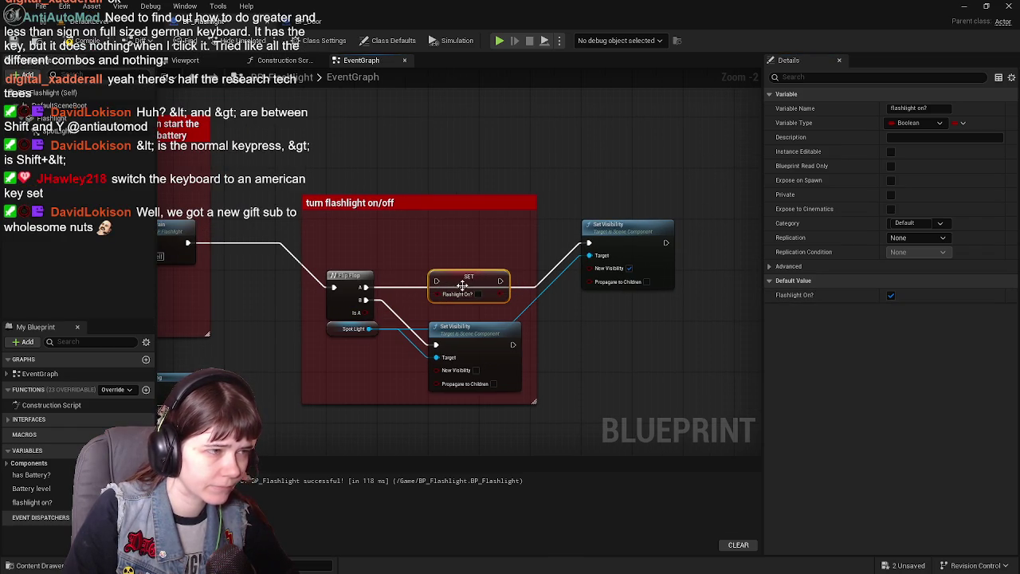
drag(466, 280, 468, 231)
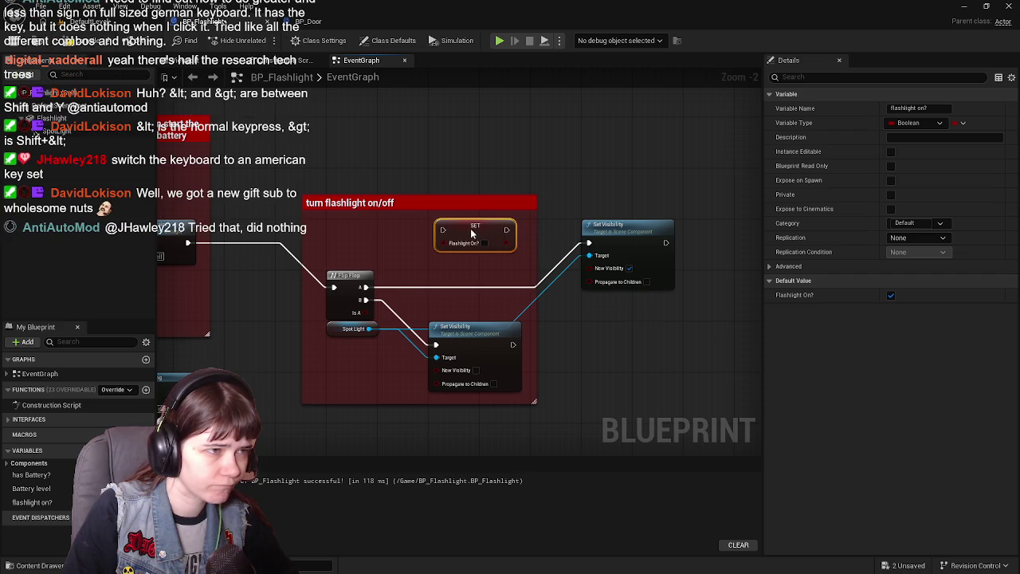
- Add a Set Intensity node from the Spot Light and arrange nodes inside the on/off comment
drag(368, 329, 454, 290)
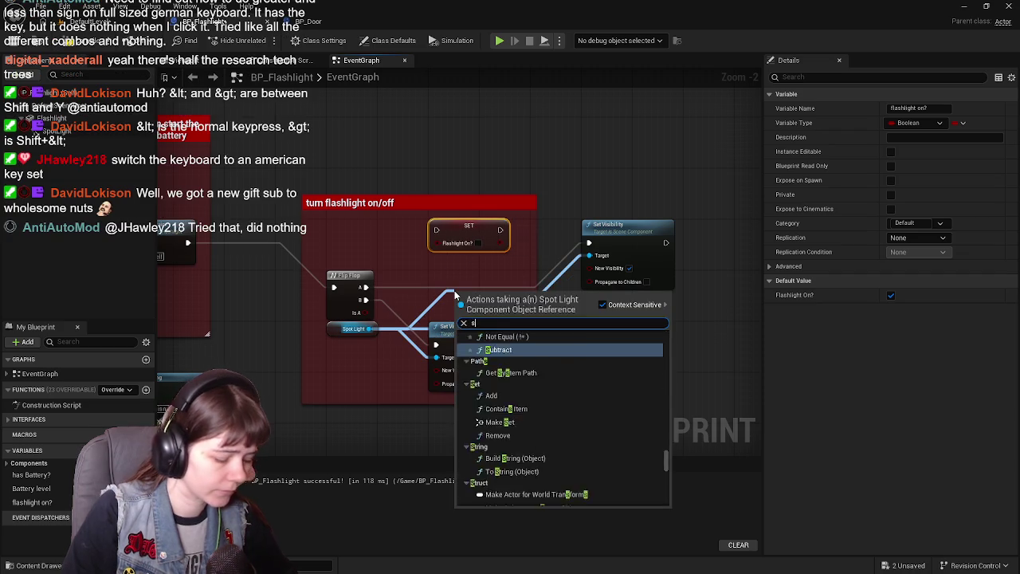
text(set inten)
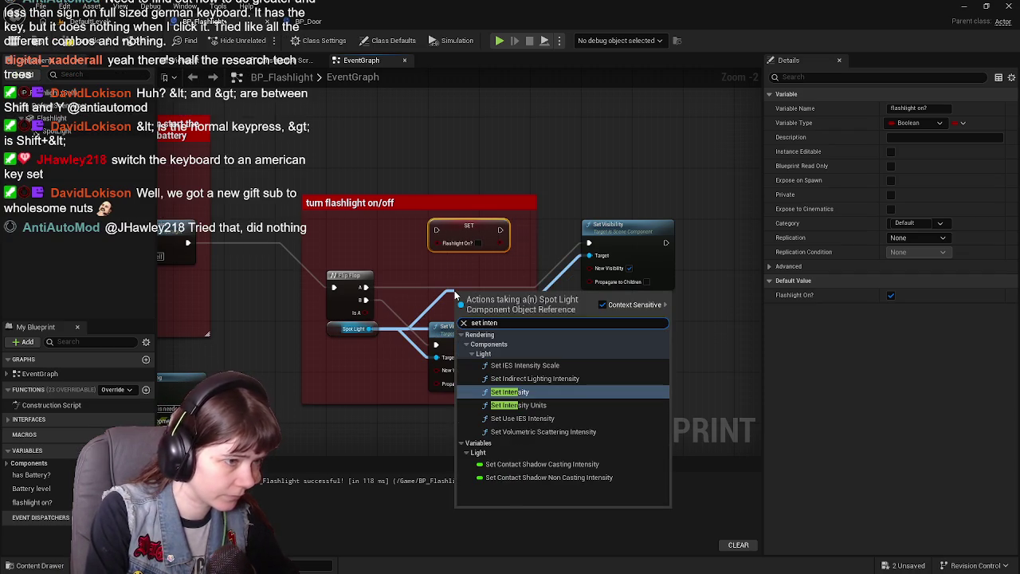
key(Return)
mouse_move(501, 302)
mouse_down()
mouse_move(583, 310)
mouse_move(629, 329)
mouse_up()
click(627, 224)
drag(627, 225, 477, 261)
mouse_move(551, 271)
mouse_down()
mouse_move(699, 189)
mouse_move(433, 344)
mouse_move(677, 258)
mouse_move(365, 356)
mouse_move(297, 393)
mouse_up()
click(683, 248)
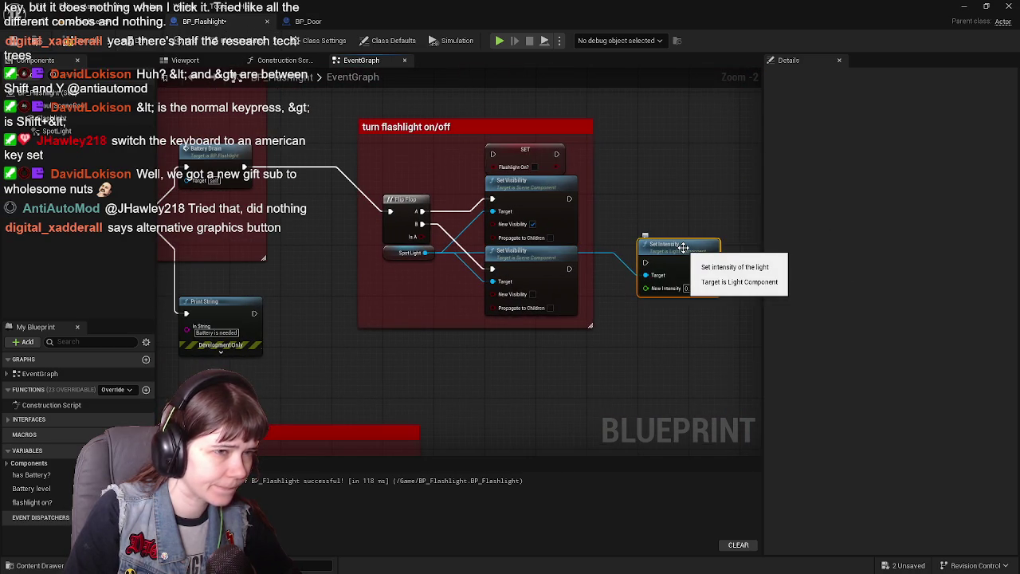
mouse_move(683, 248)
mouse_down()
mouse_move(523, 337)
mouse_move(569, 277)
mouse_move(685, 204)
mouse_move(676, 296)
mouse_move(654, 269)
mouse_up()
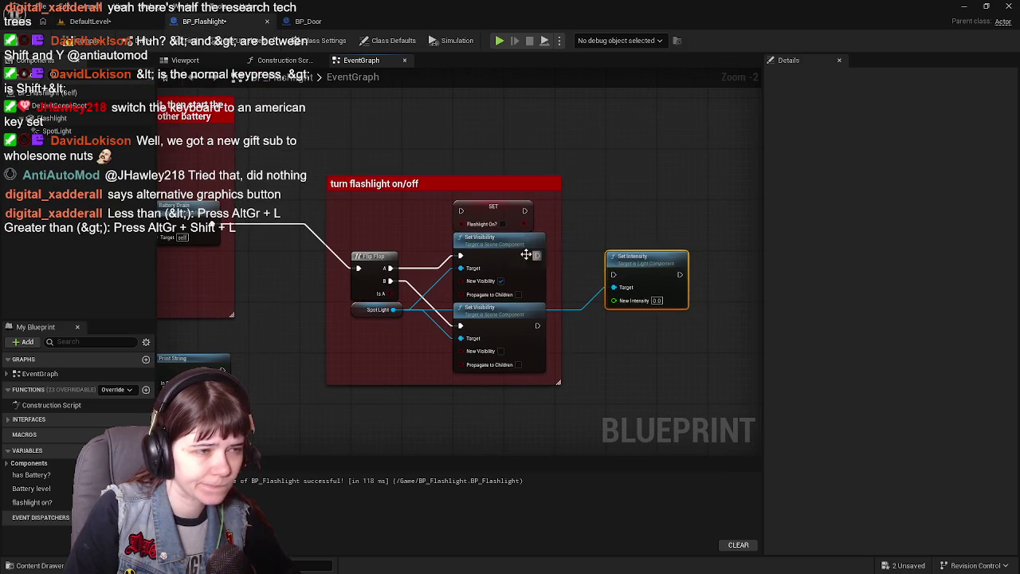
- Delete both Set Visibility nodes and move Set Intensity into the on/off comment
click(511, 251)
key(Delete)
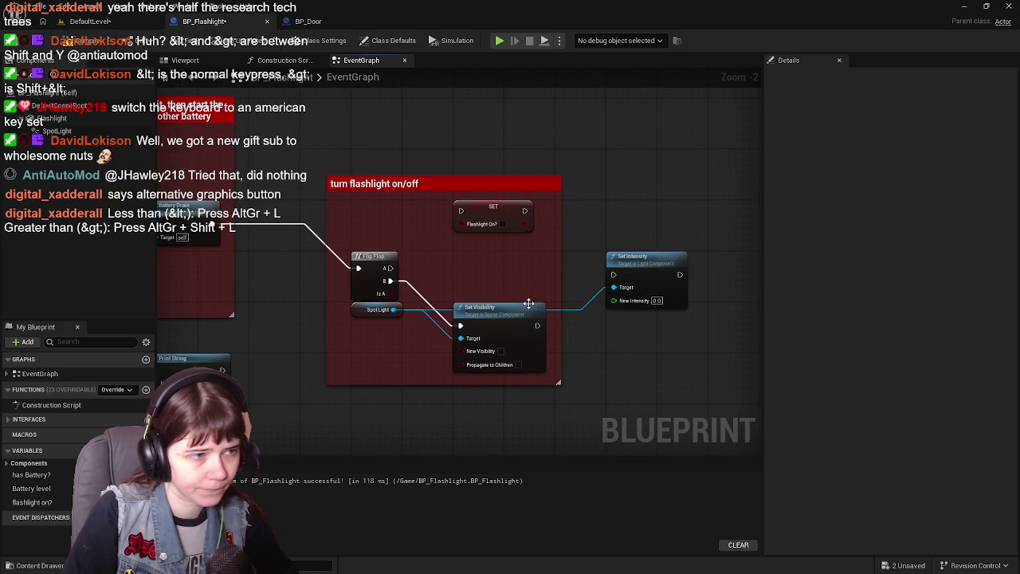
click(513, 323)
key(Delete)
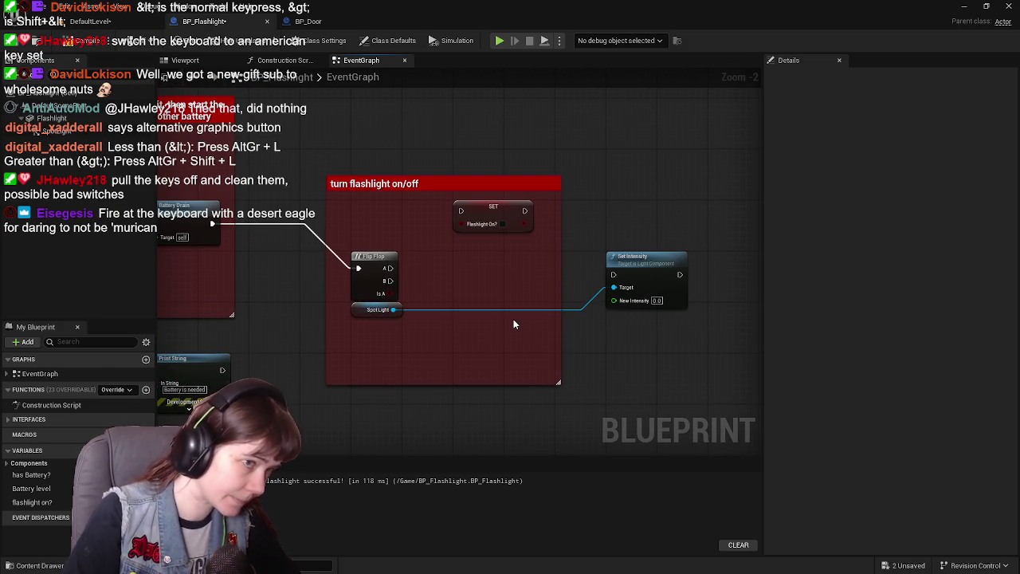
mouse_move(652, 260)
mouse_down()
mouse_move(499, 324)
mouse_move(496, 311)
mouse_up()
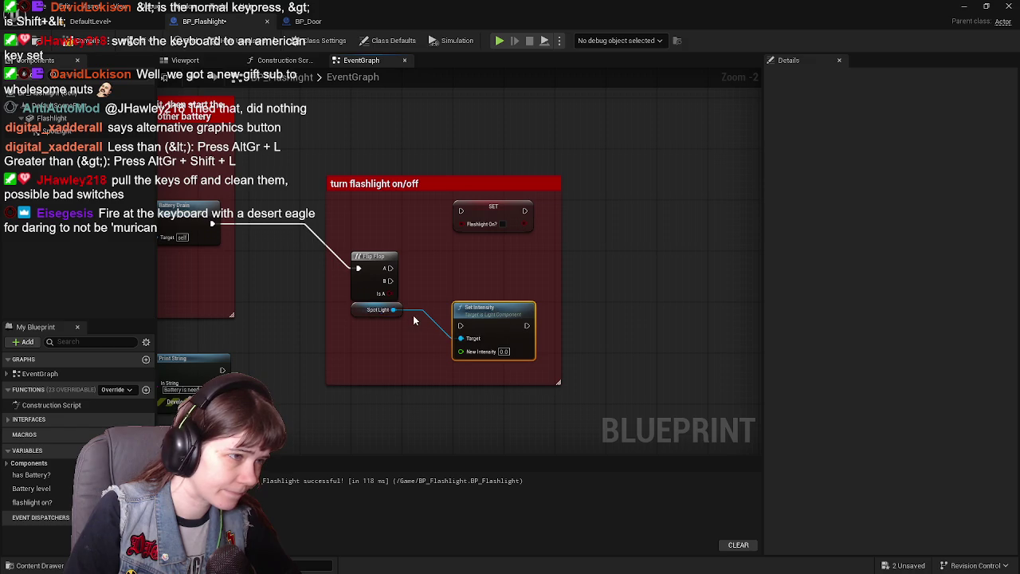
- Duplicate the Set Intensity node and lay out both beside the Flip Flop
key(ctrl+c)
key(ctrl+v)
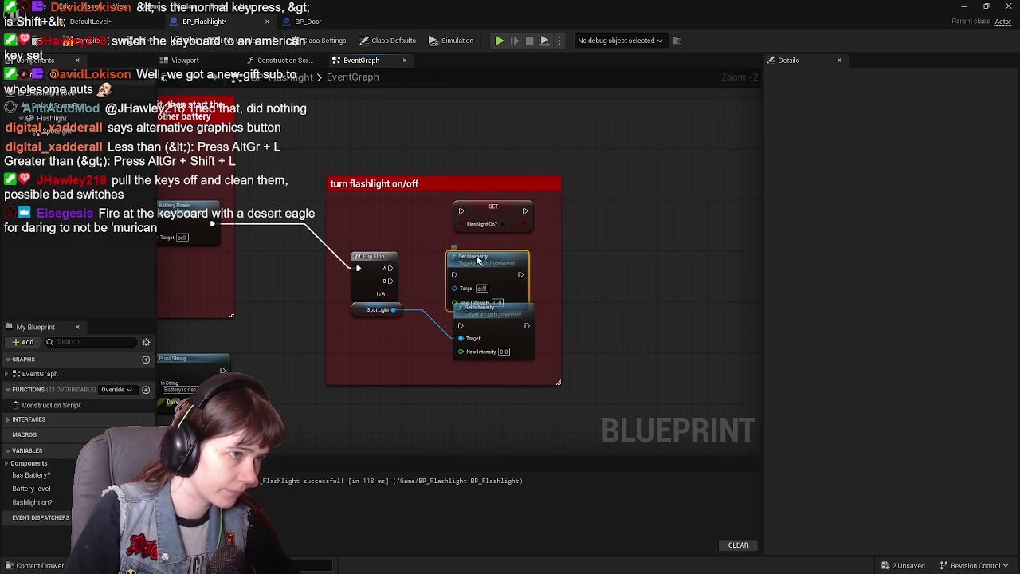
drag(481, 270, 480, 247)
drag(488, 210, 661, 215)
mouse_move(501, 246)
mouse_down()
mouse_move(500, 213)
mouse_move(597, 213)
mouse_up()
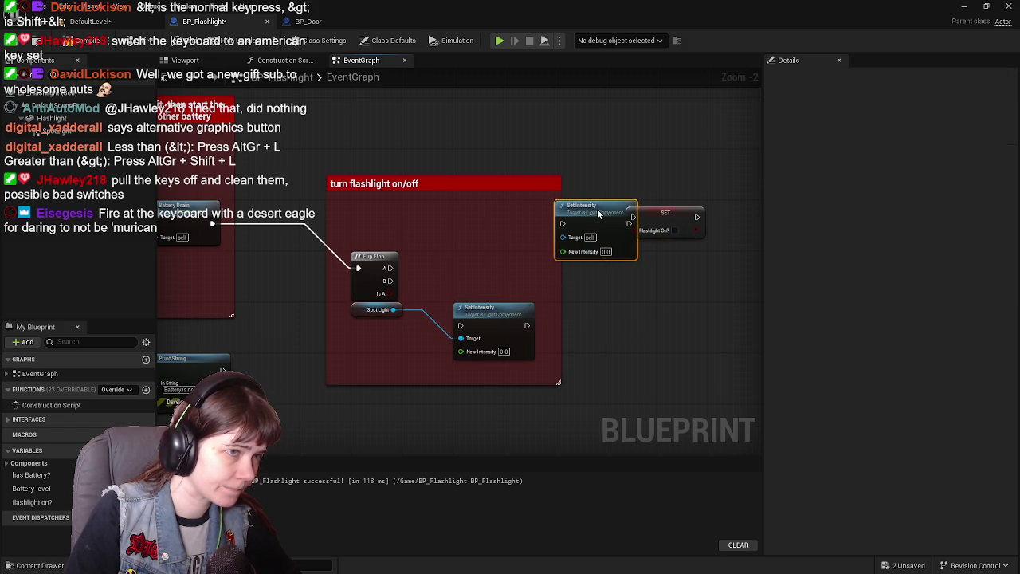
drag(512, 307, 614, 308)
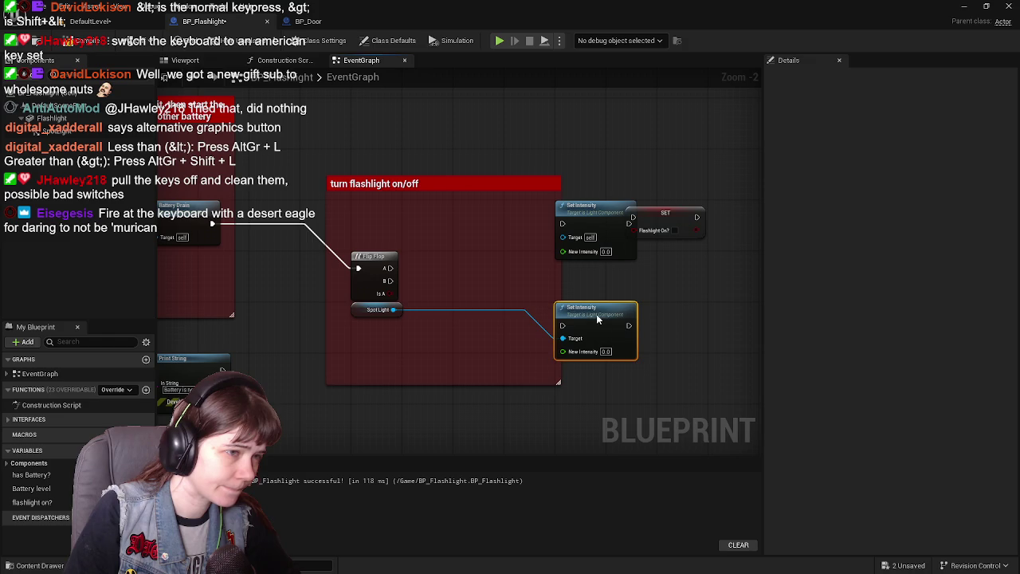
mouse_move(652, 220)
mouse_down()
mouse_move(481, 318)
mouse_move(492, 318)
mouse_up()
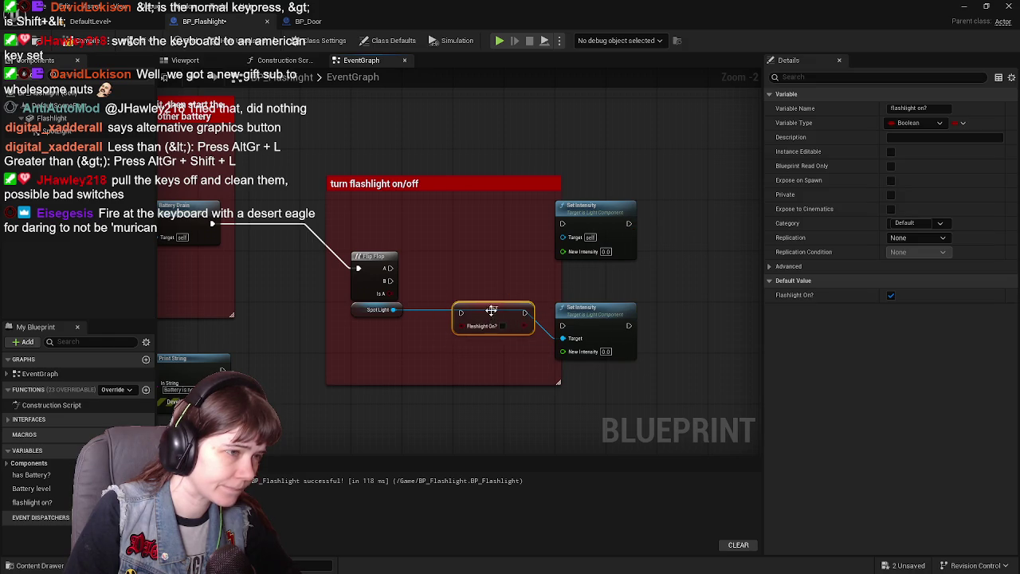
- Wire Flip Flop A to the upper Set Intensity and duplicate the SET flashlight on? node
drag(390, 268, 562, 224)
key(ctrl+c)
key(ctrl+v)
mouse_move(467, 238)
mouse_down()
mouse_move(458, 217)
mouse_move(474, 214)
mouse_up()
drag(390, 268, 461, 211)
drag(525, 211, 562, 224)
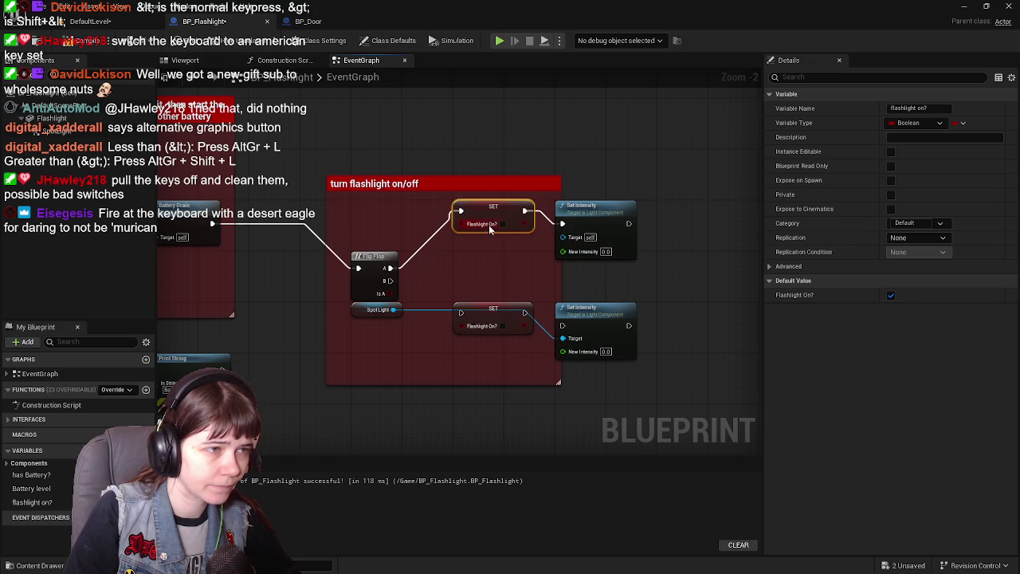
- Clear the copied SET node's wires and shift the Set Intensity and SET nodes into place
alt+click(461, 211)
alt+click(525, 211)
mouse_move(492, 214)
mouse_down()
mouse_move(696, 227)
mouse_move(698, 213)
mouse_up()
drag(482, 308, 687, 310)
drag(609, 164, 669, 319)
drag(594, 220, 496, 220)
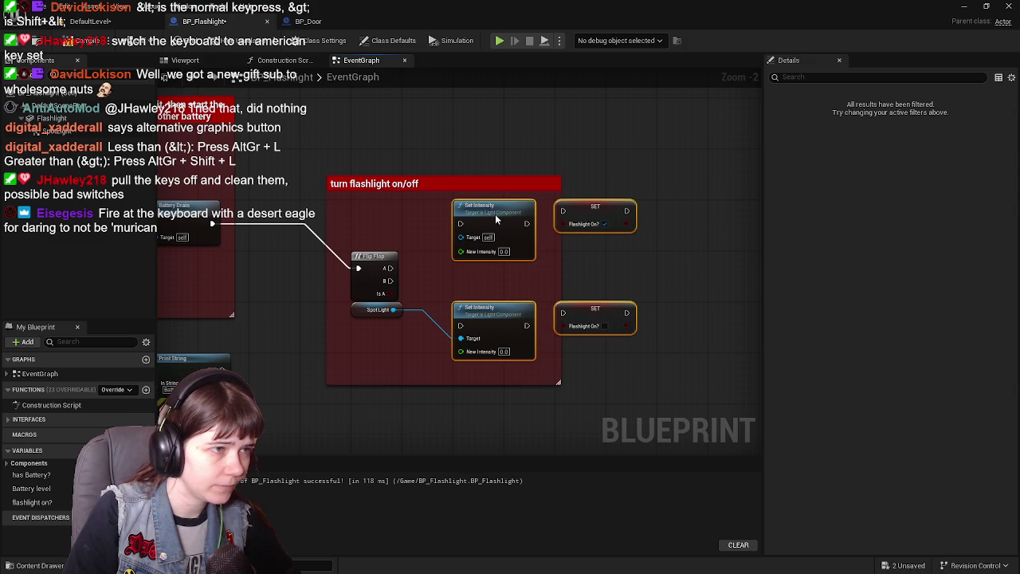
- Connect Spot Light and Flip Flop B, chaining each Set Intensity into its SET node
drag(394, 309, 460, 236)
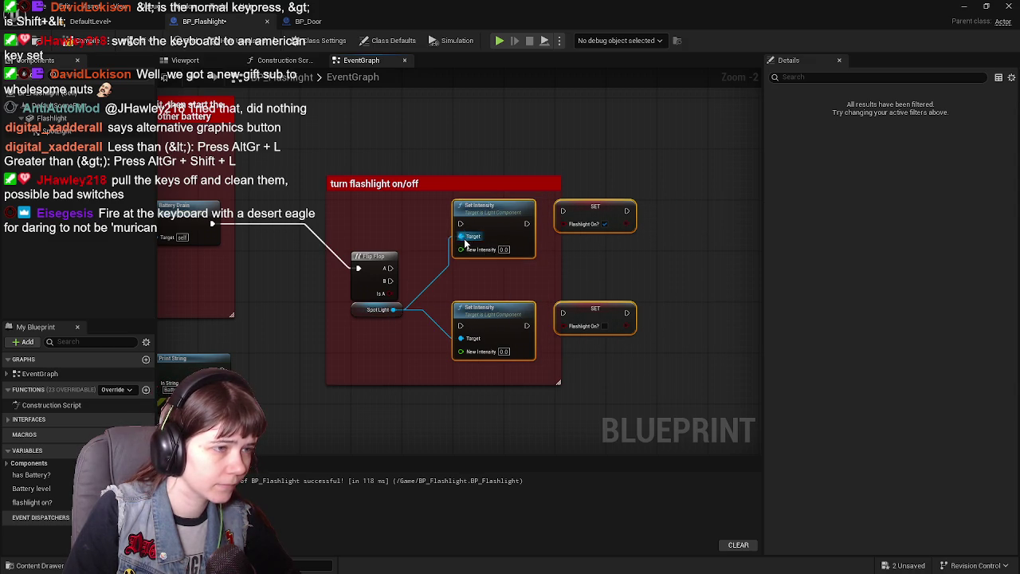
drag(390, 281, 462, 327)
drag(527, 224, 563, 211)
drag(527, 326, 563, 313)
click(635, 273)
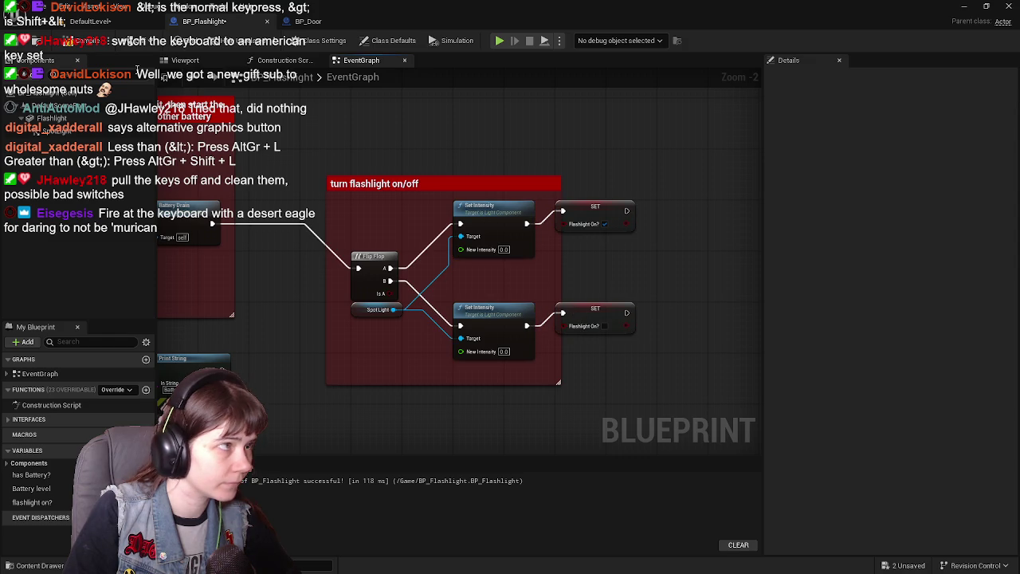
- Compile the blueprint and widen the turn flashlight on/off comment box
click(73, 46)
drag(561, 259, 669, 271)
mouse_move(386, 402)
mouse_down()
mouse_move(455, 314)
mouse_move(611, 194)
mouse_move(599, 214)
mouse_move(554, 219)
mouse_up()
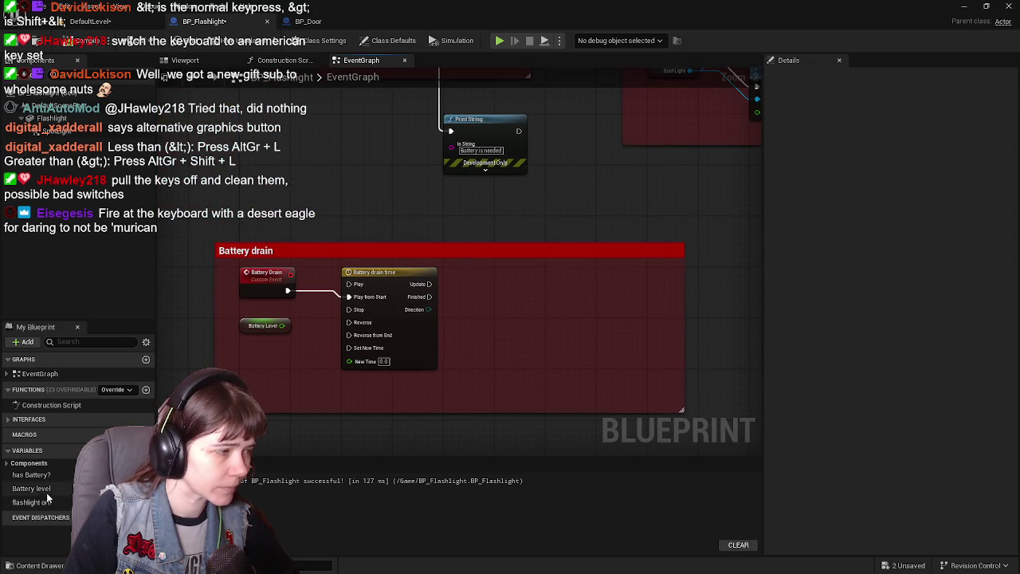
- Save all, then return to the BP_Flashlight event graph
mouse_move(330, 273)
mouse_down()
mouse_move(337, 335)
mouse_move(418, 364)
mouse_move(498, 362)
mouse_up()
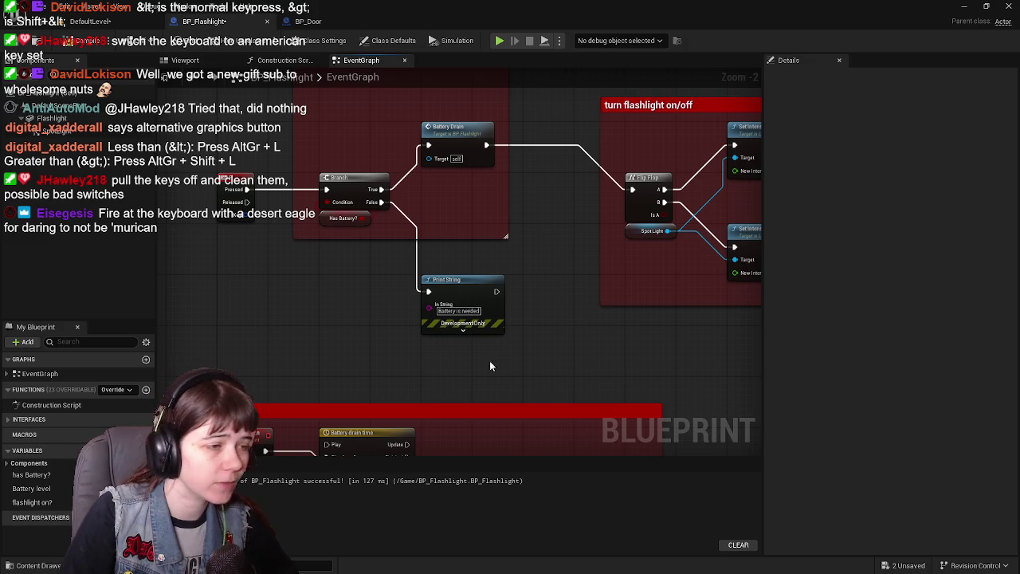
click(90, 22)
key(ctrl+s)
click(215, 21)
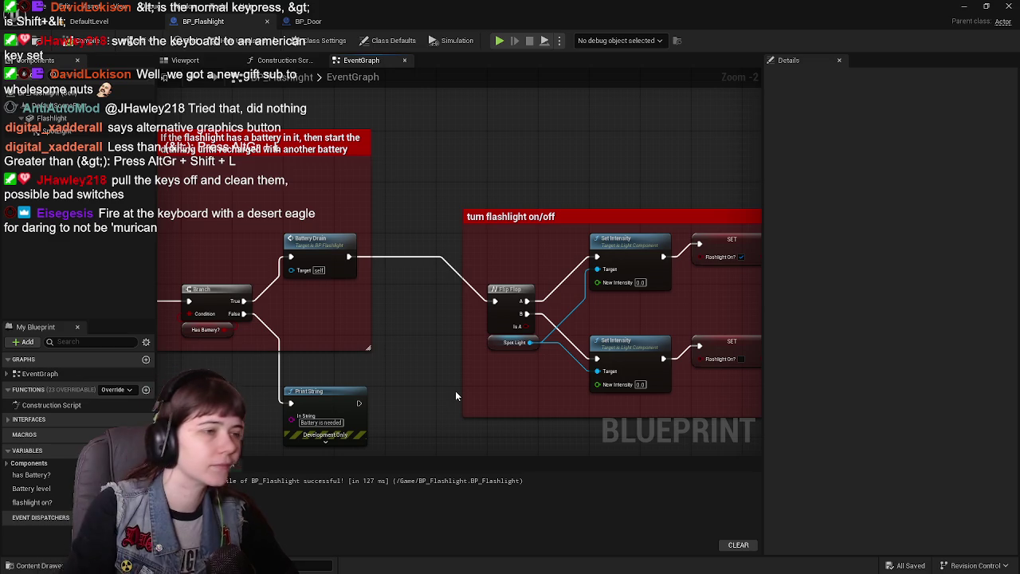
- Review the event graph, nudging the Print String node and centring the Battery drain comment
mouse_move(474, 364)
mouse_down()
mouse_move(338, 358)
mouse_move(449, 361)
mouse_move(293, 368)
mouse_up()
mouse_move(479, 321)
mouse_down()
mouse_move(567, 316)
mouse_move(440, 248)
mouse_move(553, 229)
mouse_up()
drag(569, 364, 567, 274)
click(471, 317)
mouse_move(471, 317)
mouse_down()
mouse_move(470, 285)
mouse_move(471, 316)
mouse_up()
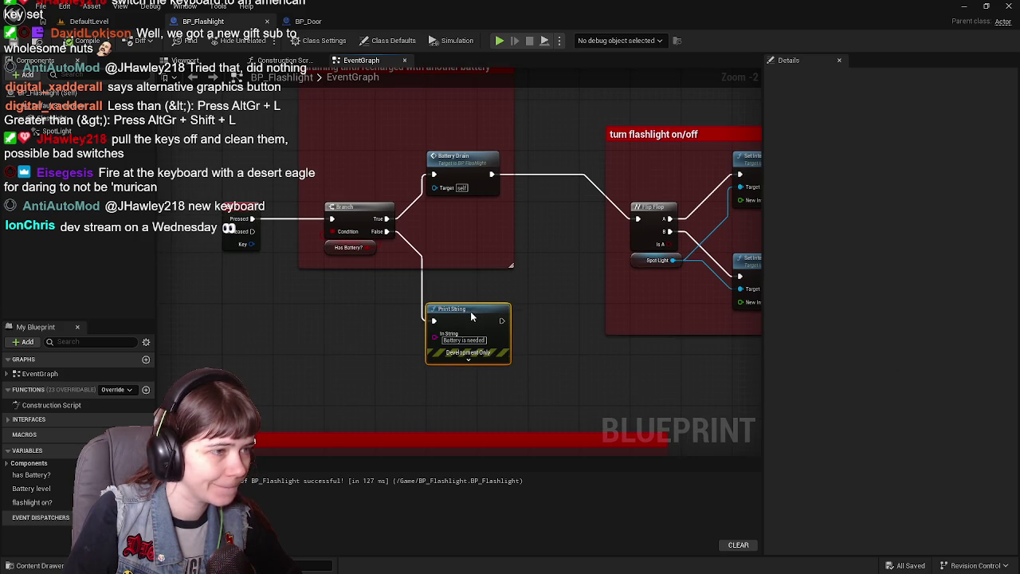
mouse_move(544, 276)
mouse_down()
mouse_move(564, 339)
mouse_move(343, 291)
mouse_up()
scroll(565, 336, down, 1)
mouse_move(348, 384)
mouse_down()
mouse_move(508, 146)
mouse_move(603, 231)
mouse_up()
scroll(600, 225, up, 1)
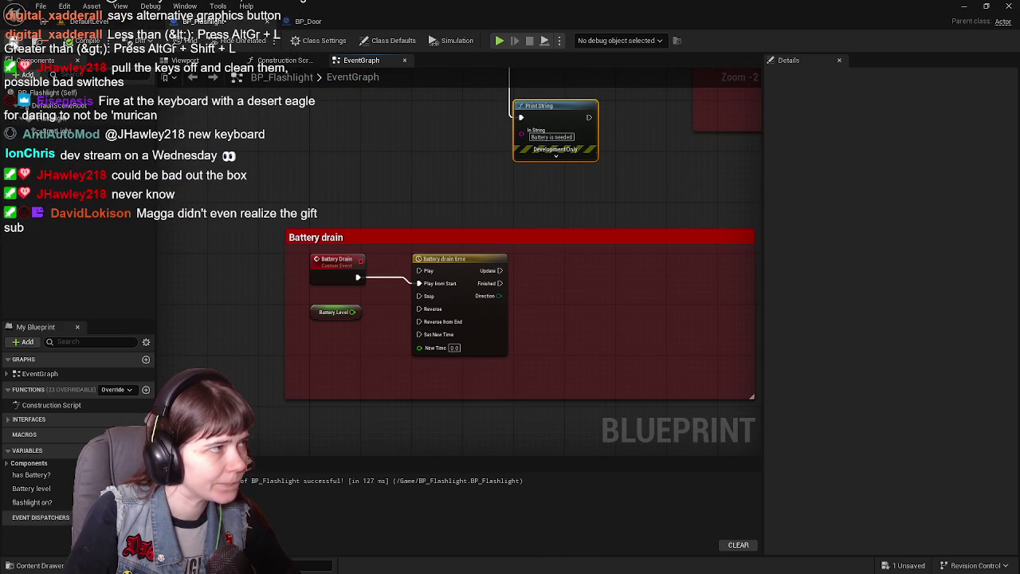
mouse_move(569, 167)
mouse_down()
mouse_move(539, 210)
mouse_move(474, 248)
mouse_up()
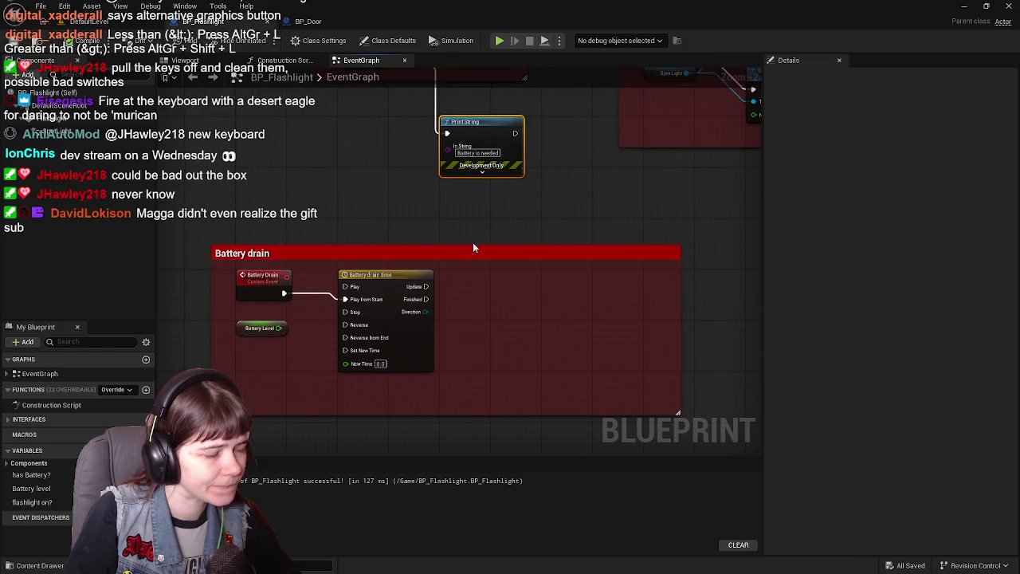
- Select the SpotLight component to show its properties in Details
click(379, 278)
click(380, 205)
mouse_move(380, 214)
mouse_down()
mouse_move(219, 298)
mouse_move(489, 315)
mouse_move(486, 326)
mouse_up()
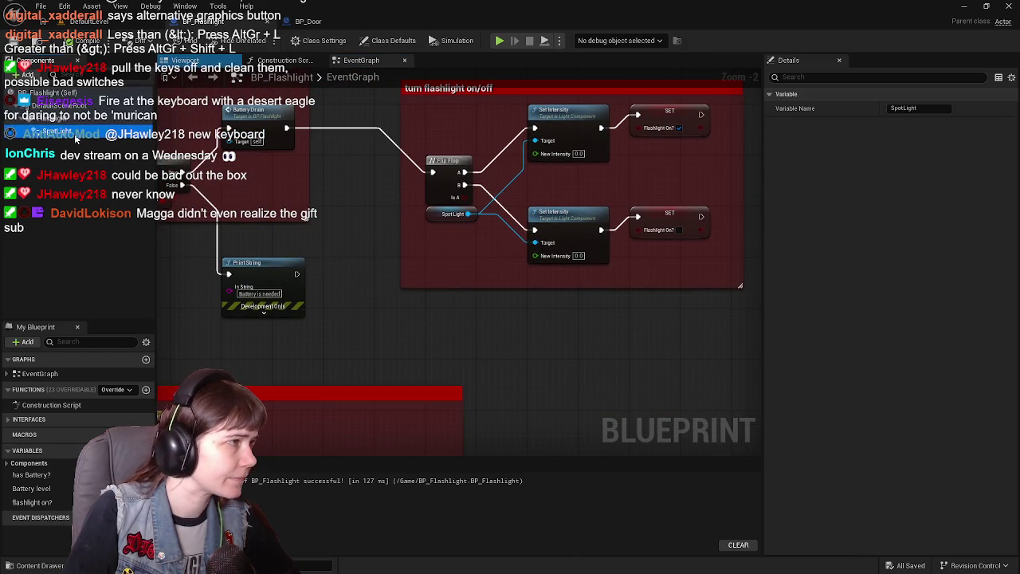
click(452, 214)
- Set the SpotLight's Intensity to 1000 and save the blueprint
drag(660, 322, 554, 401)
click(918, 280)
text(1000)
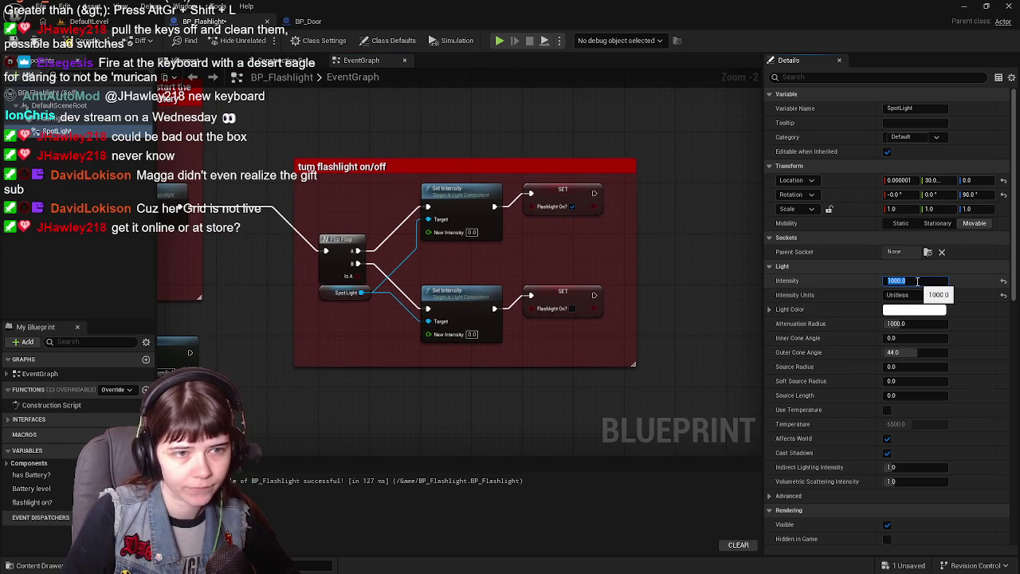
key(Return)
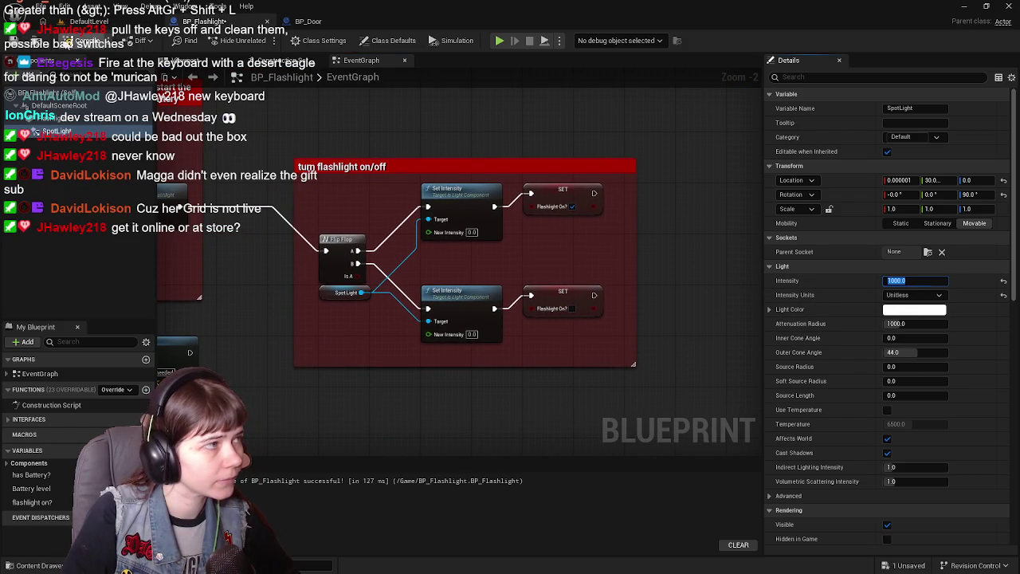
key(ctrl+s)
- Set the upper Set Intensity node's New Intensity to 1000.0 and save again
click(471, 232)
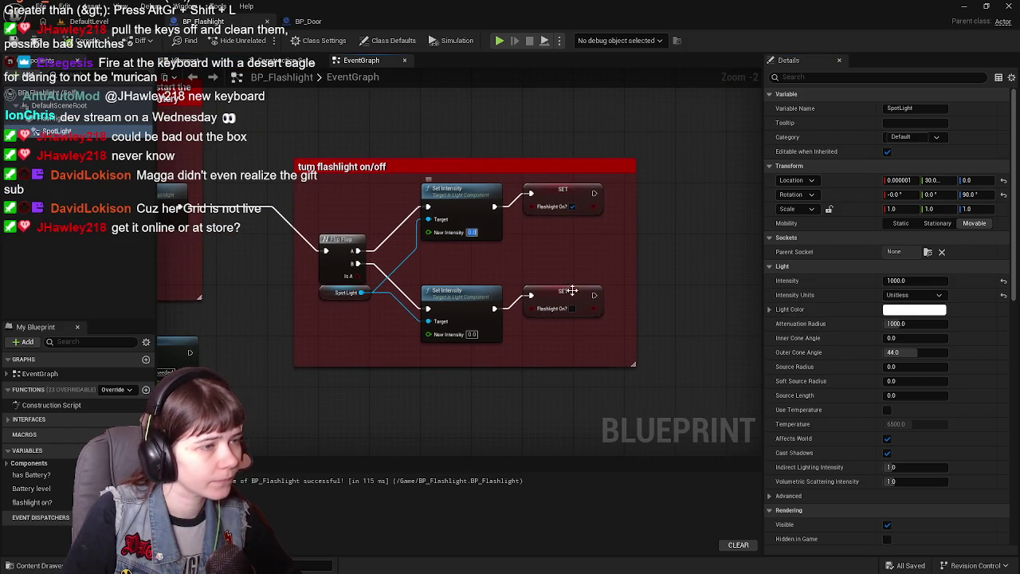
text(1000)
key(Return)
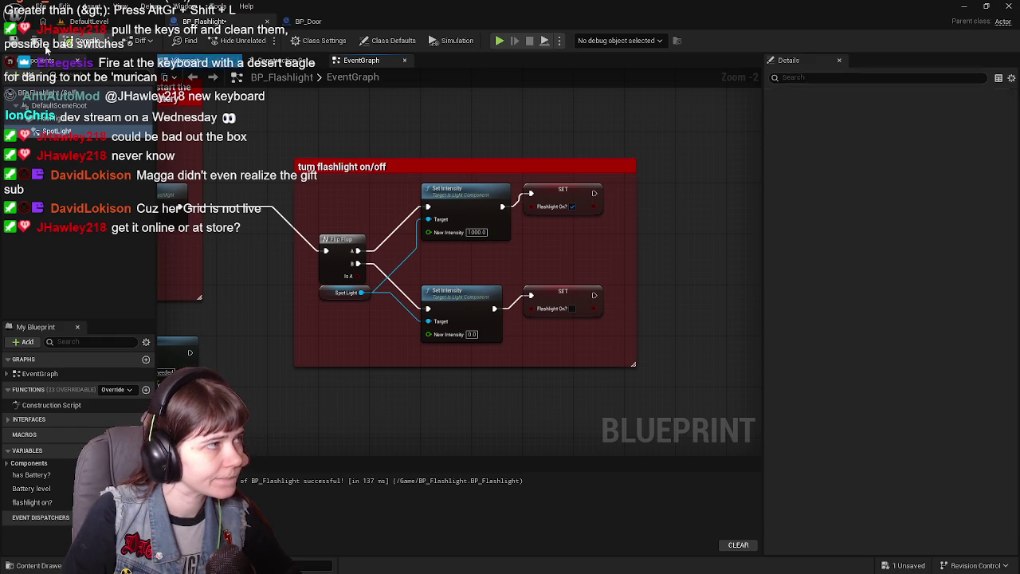
key(ctrl+s)
drag(360, 158, 618, 193)
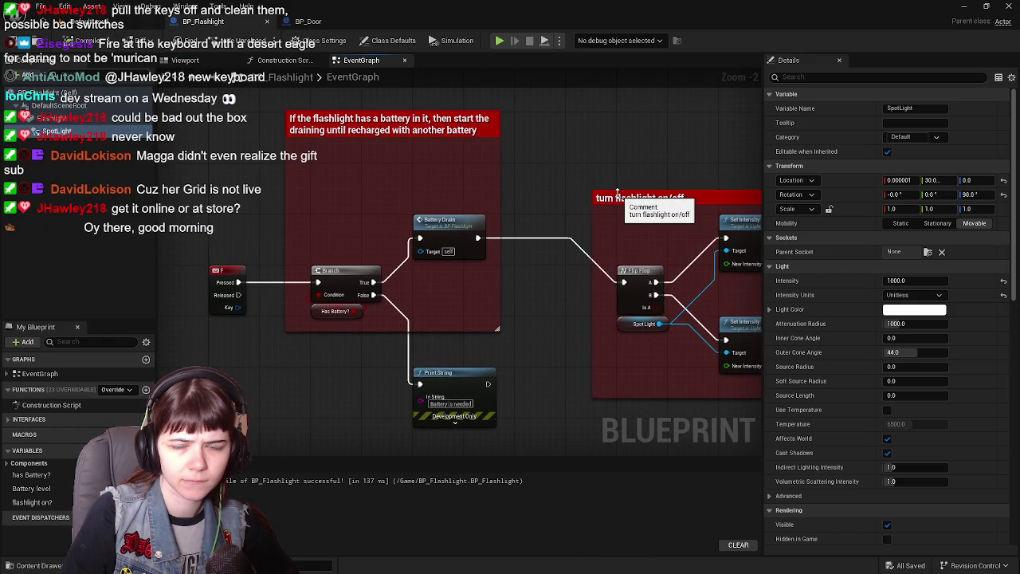
mouse_move(545, 183)
mouse_down()
mouse_move(563, 325)
mouse_move(620, 247)
mouse_move(604, 220)
mouse_up()
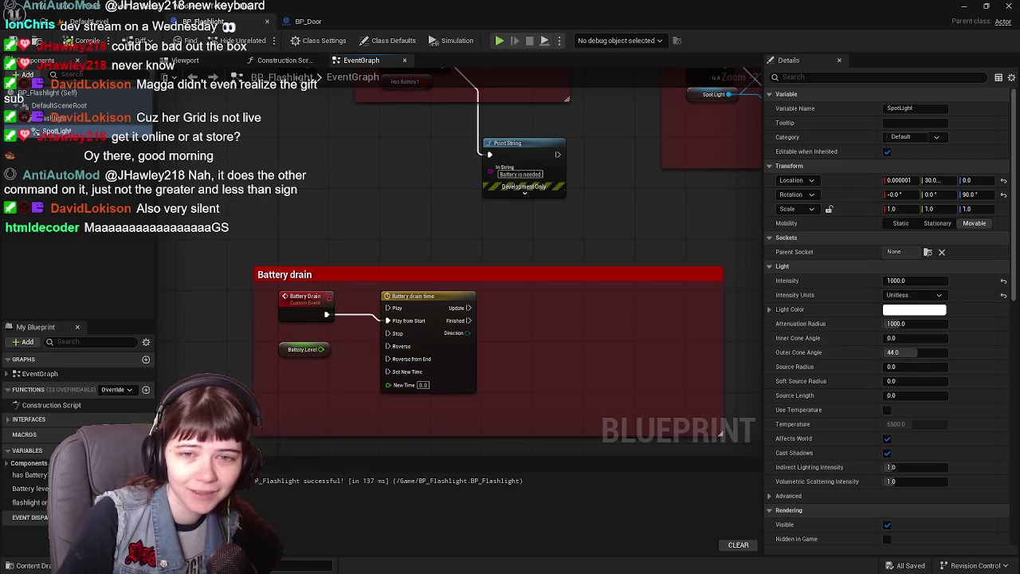
mouse_move(610, 343)
mouse_down()
mouse_move(594, 295)
mouse_move(574, 299)
mouse_up()
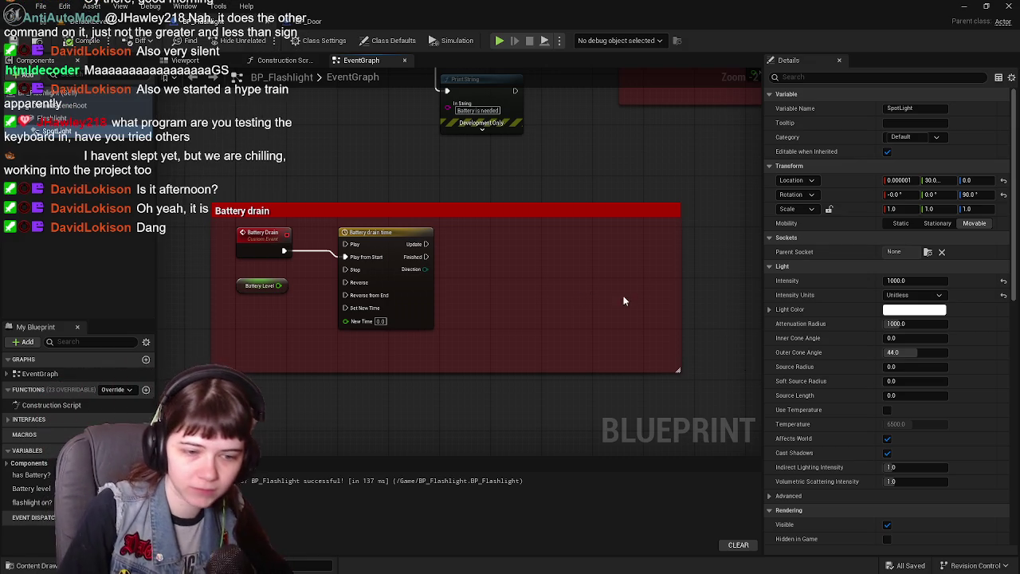
click(391, 244)
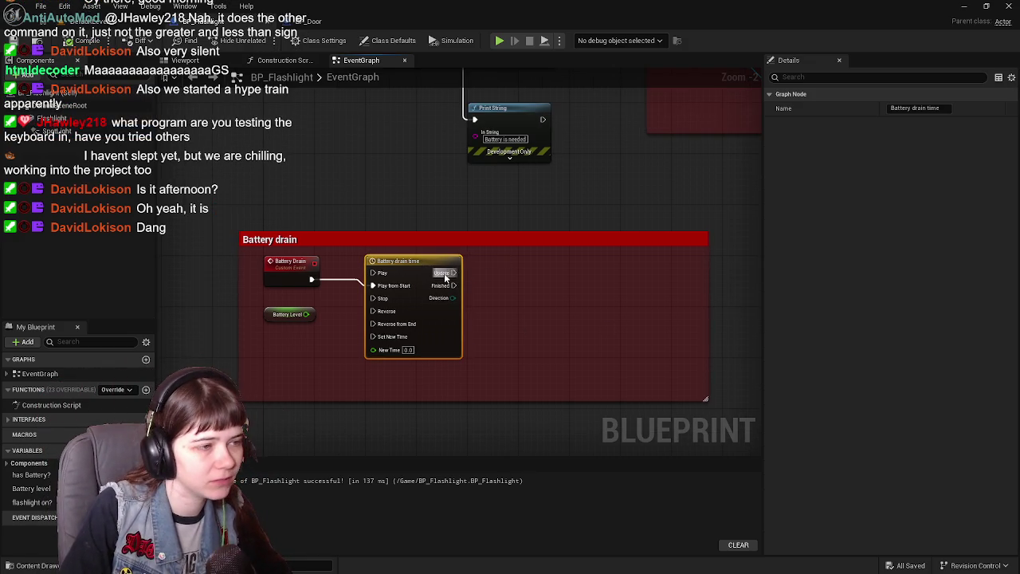
- Open the Battery drain time timeline and add a float track named 'Flashlight Drain'
double_click(425, 271)
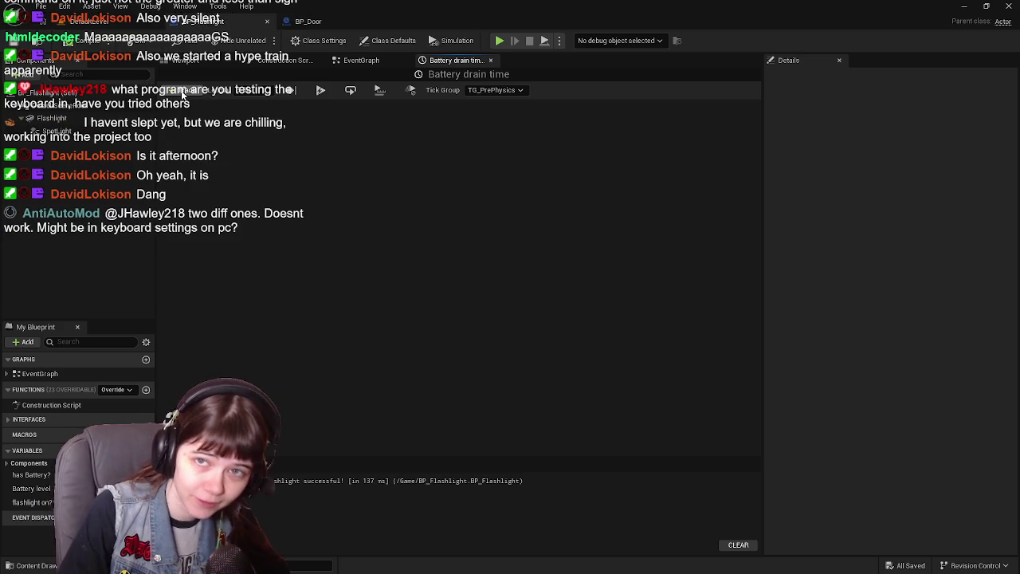
click(181, 90)
click(193, 103)
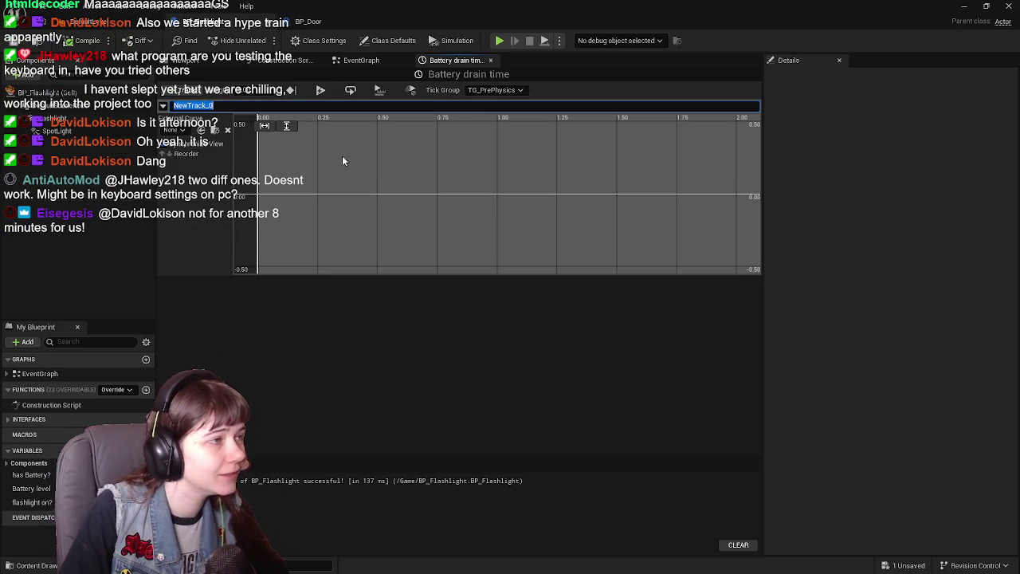
text(Flashl)
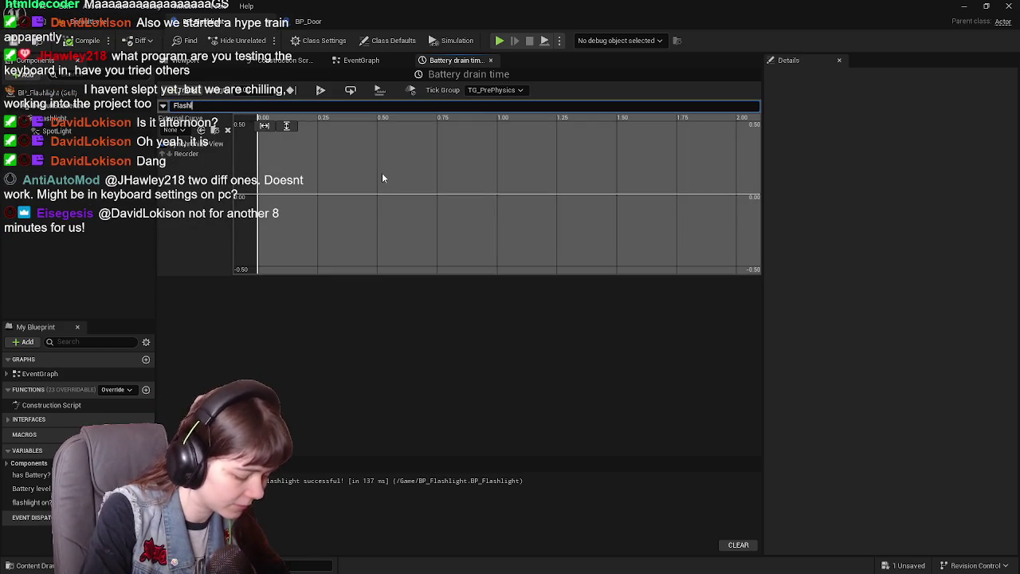
text(ight Drain)
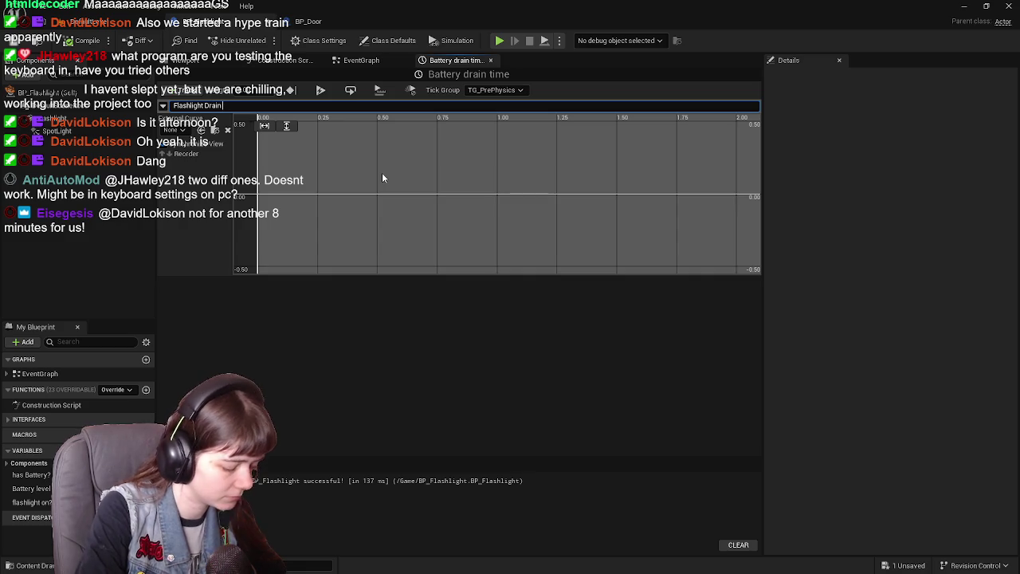
key(Return)
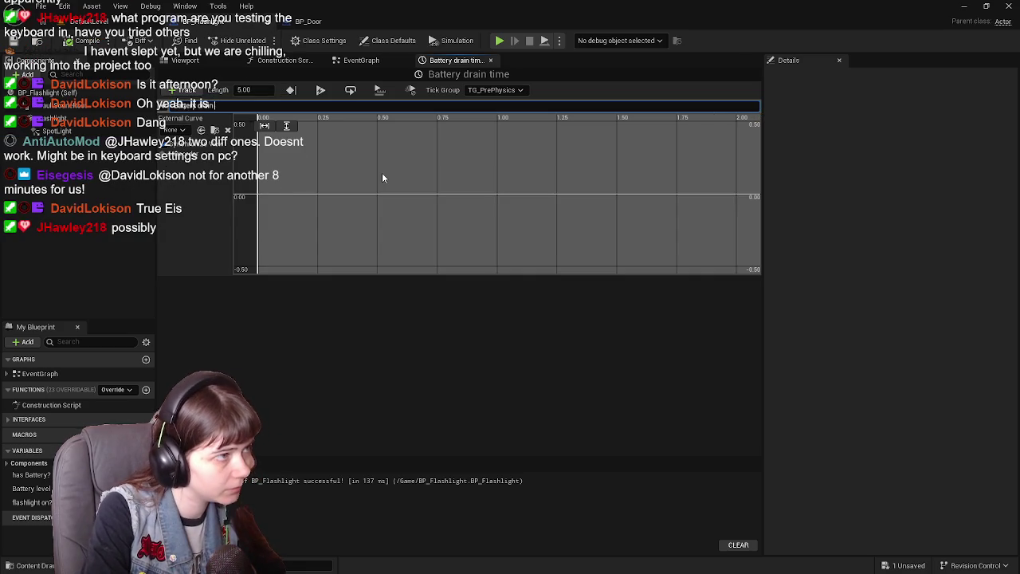
click(256, 90)
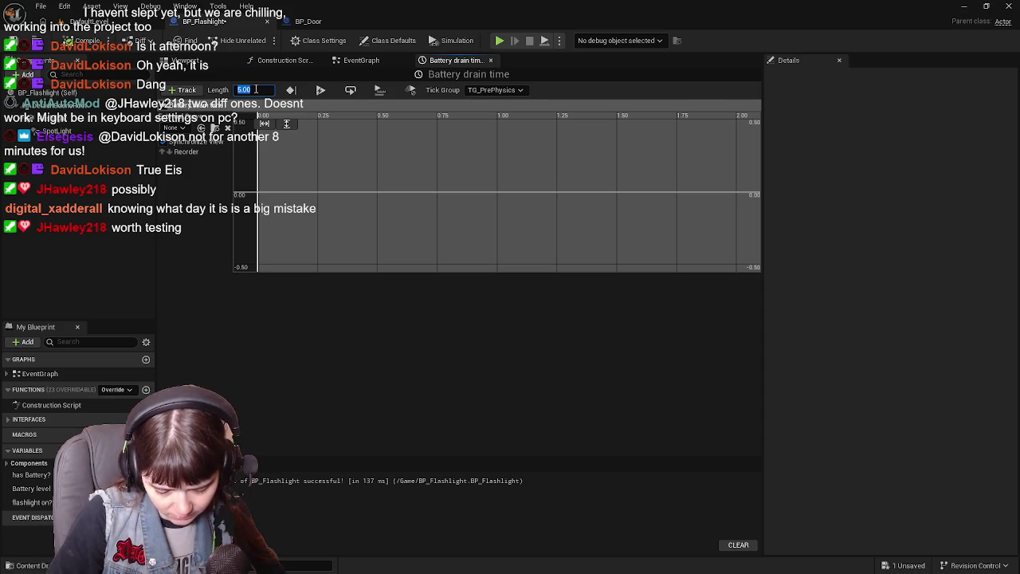
- Set the timeline length to 30 and add a first key at time 0, value 0
text(30)
key(Return)
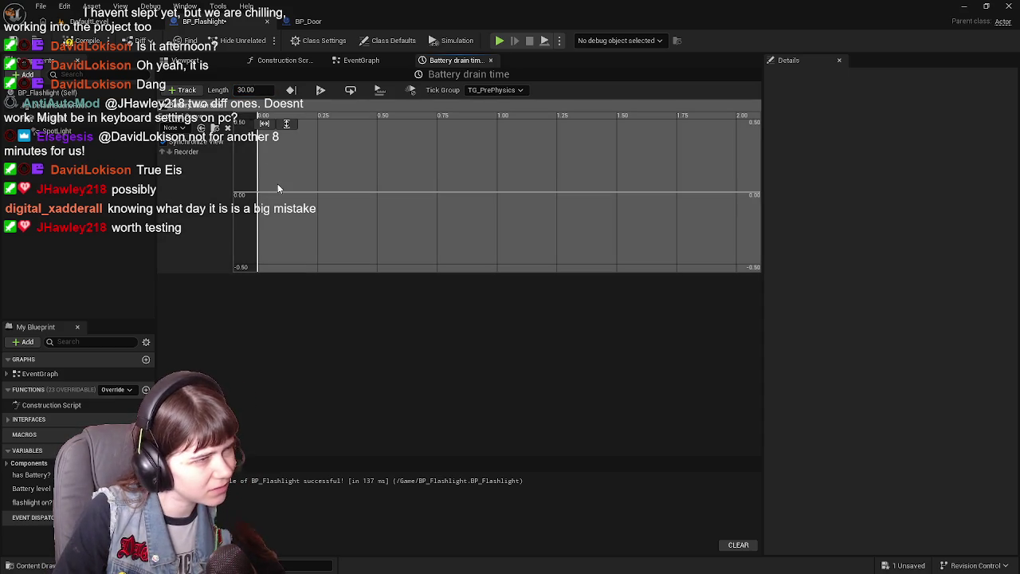
right_click(277, 189)
click(310, 208)
click(335, 124)
text(0)
key(Return)
click(393, 125)
text(0)
key(Return)
- Add a second key at time 30 with value 1
right_click(405, 200)
click(444, 217)
click(339, 124)
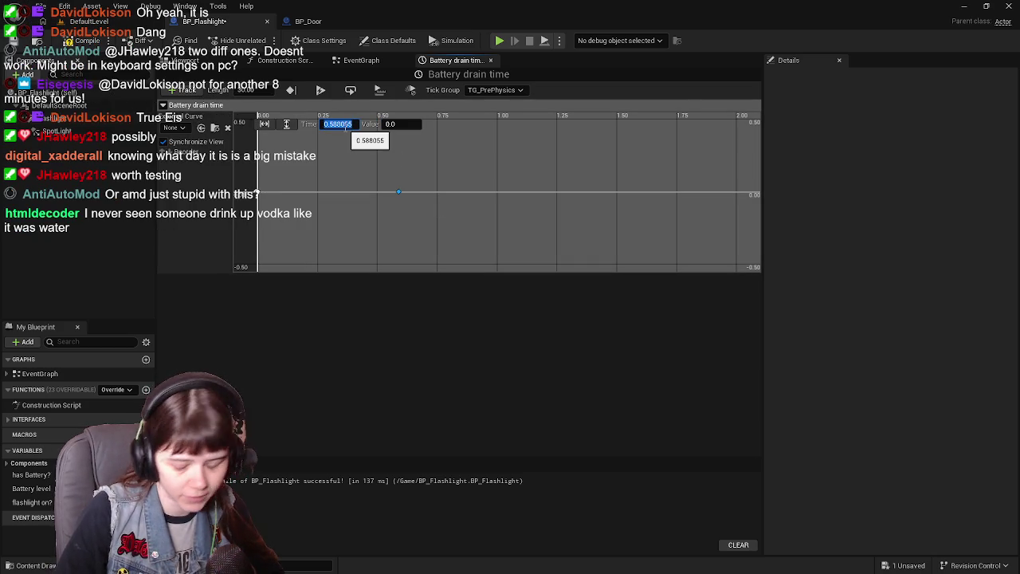
text(30)
key(Return)
click(405, 125)
text(1)
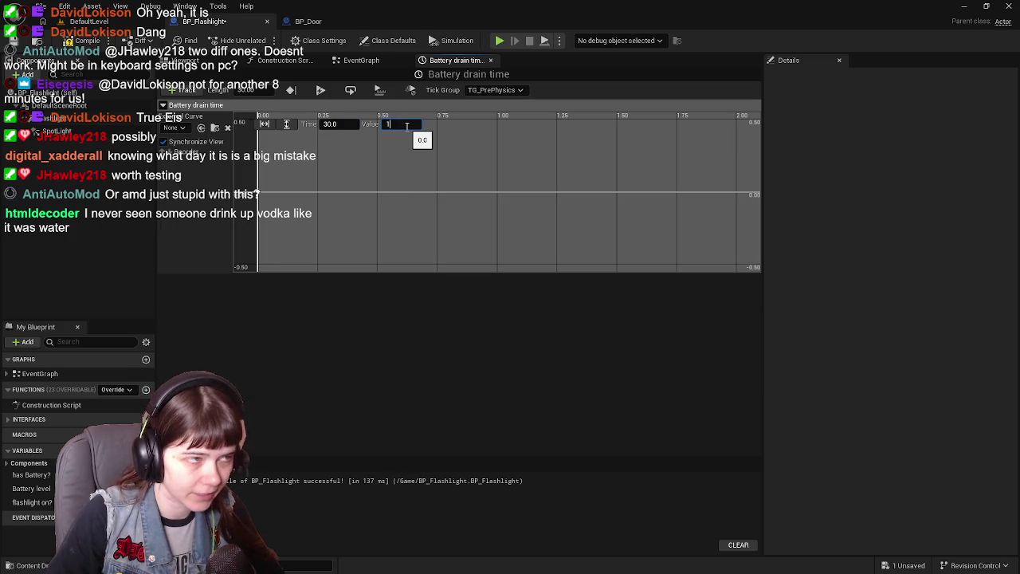
key(Return)
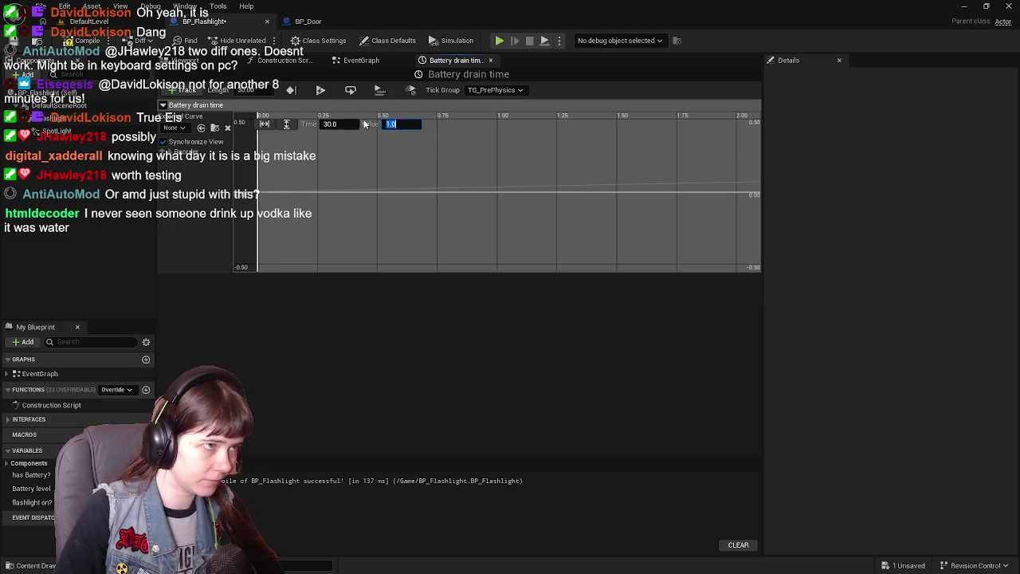
- Set the key at time 0 to value 1.0 and compile and save the blueprint
click(258, 195)
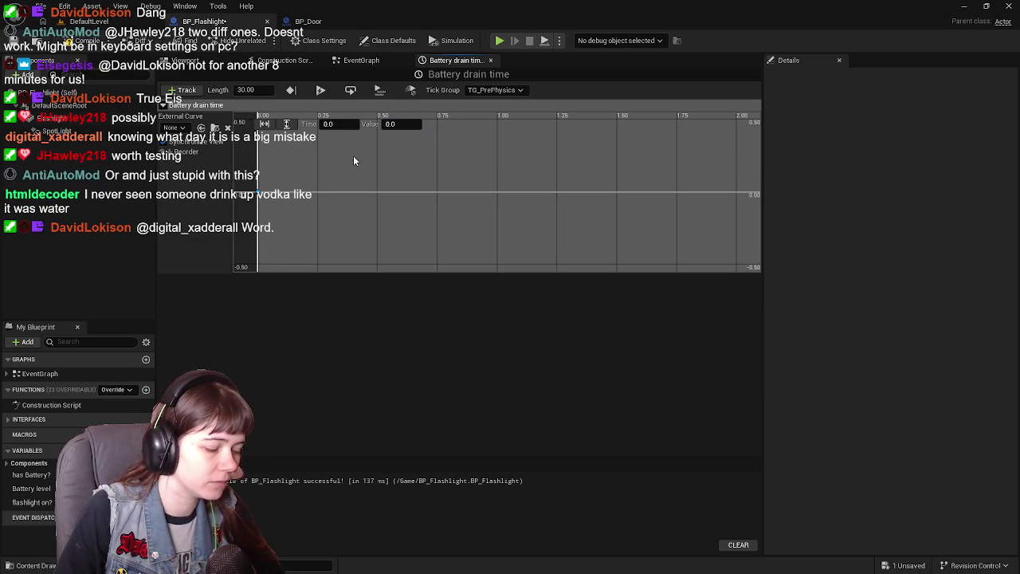
click(410, 123)
text(1)
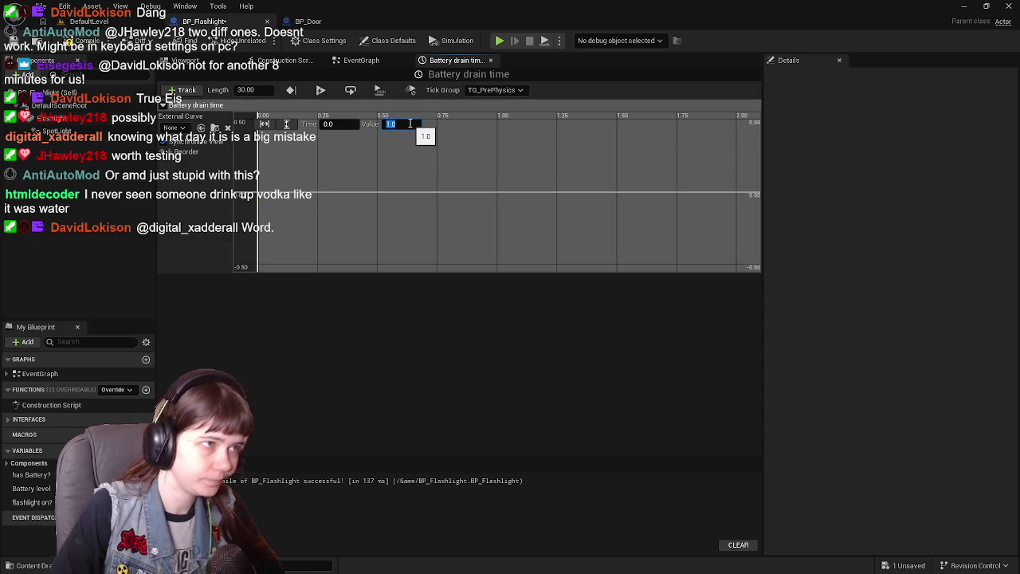
key(Return)
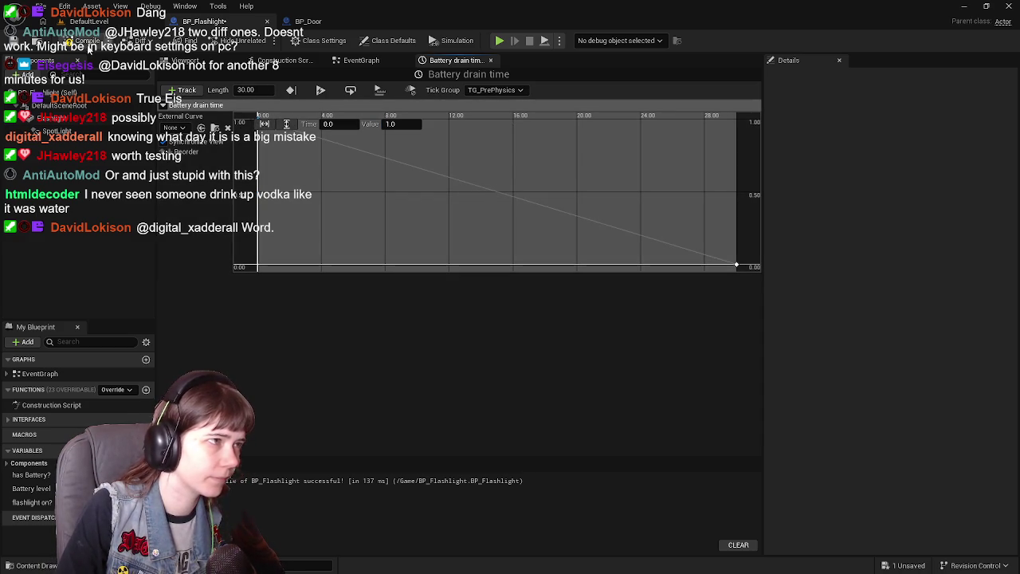
key(ctrl+s)
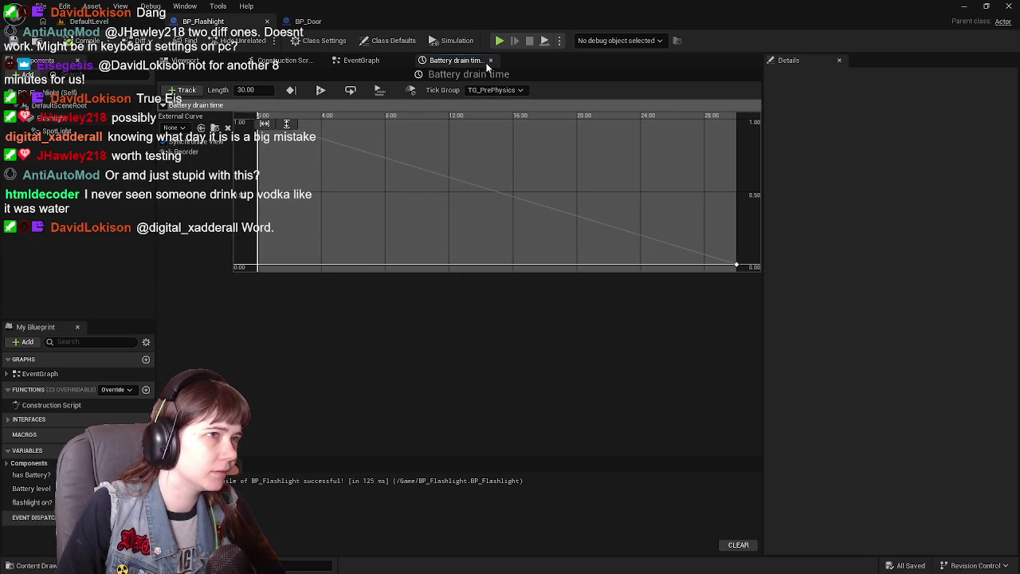
click(493, 60)
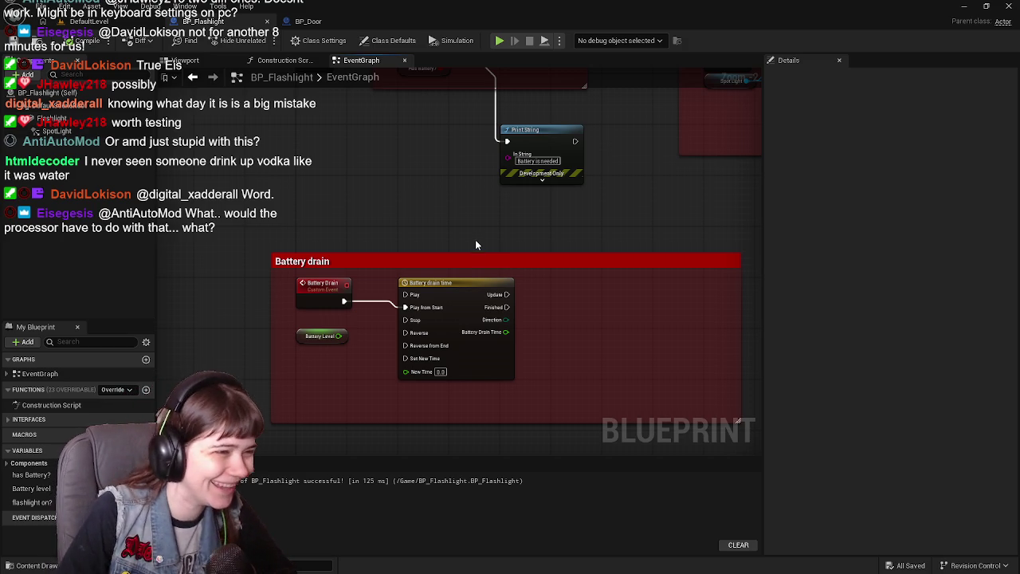
- Pan around the event graph and reopen the Battery drain time timeline
scroll(348, 206, up, 1)
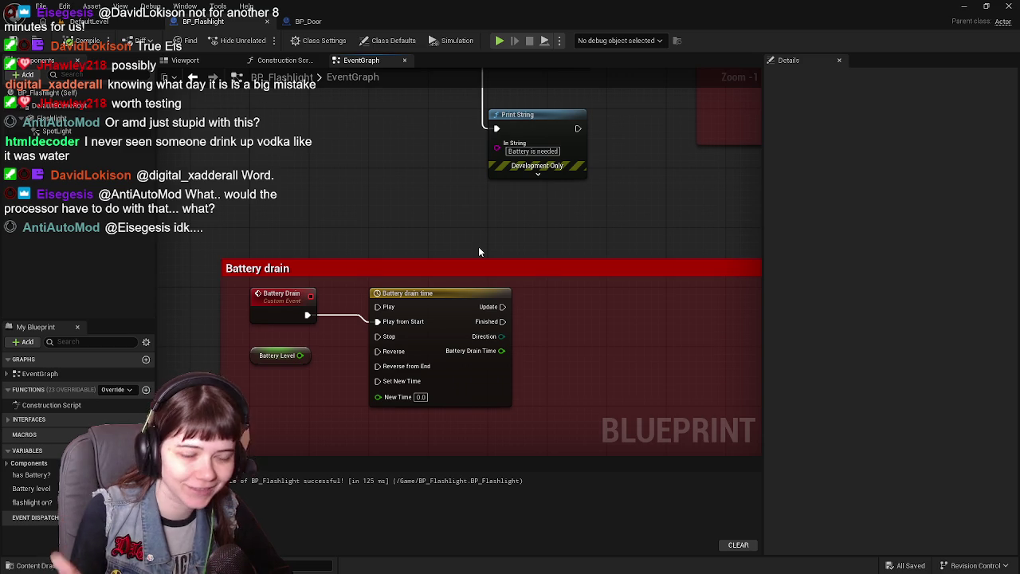
scroll(474, 275, down, 2)
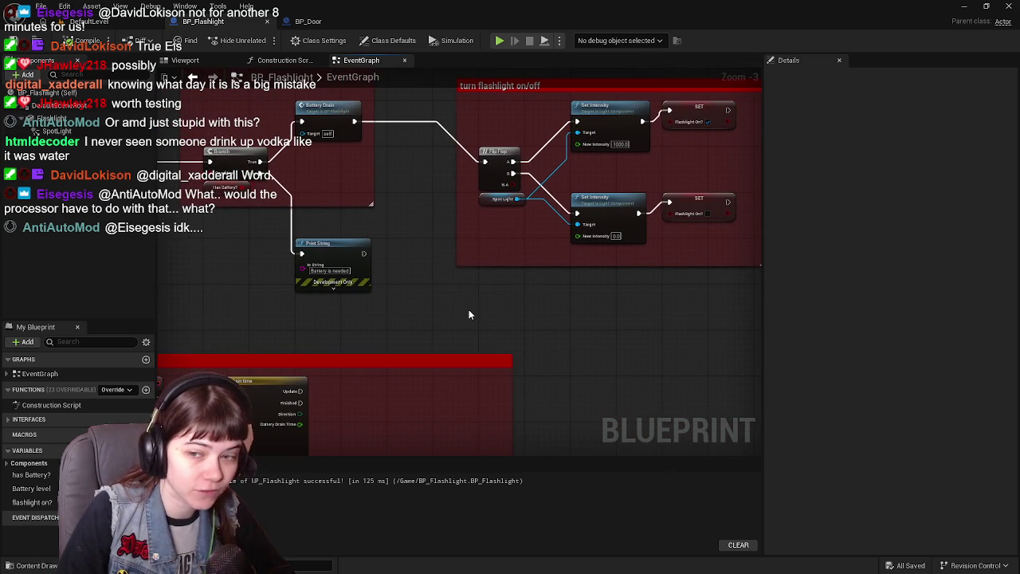
mouse_move(468, 315)
mouse_down()
mouse_move(369, 335)
mouse_move(563, 318)
mouse_move(476, 335)
mouse_up()
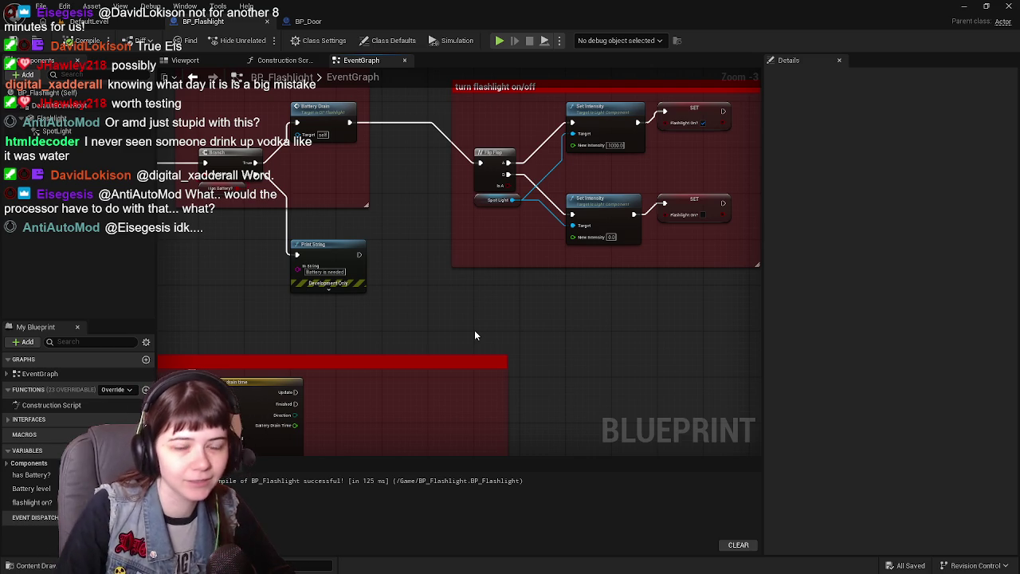
drag(475, 335, 468, 276)
double_click(373, 291)
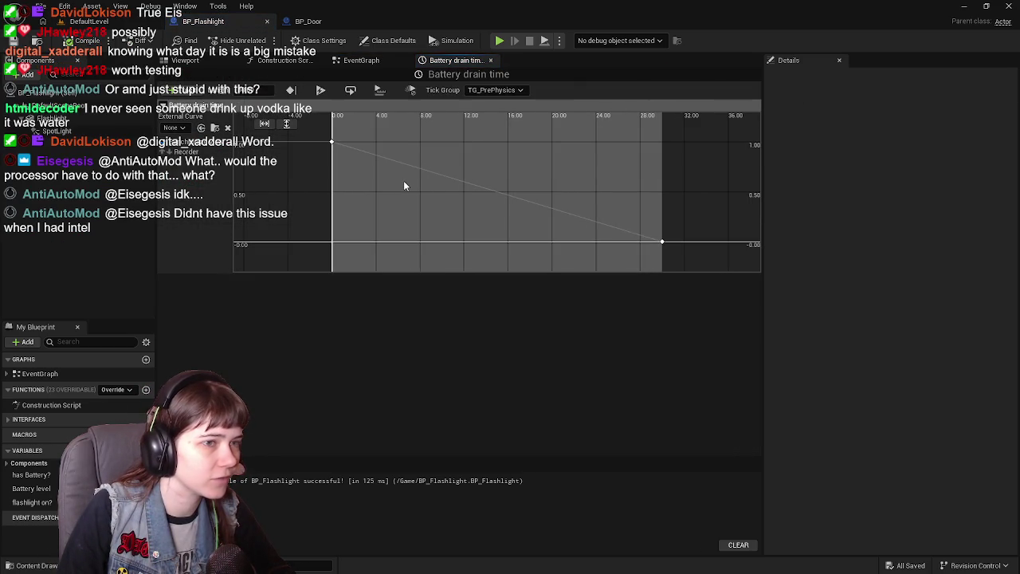
- Add a curve key at time 25.0 with value 1.0 and recompile the blueprint
right_click(403, 145)
click(435, 163)
drag(403, 145, 527, 143)
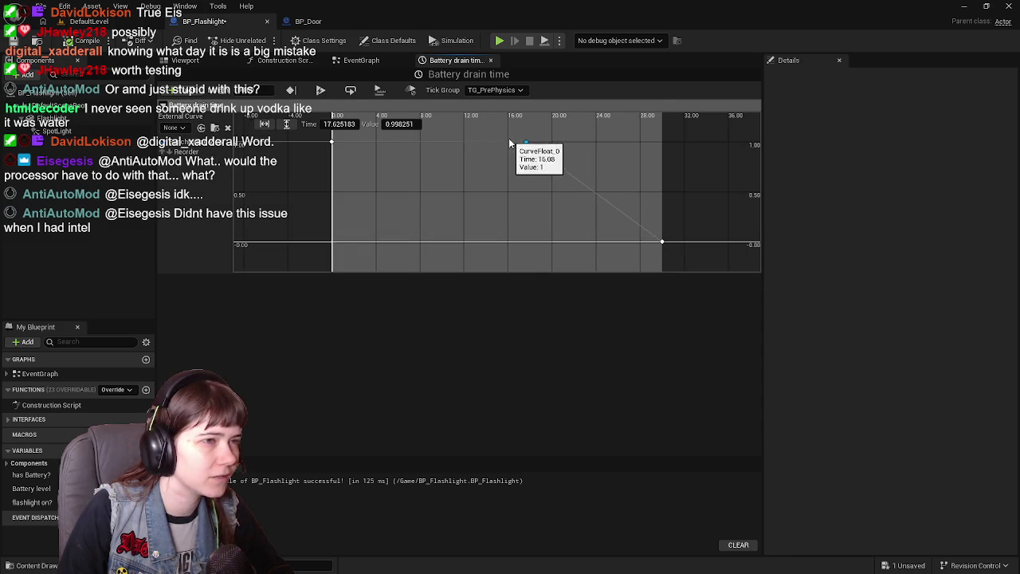
click(341, 126)
text(25)
key(Return)
click(403, 124)
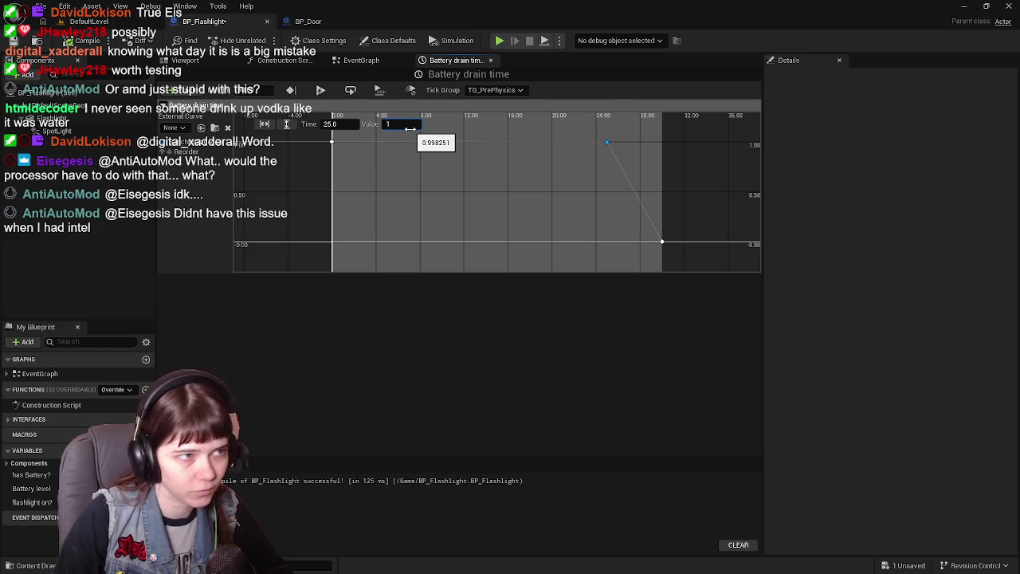
text(1.0)
click(88, 41)
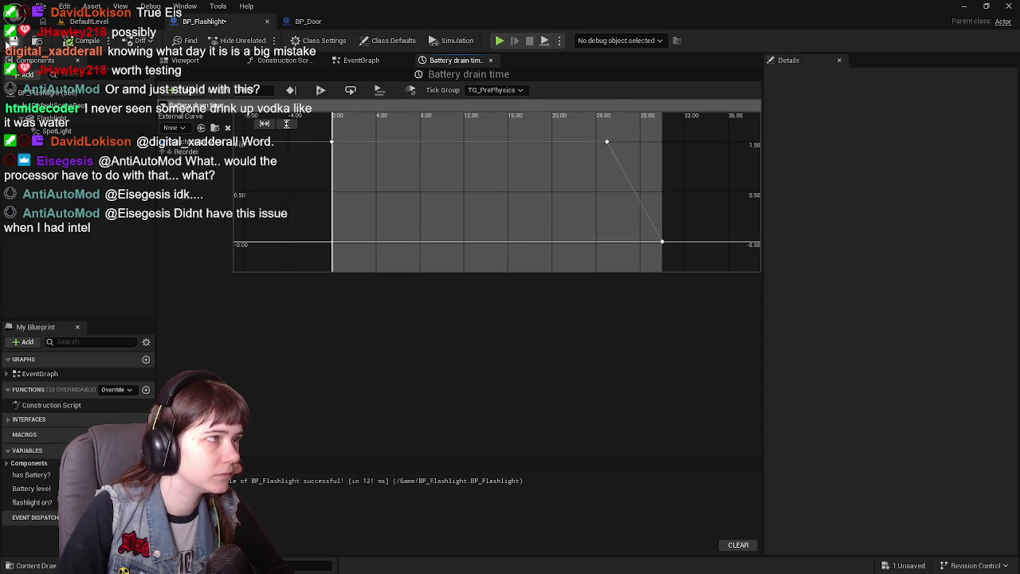
click(490, 60)
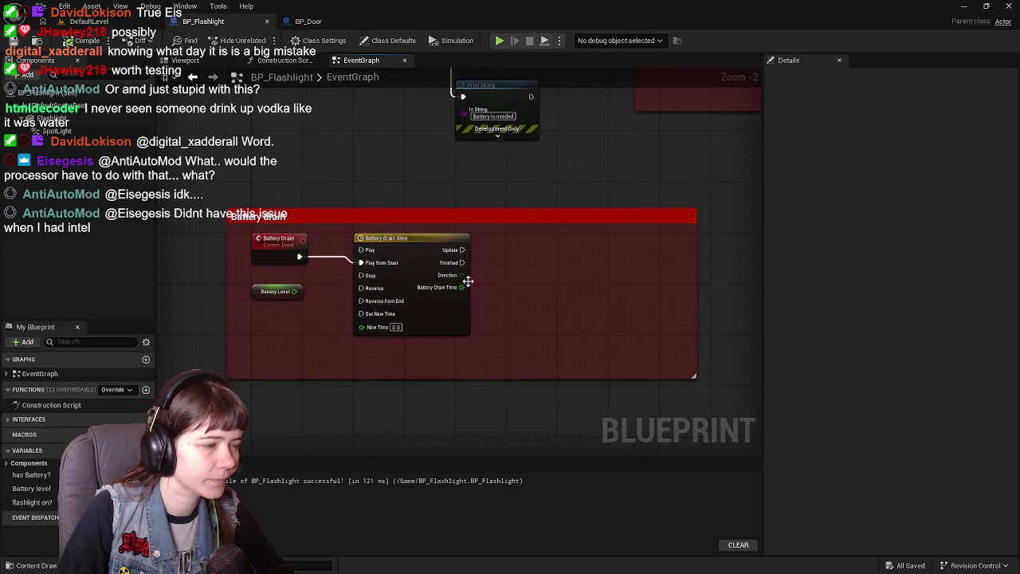
- Pan and zoom the event graph to review the flashlight on/off and Battery drain groups
mouse_move(524, 221)
mouse_down()
mouse_move(311, 344)
mouse_move(433, 335)
mouse_move(427, 349)
mouse_up()
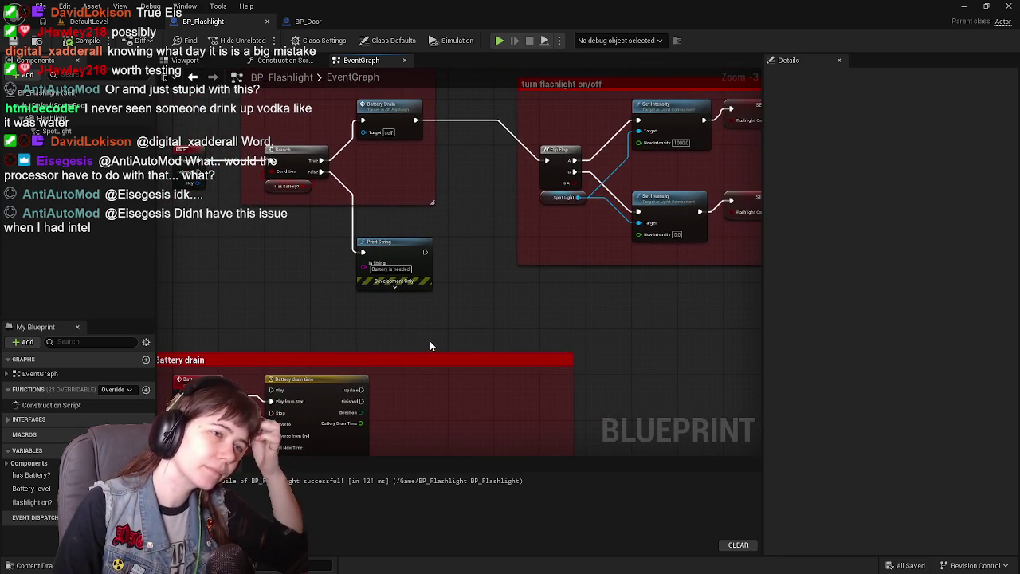
mouse_move(505, 309)
mouse_down()
mouse_move(556, 244)
mouse_move(572, 303)
mouse_move(554, 268)
mouse_move(512, 328)
mouse_up()
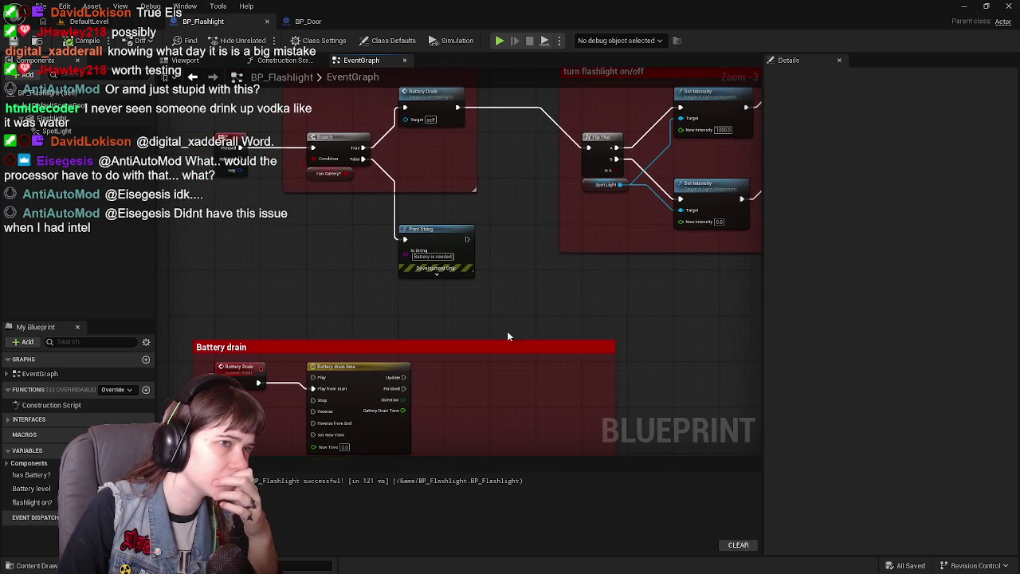
drag(554, 264, 412, 327)
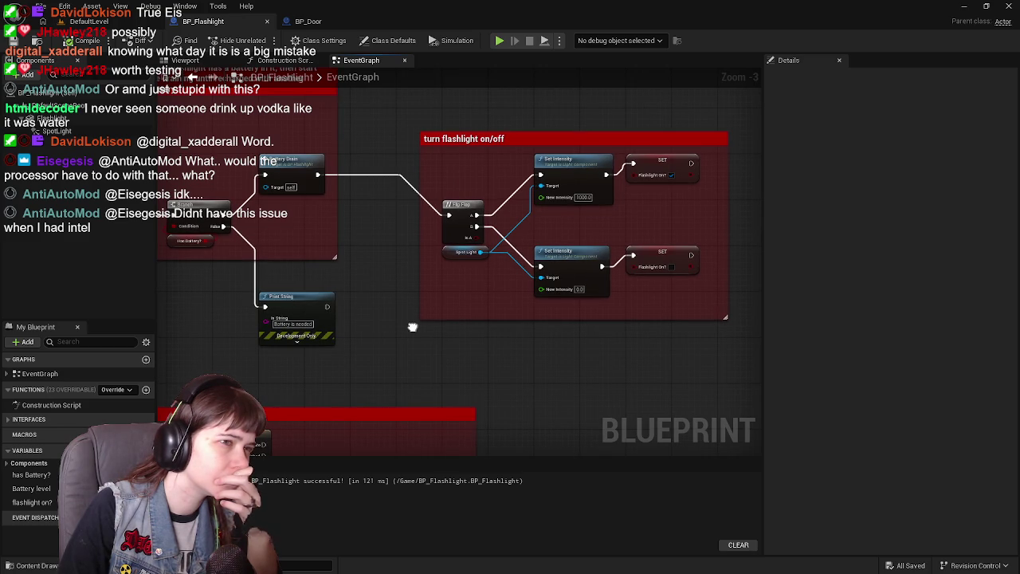
drag(413, 327, 541, 242)
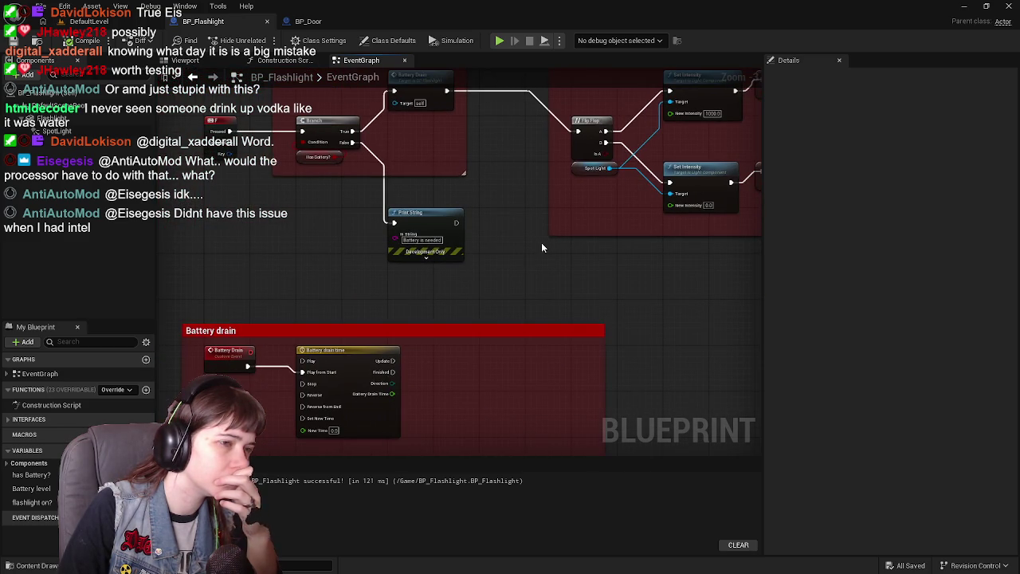
mouse_move(491, 306)
mouse_down()
mouse_move(422, 319)
mouse_move(283, 380)
mouse_up()
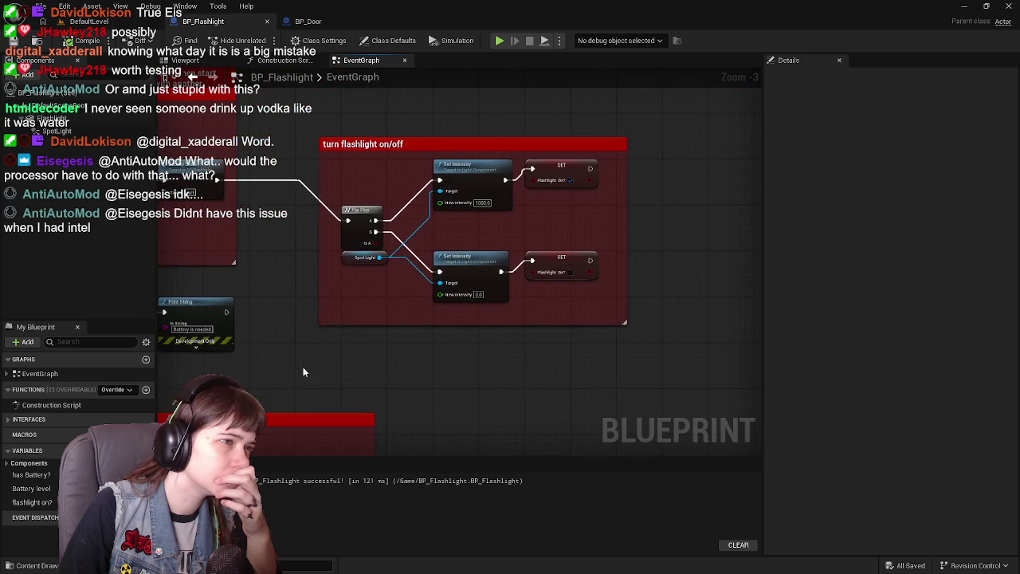
scroll(283, 380, up, 1)
mouse_move(399, 367)
mouse_down()
mouse_move(526, 289)
mouse_move(571, 220)
mouse_move(616, 206)
mouse_move(355, 368)
mouse_move(478, 316)
mouse_move(511, 313)
mouse_up()
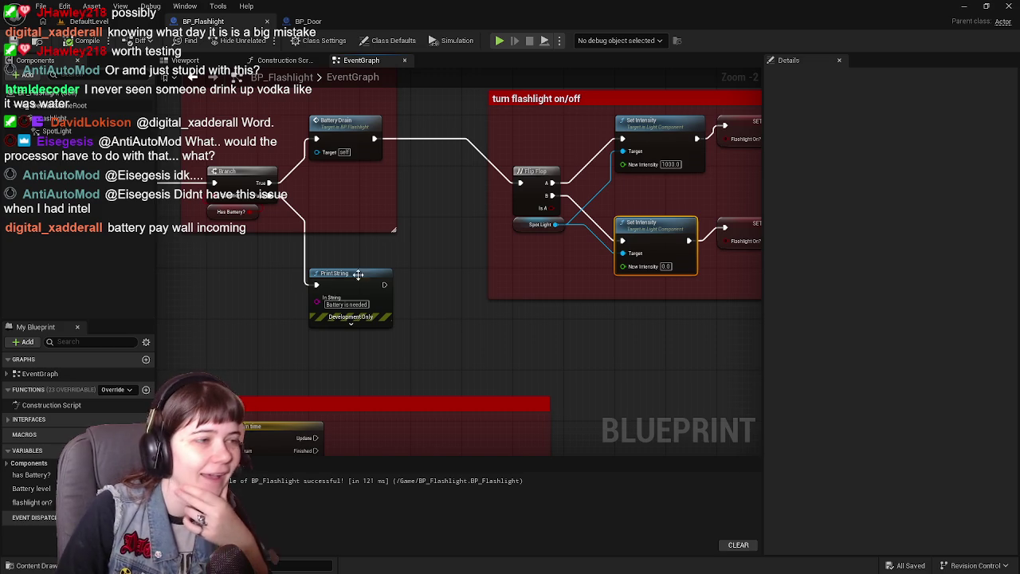
drag(329, 257, 283, 247)
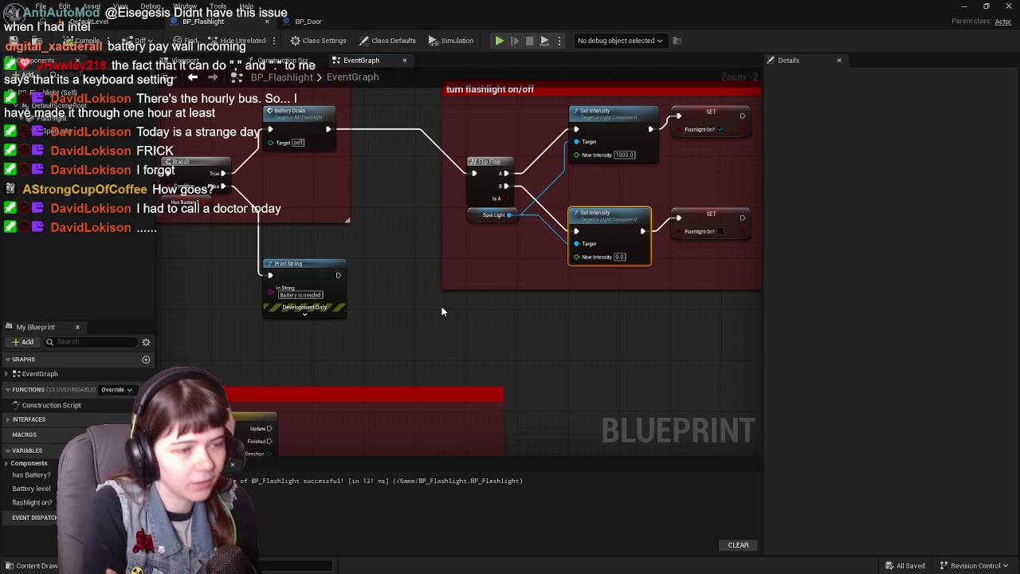
mouse_move(441, 311)
mouse_down()
mouse_move(396, 282)
mouse_move(502, 232)
mouse_move(579, 214)
mouse_up()
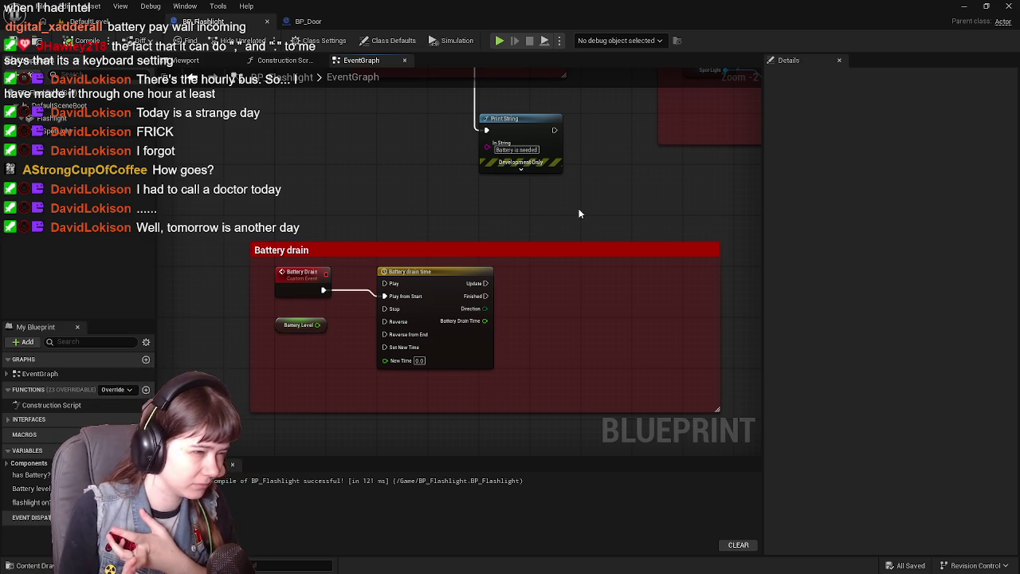
mouse_move(534, 227)
mouse_down()
mouse_move(500, 271)
mouse_move(467, 272)
mouse_up()
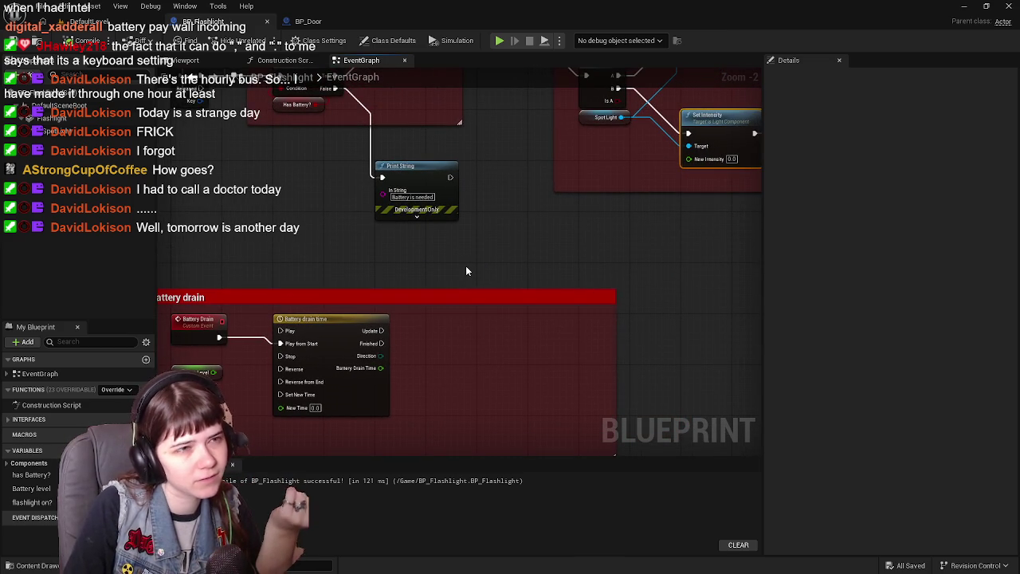
drag(410, 330, 469, 273)
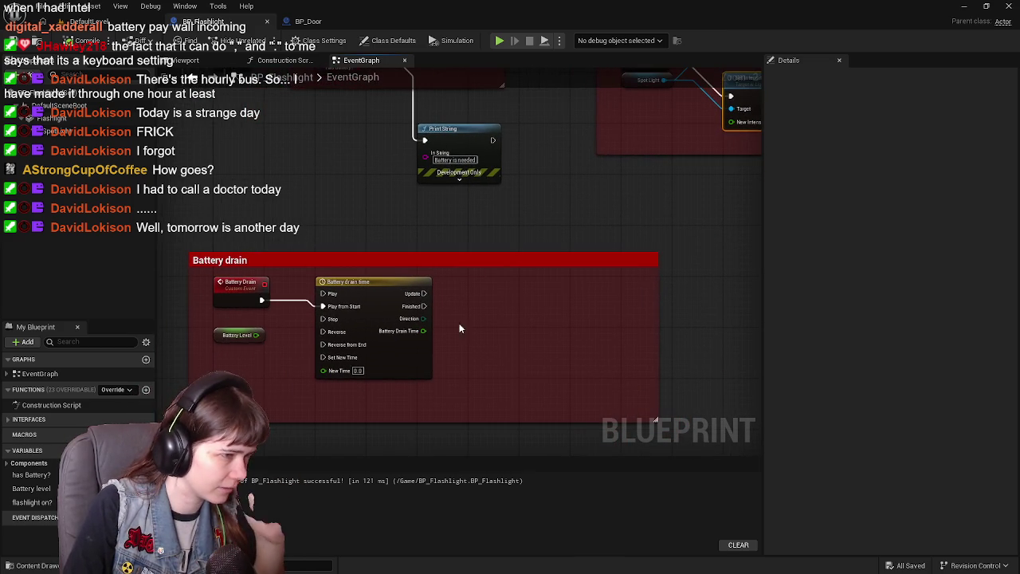
mouse_move(462, 314)
mouse_down()
mouse_move(389, 308)
mouse_move(447, 301)
mouse_up()
scroll(431, 305, up, 1)
scroll(388, 303, down, 1)
mouse_move(465, 196)
mouse_down()
mouse_move(445, 220)
mouse_move(555, 264)
mouse_move(410, 358)
mouse_move(343, 359)
mouse_up()
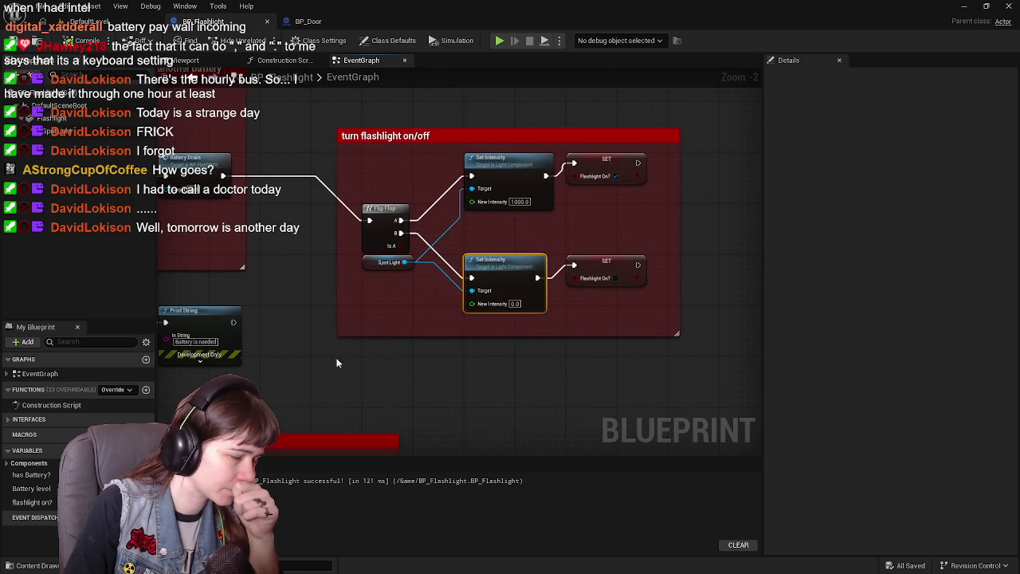
mouse_move(433, 371)
mouse_down()
mouse_move(380, 385)
mouse_move(517, 319)
mouse_move(563, 276)
mouse_up()
scroll(380, 385, up, 1)
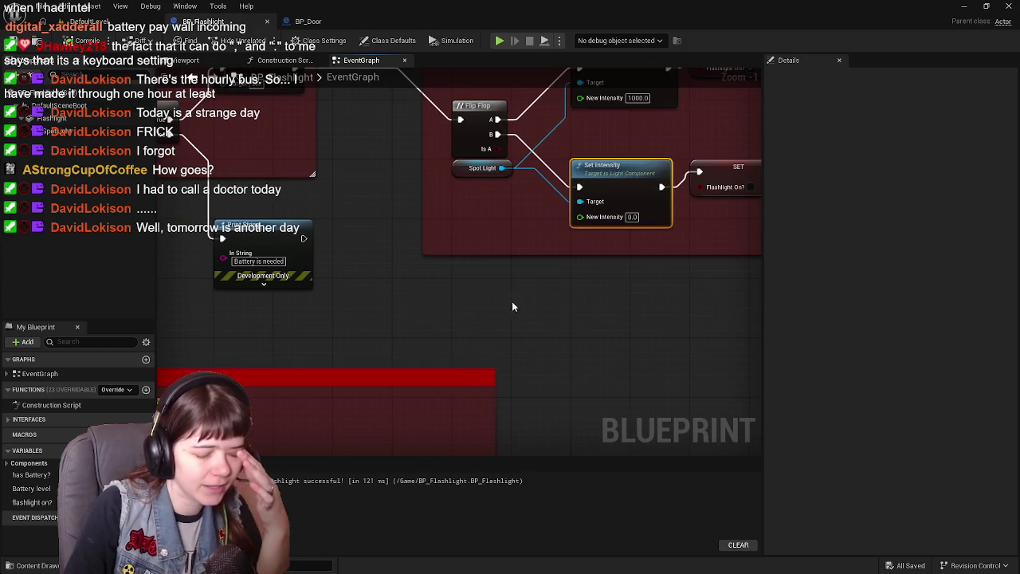
drag(475, 321, 648, 197)
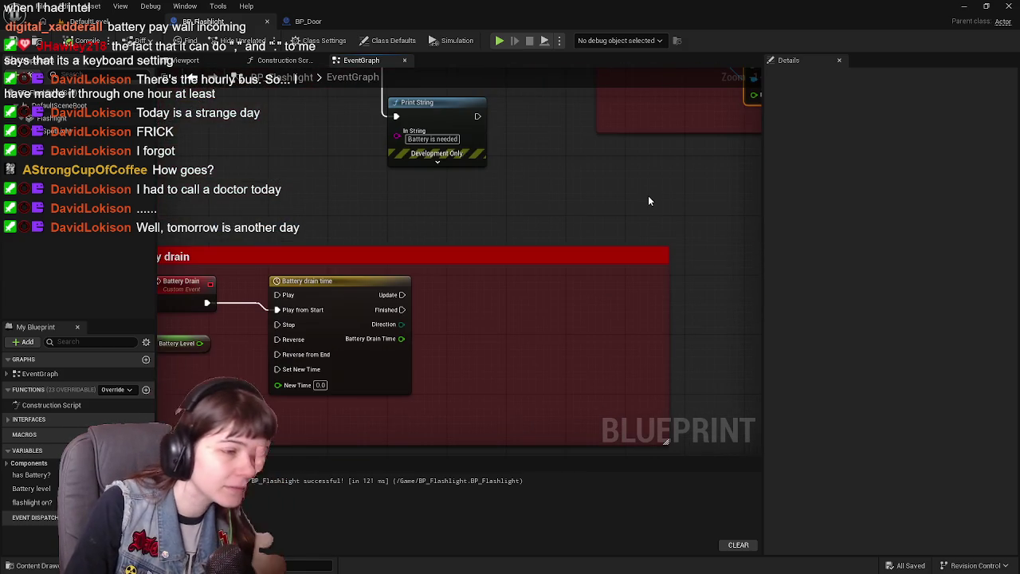
drag(429, 281, 511, 290)
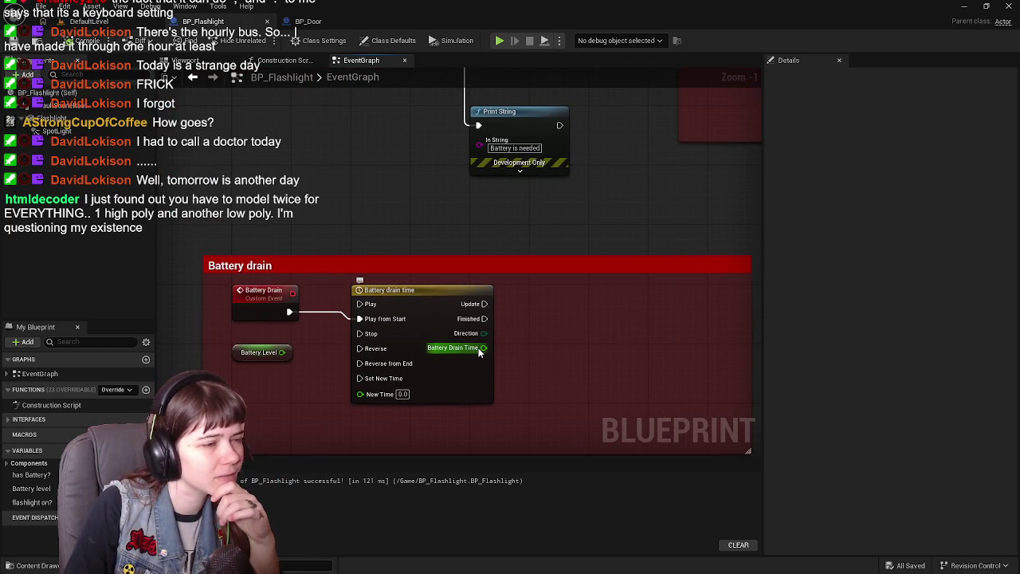
double_click(431, 318)
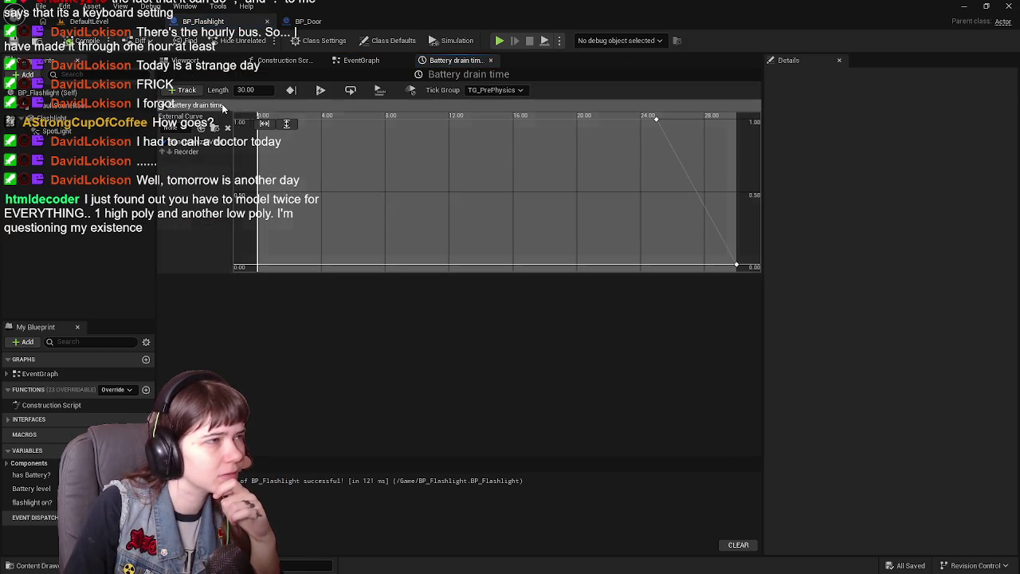
- Rename the float track to 'Battery drain' and close the timeline editor
click(223, 106)
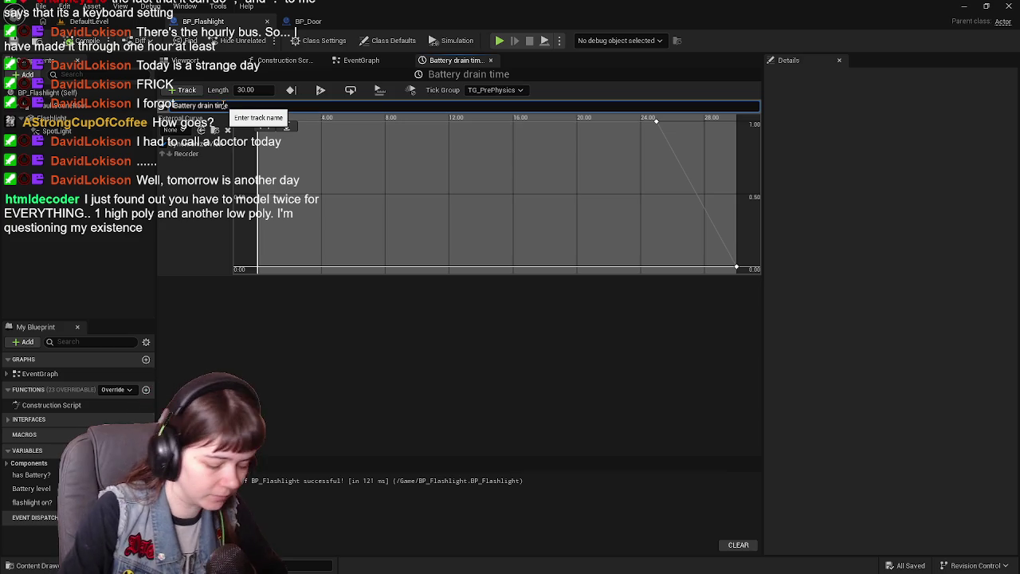
key(BackSpace)
key(BackSpace)
key(BackSpace)
key(Return)
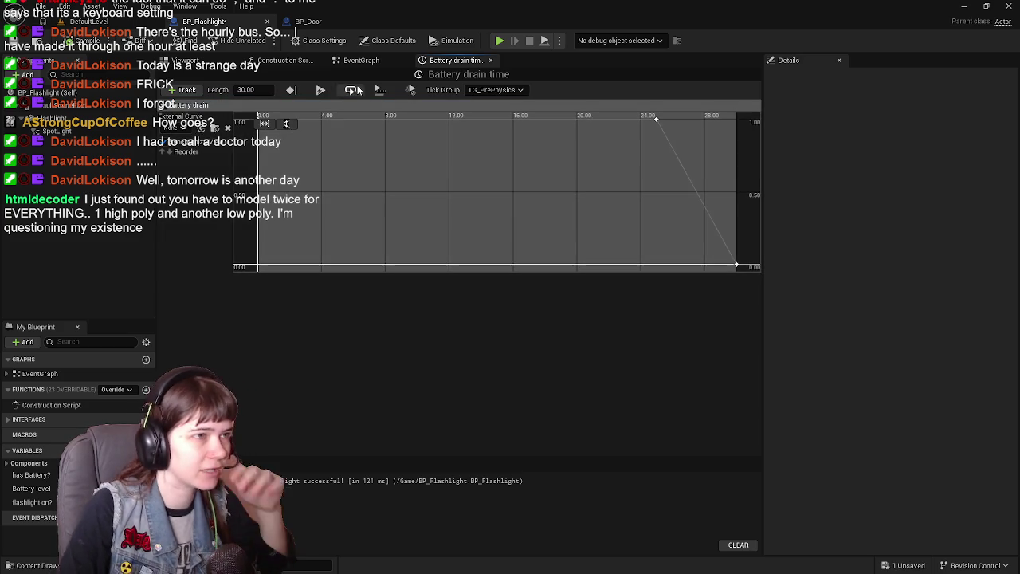
click(491, 62)
mouse_move(524, 279)
mouse_down()
mouse_move(453, 254)
mouse_move(508, 289)
mouse_move(444, 269)
mouse_up()
scroll(472, 253, down, 1)
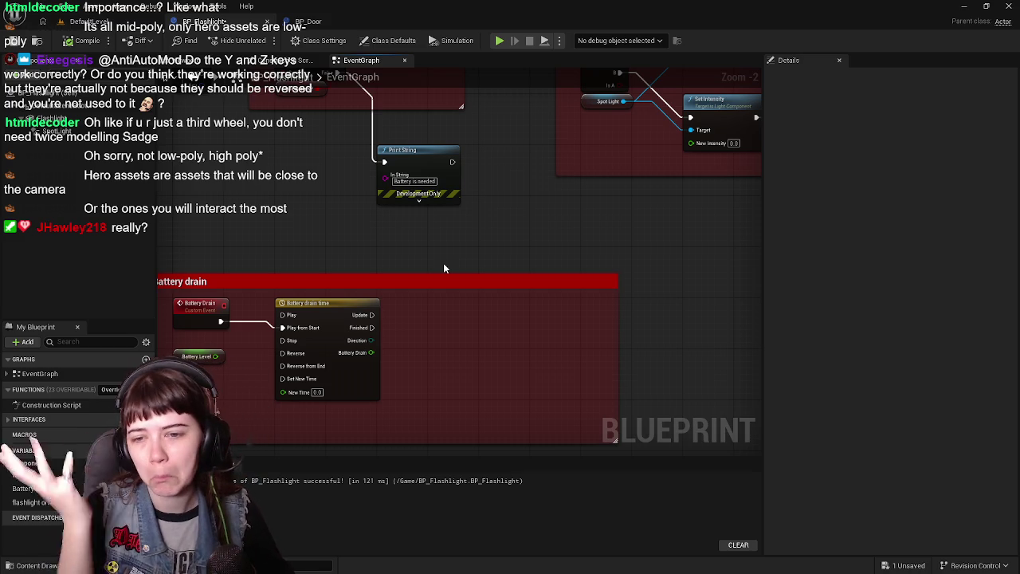
- Check the Battery Level getter's details: a Float with default value 100.0
mouse_move(410, 262)
mouse_down()
mouse_move(425, 212)
mouse_move(474, 213)
mouse_up()
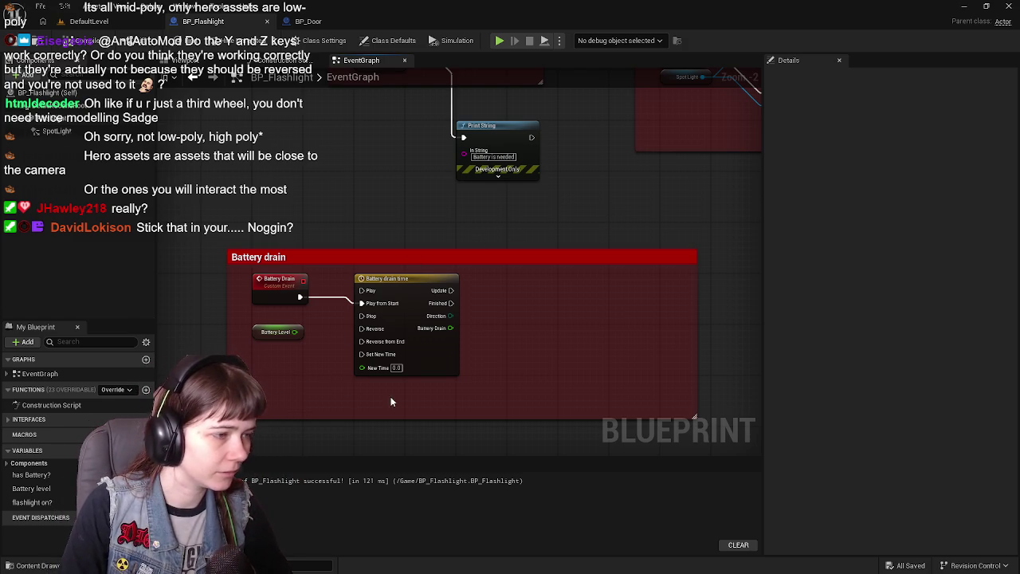
click(255, 333)
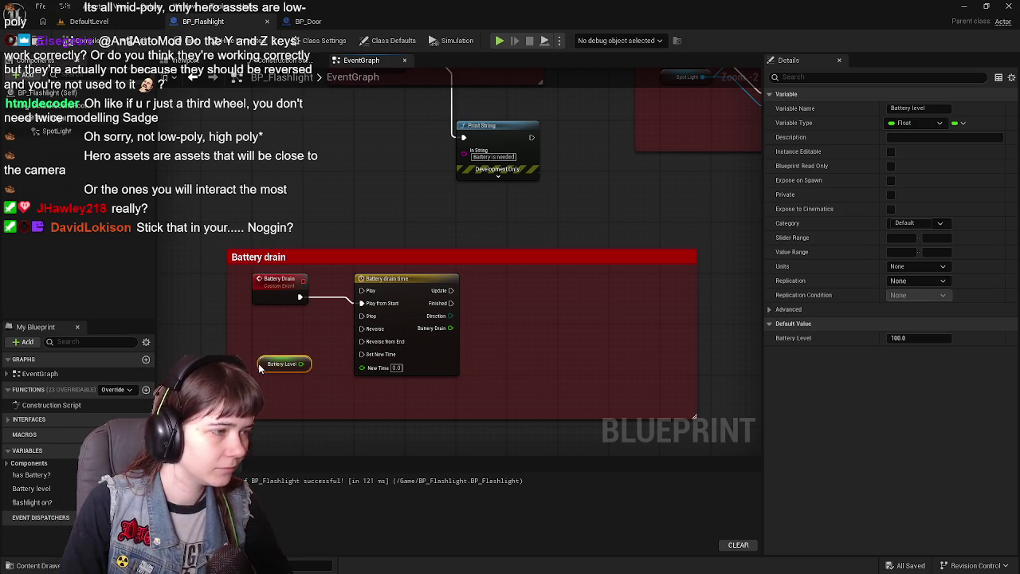
mouse_move(503, 308)
mouse_down()
mouse_move(477, 313)
mouse_move(524, 353)
mouse_move(470, 279)
mouse_move(469, 247)
mouse_up()
scroll(428, 297, down, 1)
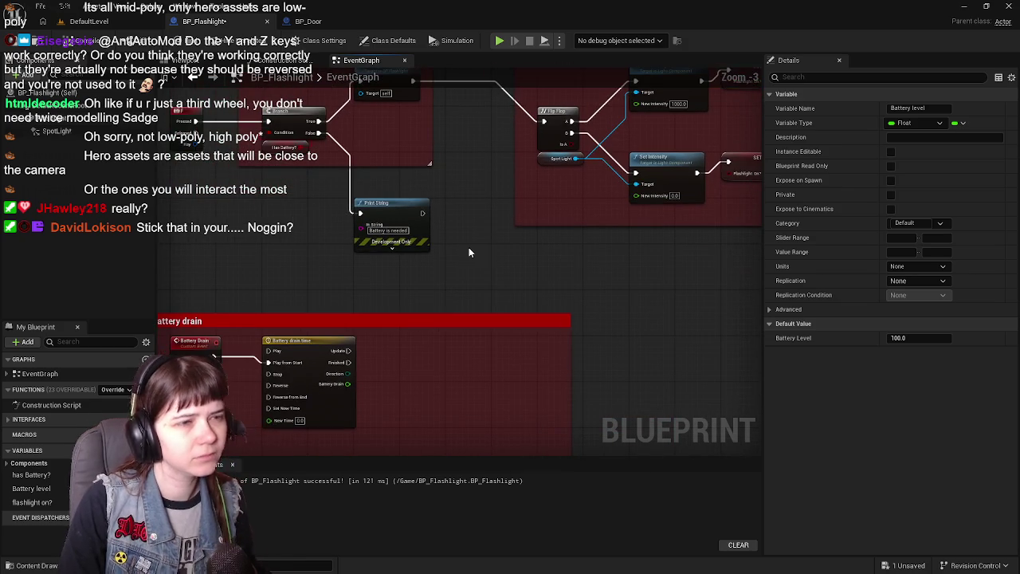
mouse_move(335, 305)
mouse_down()
mouse_move(415, 290)
mouse_move(479, 255)
mouse_up()
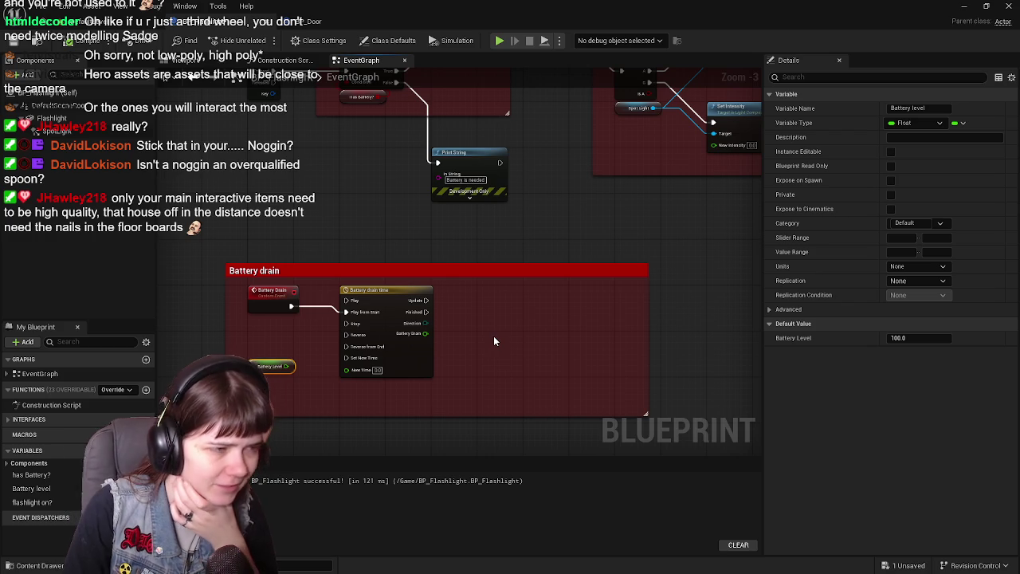
- Save the BP_Flashlight Blueprint with Ctrl+S
key(ctrl+s)
mouse_move(551, 160)
mouse_down()
mouse_move(351, 339)
mouse_move(359, 359)
mouse_move(494, 308)
mouse_move(604, 216)
mouse_move(593, 262)
mouse_up()
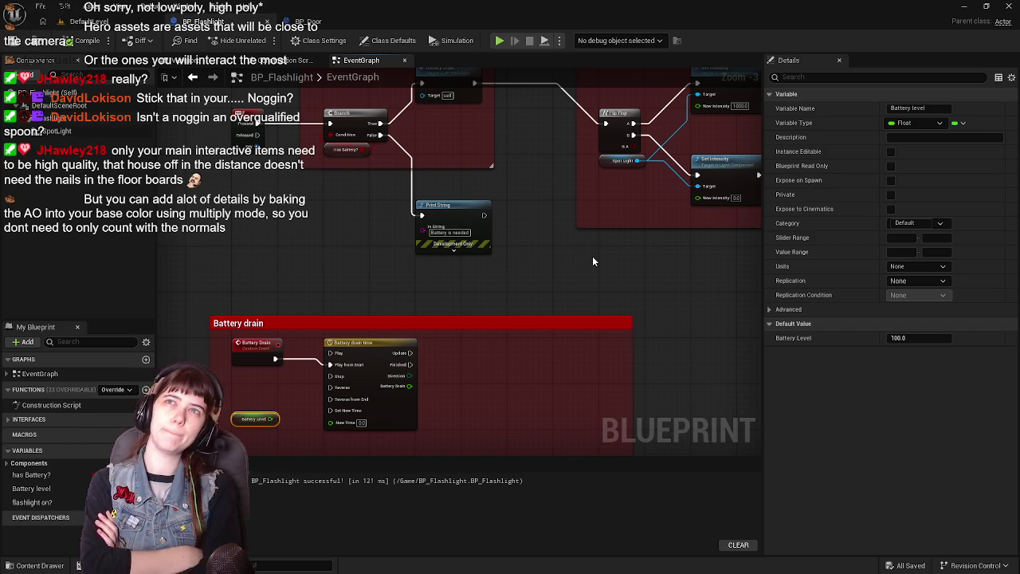
right_click(471, 358)
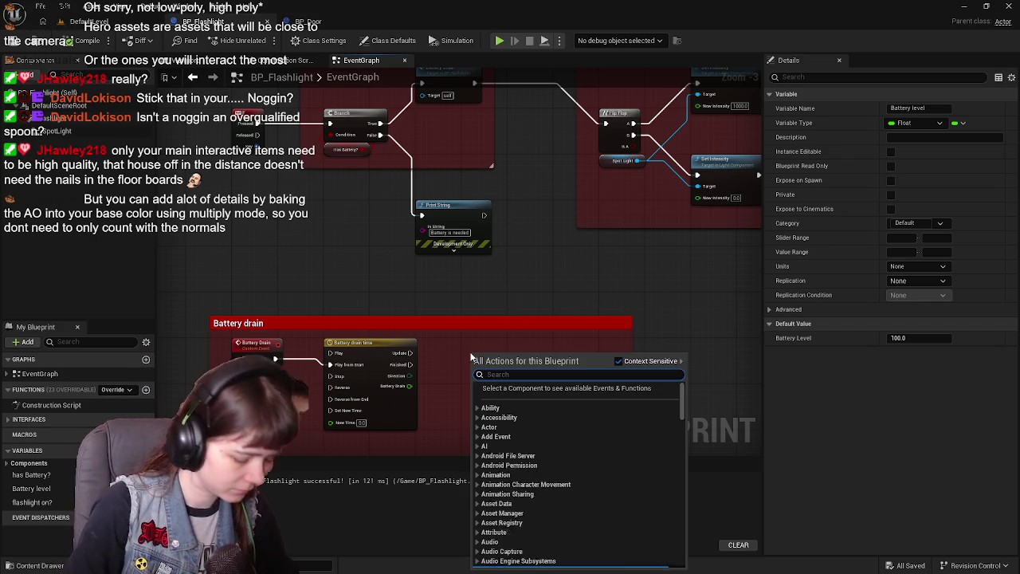
text(lerp)
- Add a Lerp (Float) node from the timeline's Battery Drain output by searching 'lerp'
click(476, 327)
drag(410, 386, 451, 383)
text(lerp)
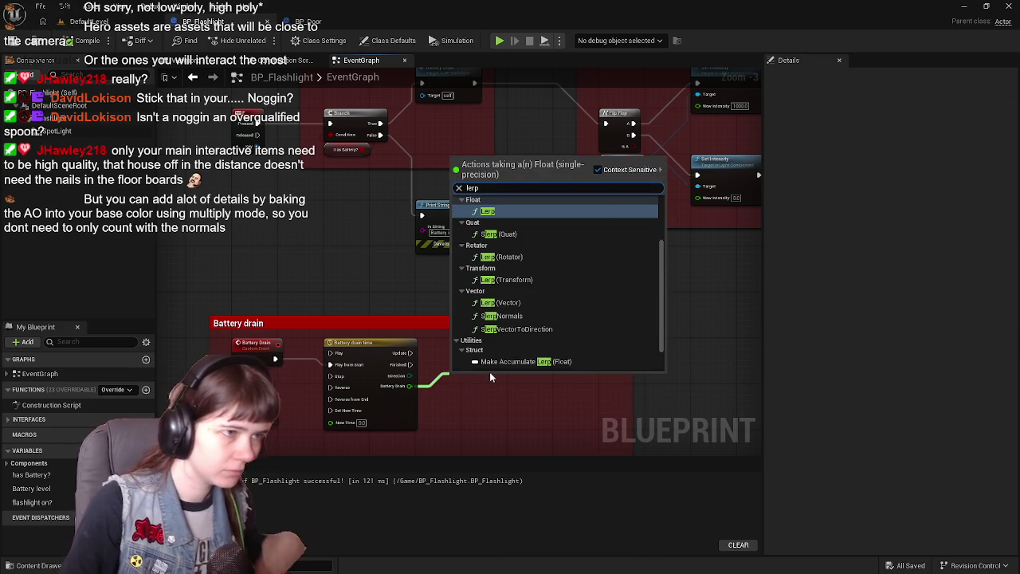
click(510, 213)
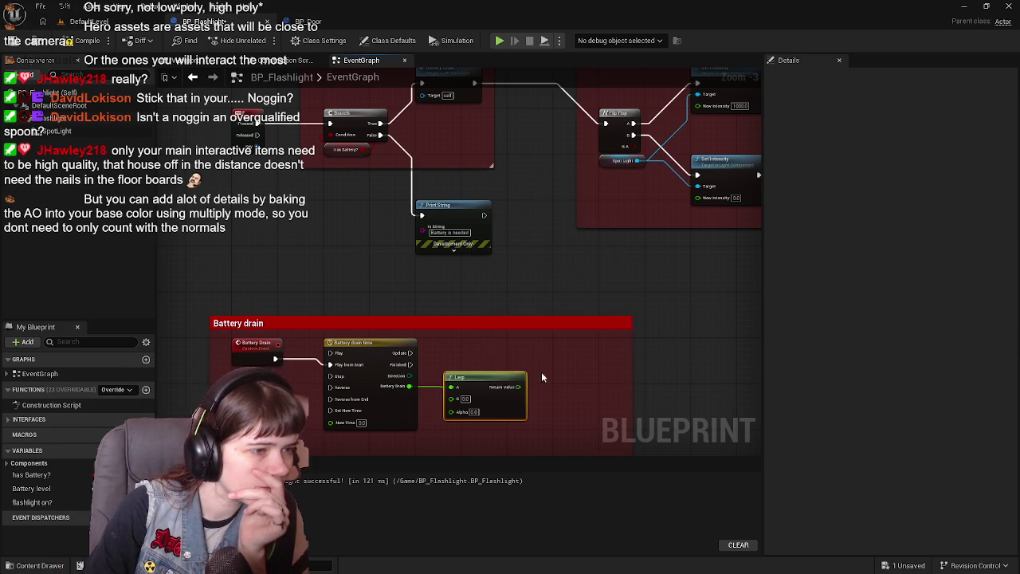
scroll(547, 301, up, 1)
mouse_move(499, 325)
mouse_down()
mouse_move(511, 327)
mouse_move(511, 343)
mouse_up()
- Unhook the Lerp A input and wire Battery Drain into its Alpha instead
alt+click(468, 353)
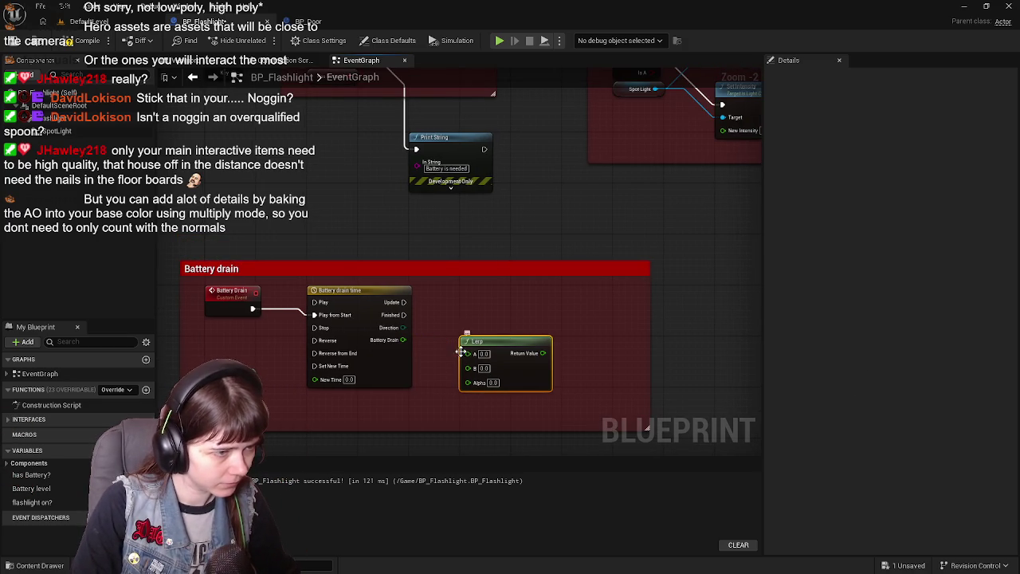
drag(407, 340, 468, 383)
drag(501, 346, 551, 346)
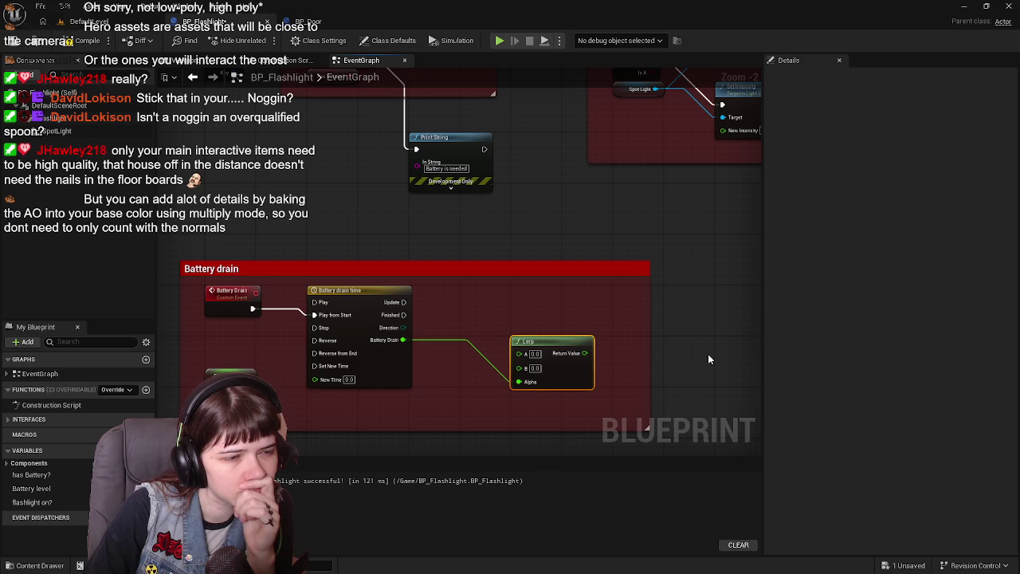
scroll(708, 354, down, 1)
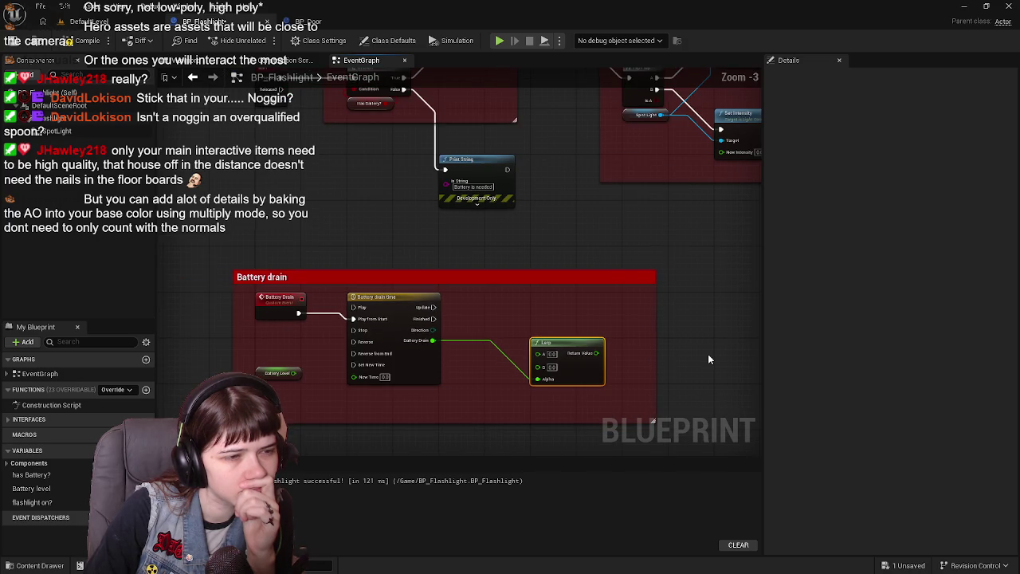
drag(708, 354, 632, 360)
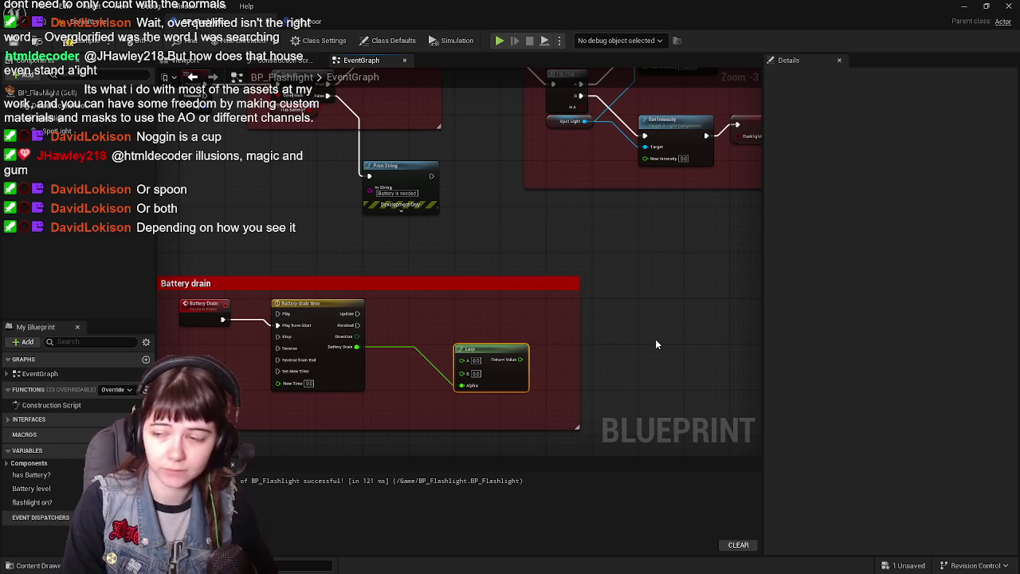
drag(491, 350, 444, 352)
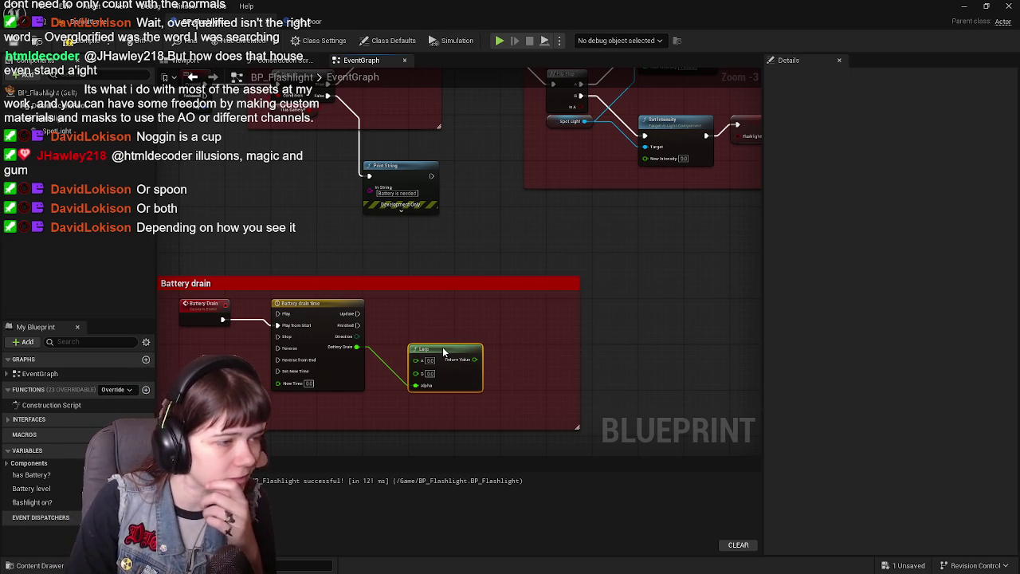
- Browse the Content Drawer to Content > Materials > MgtronMasterMaterial > Materials
click(32, 565)
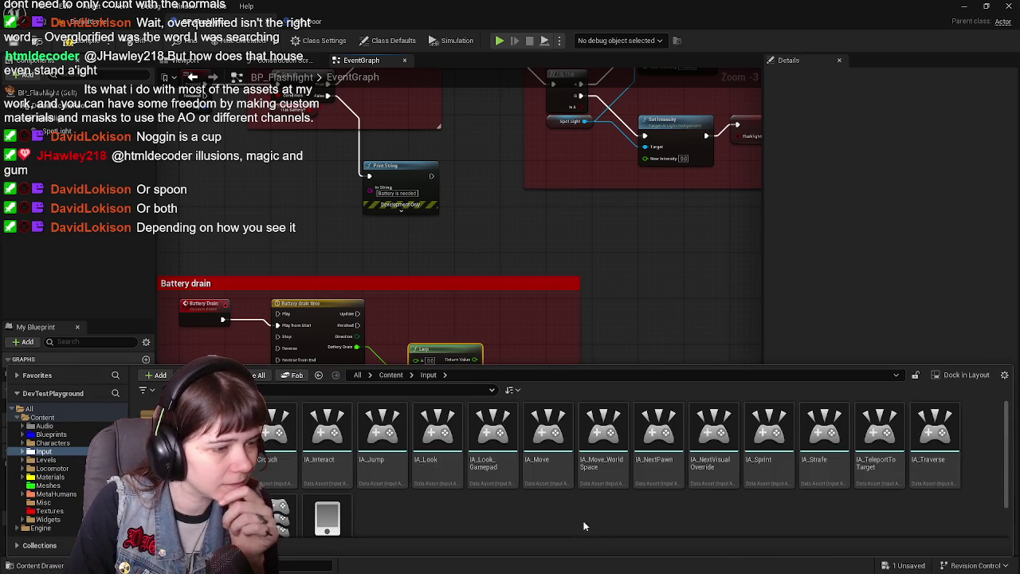
click(390, 375)
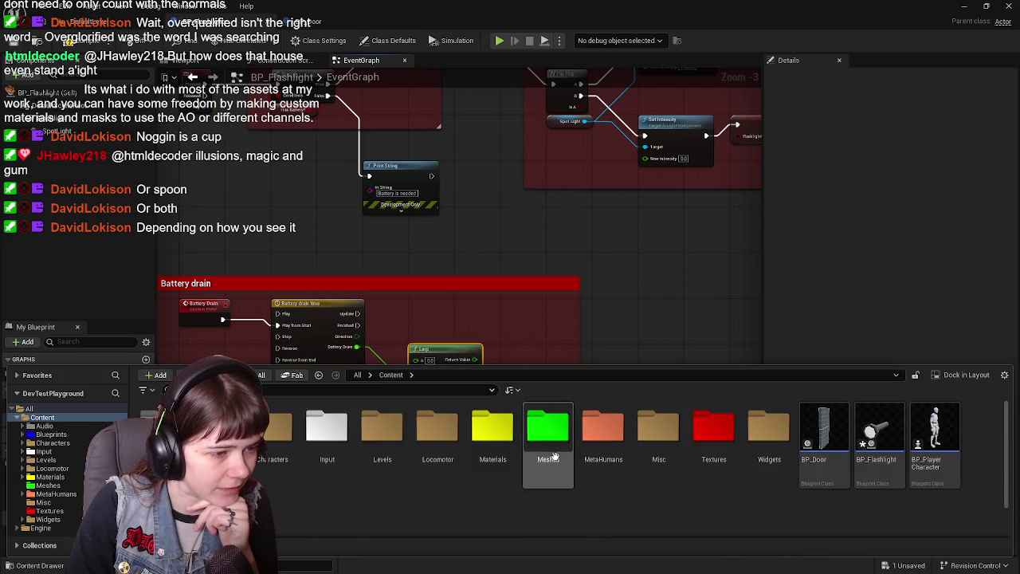
double_click(493, 431)
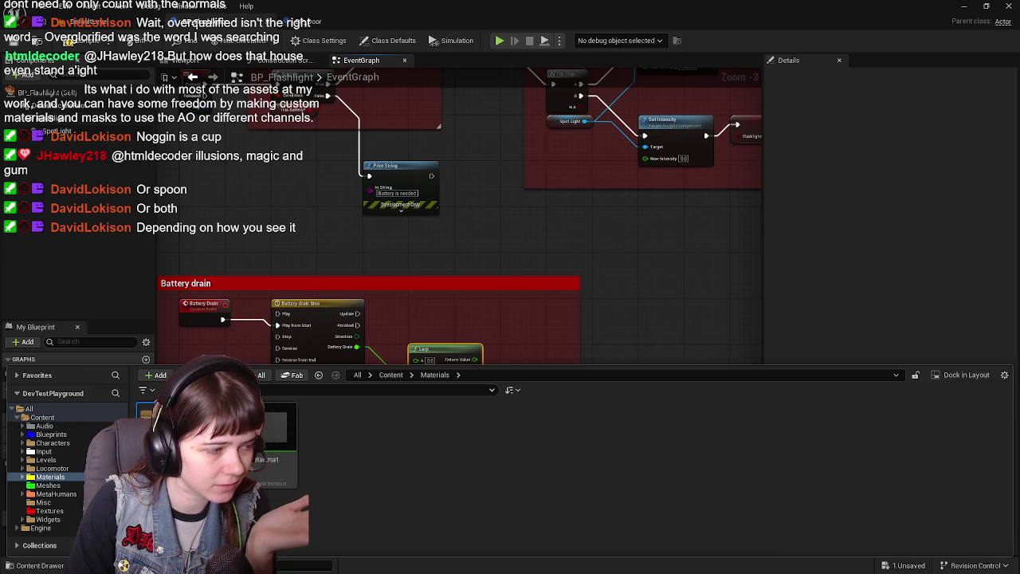
double_click(147, 430)
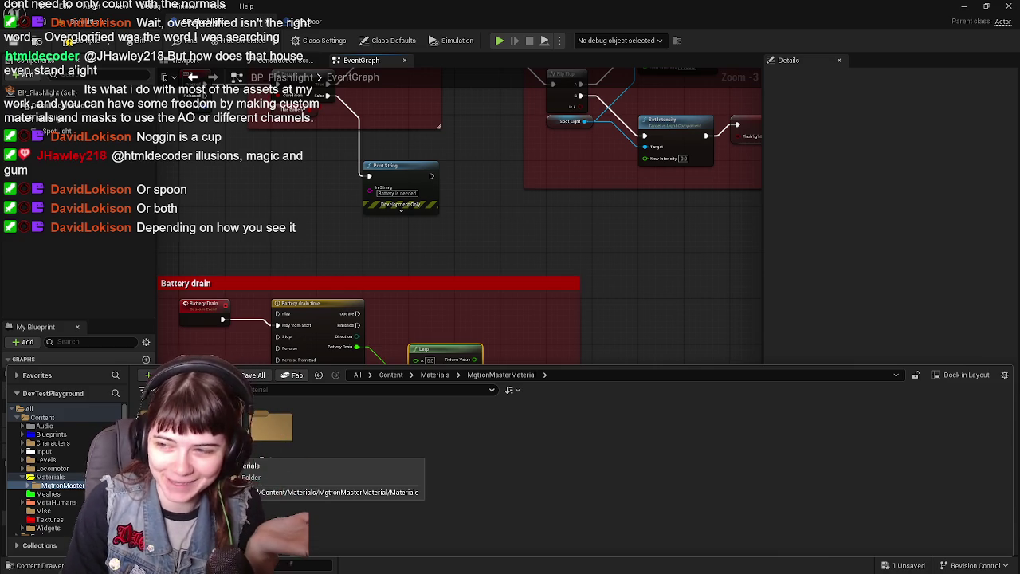
double_click(271, 430)
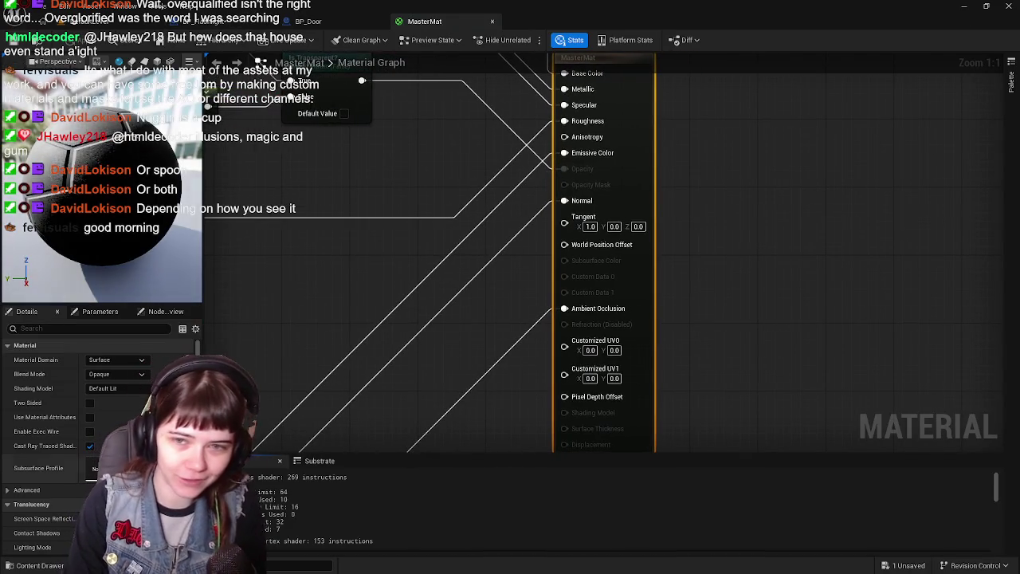
- Inspect the Ambient Occlusion texture parameter in the MasterMat graph
mouse_move(407, 254)
mouse_down()
mouse_move(585, 232)
mouse_move(691, 168)
mouse_move(733, 207)
mouse_move(710, 215)
mouse_move(790, 134)
mouse_move(535, 239)
mouse_move(752, 255)
mouse_move(554, 255)
mouse_up()
scroll(751, 255, down, 1)
click(442, 240)
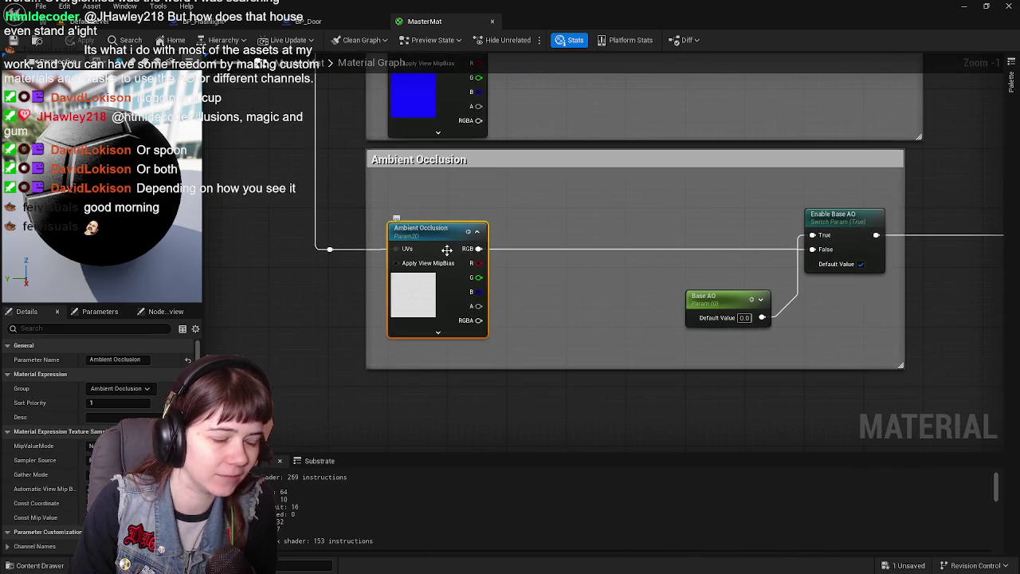
drag(605, 304, 497, 301)
scroll(416, 292, up, 1)
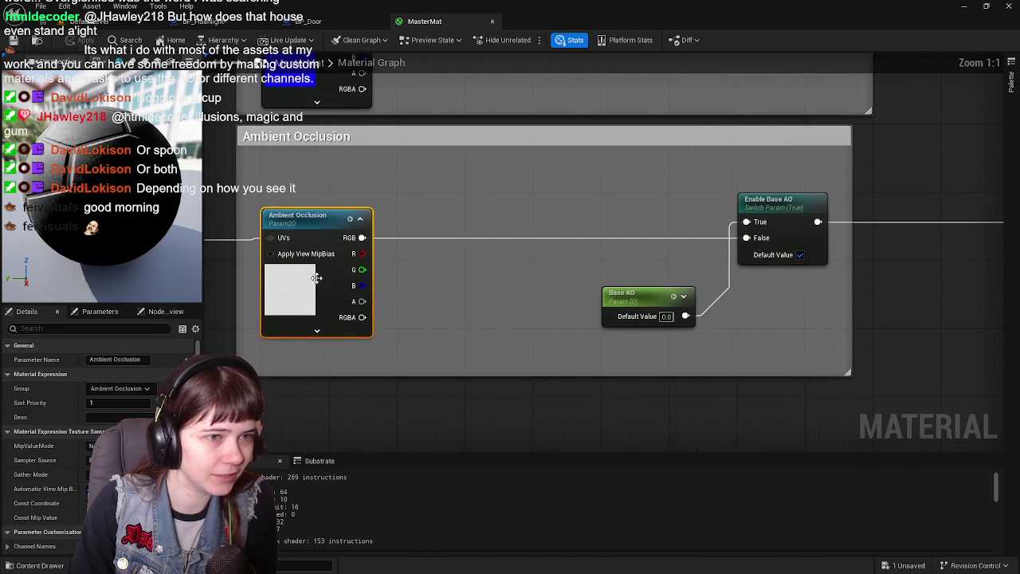
- Look at the Enable Base AO switch parameter, then close MasterMat to return to BP_Door
mouse_move(485, 251)
mouse_down()
mouse_move(553, 266)
mouse_move(540, 255)
mouse_up()
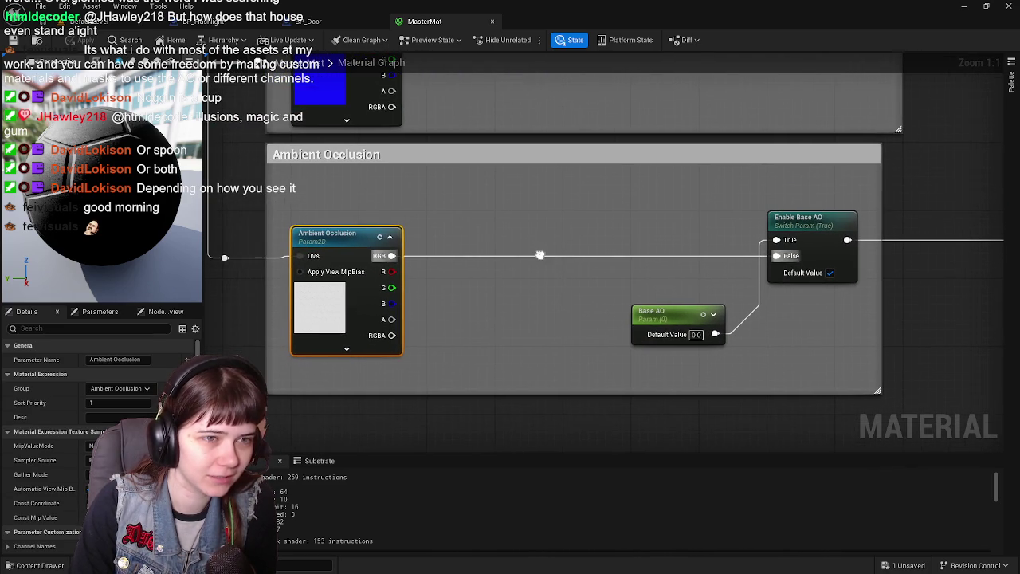
click(833, 227)
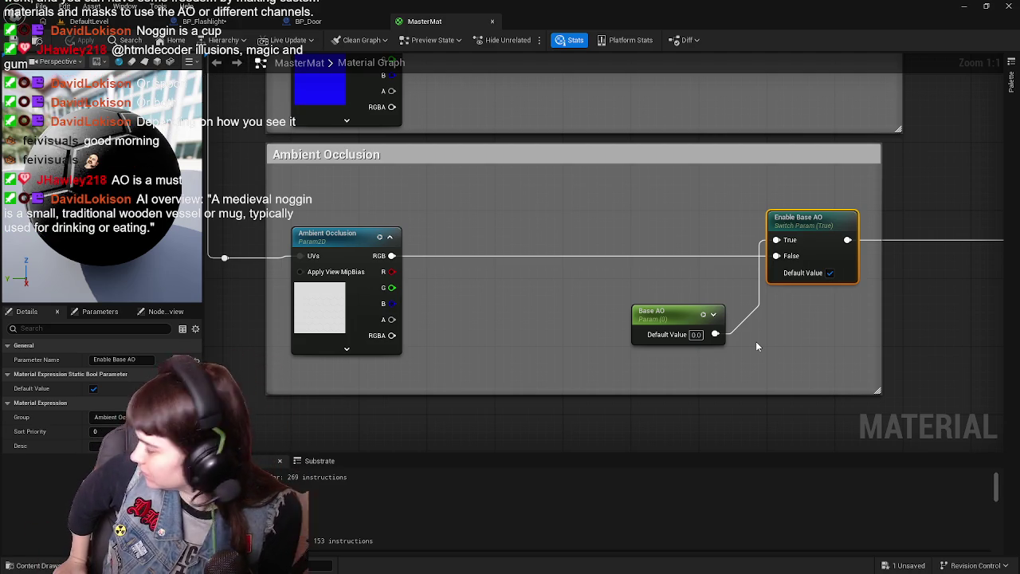
click(492, 22)
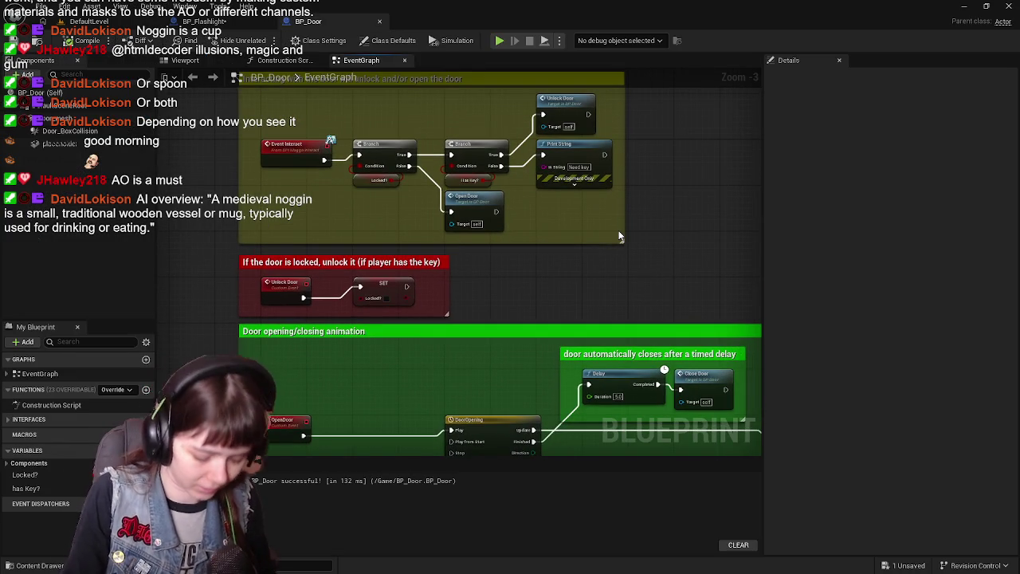
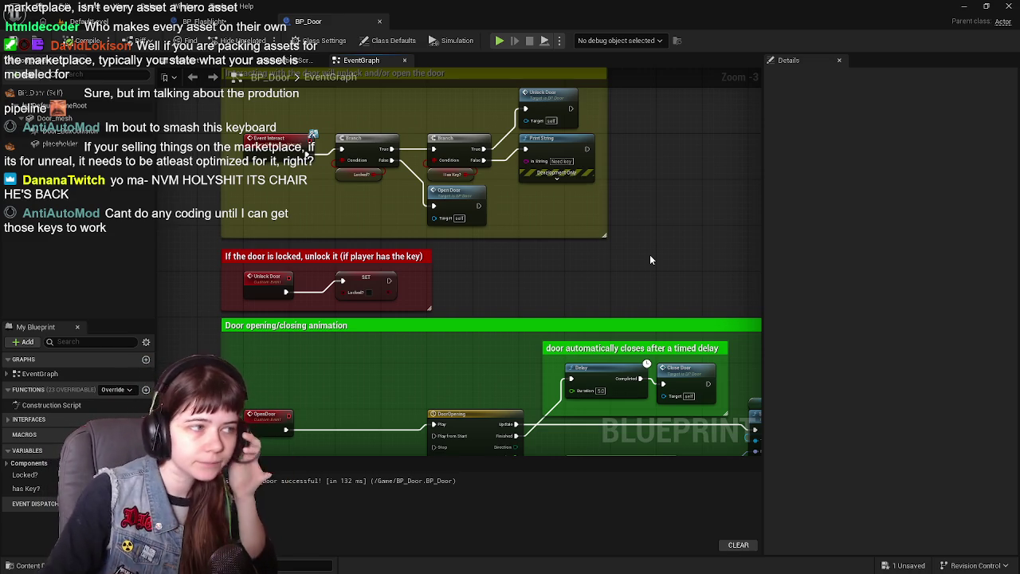
- Reorder the graph tabs and compare the BP_Door and BP_Flashlight event graphs, panning through each
drag(174, 23, 270, 29)
click(287, 24)
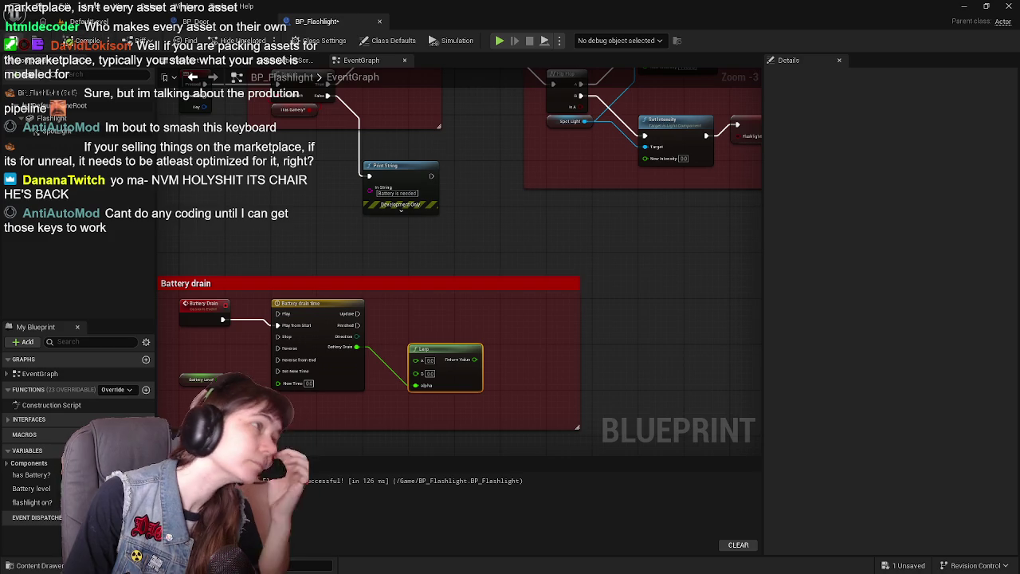
click(229, 27)
mouse_move(503, 389)
mouse_down()
mouse_move(492, 197)
mouse_move(510, 267)
mouse_move(531, 228)
mouse_move(512, 335)
mouse_move(514, 301)
mouse_up()
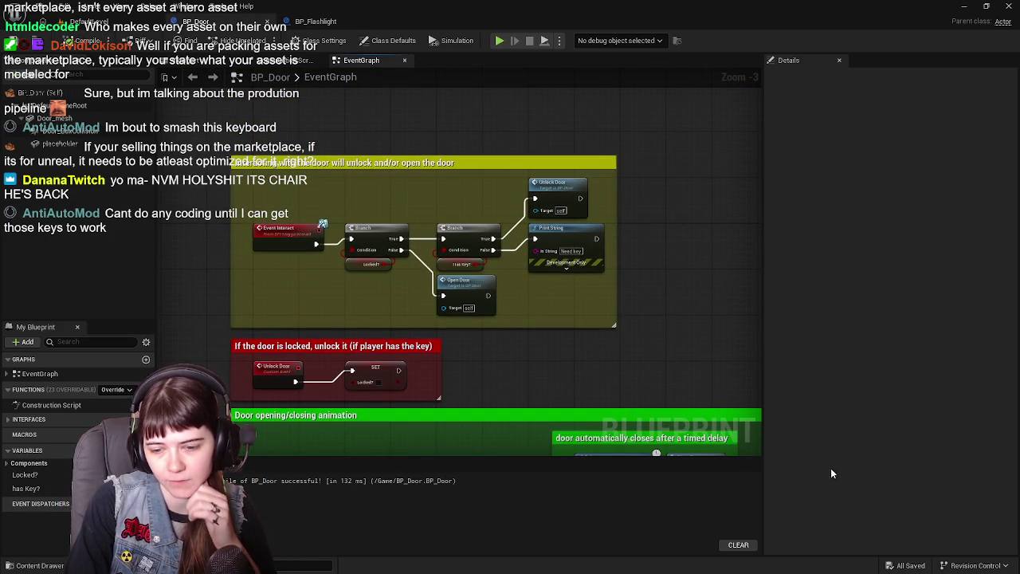
drag(569, 348, 581, 305)
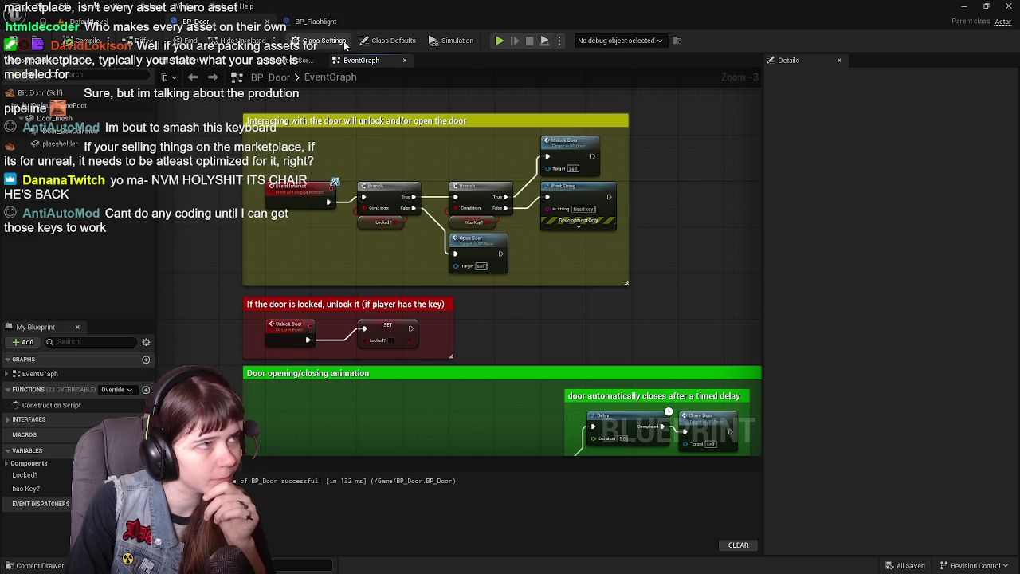
click(316, 21)
mouse_move(568, 252)
mouse_down()
mouse_move(579, 187)
mouse_move(526, 175)
mouse_move(525, 255)
mouse_up()
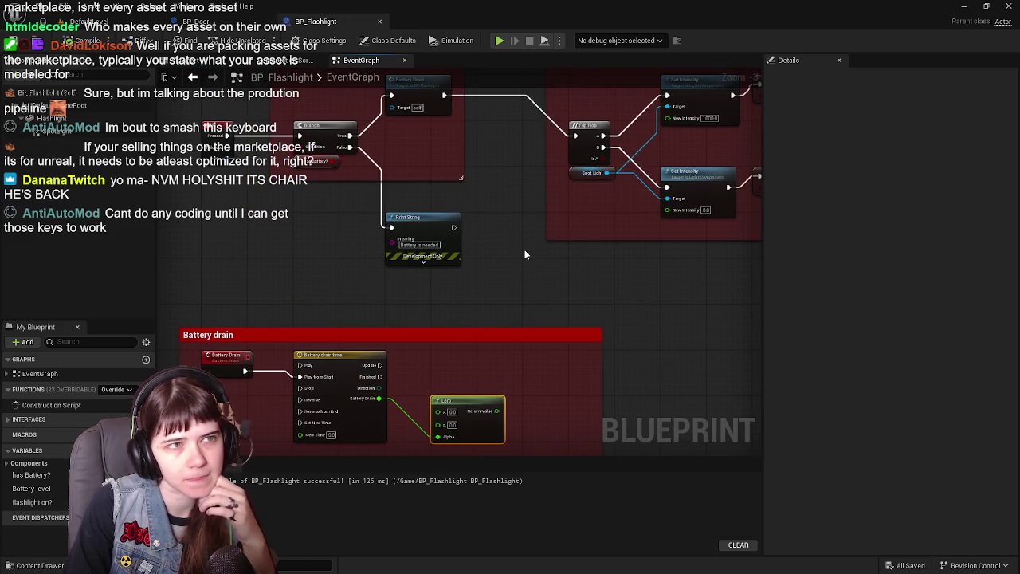
click(208, 21)
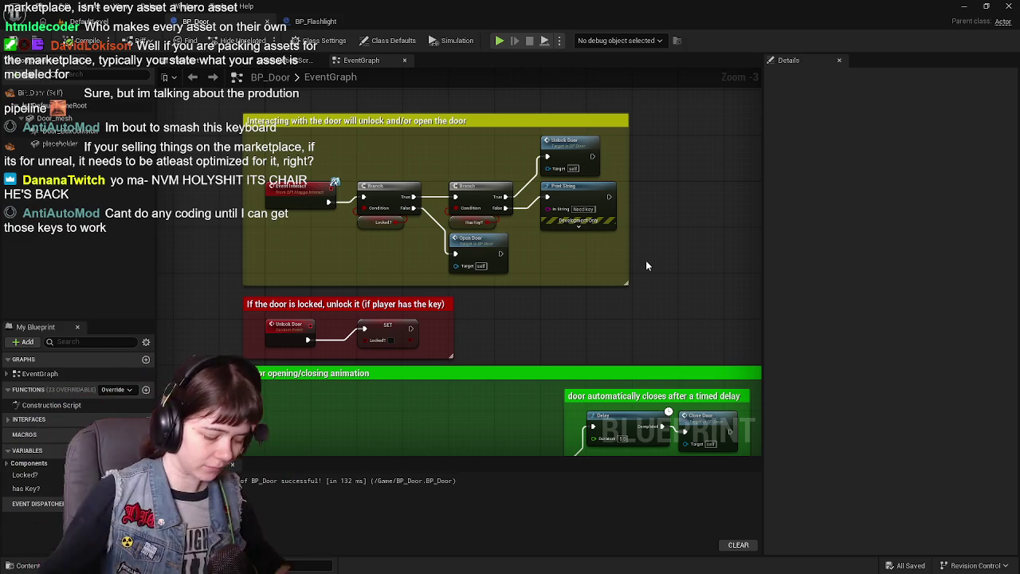
mouse_move(609, 344)
mouse_down()
mouse_move(590, 268)
mouse_move(600, 307)
mouse_up()
- Select BP_Door in the level viewport, return to its event graph, and open the Content Drawer
click(88, 21)
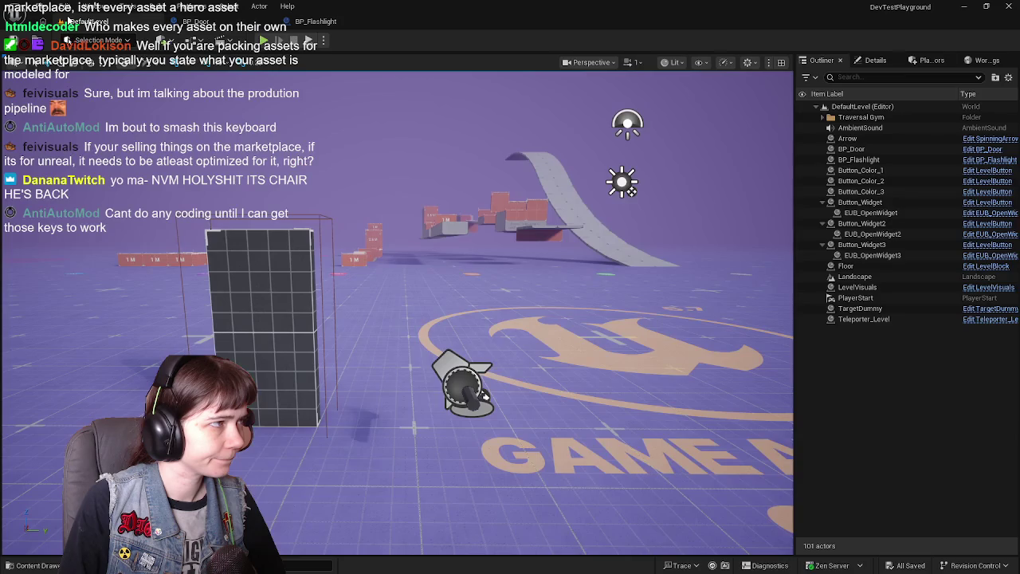
click(424, 359)
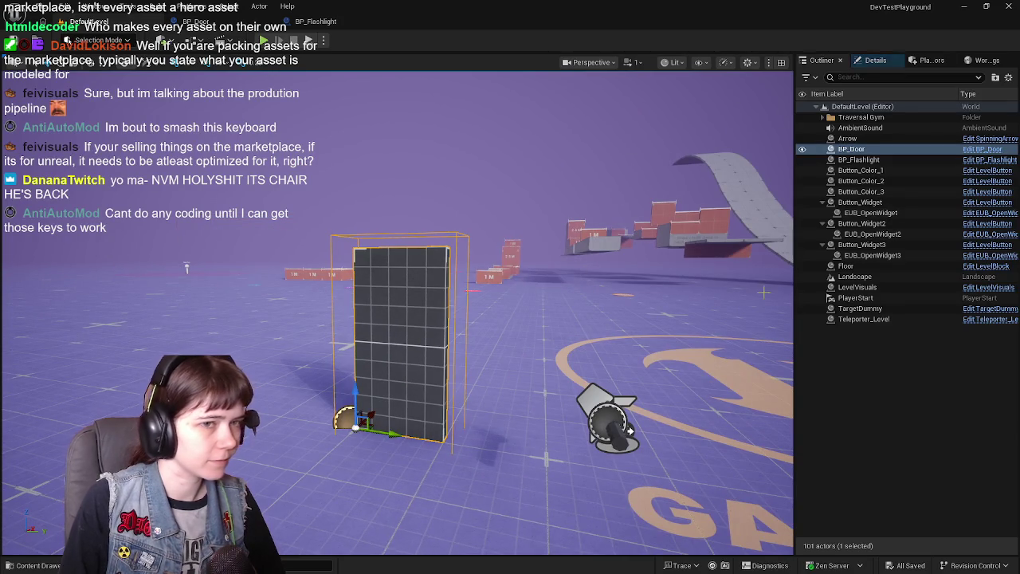
drag(386, 126, 426, 120)
click(196, 22)
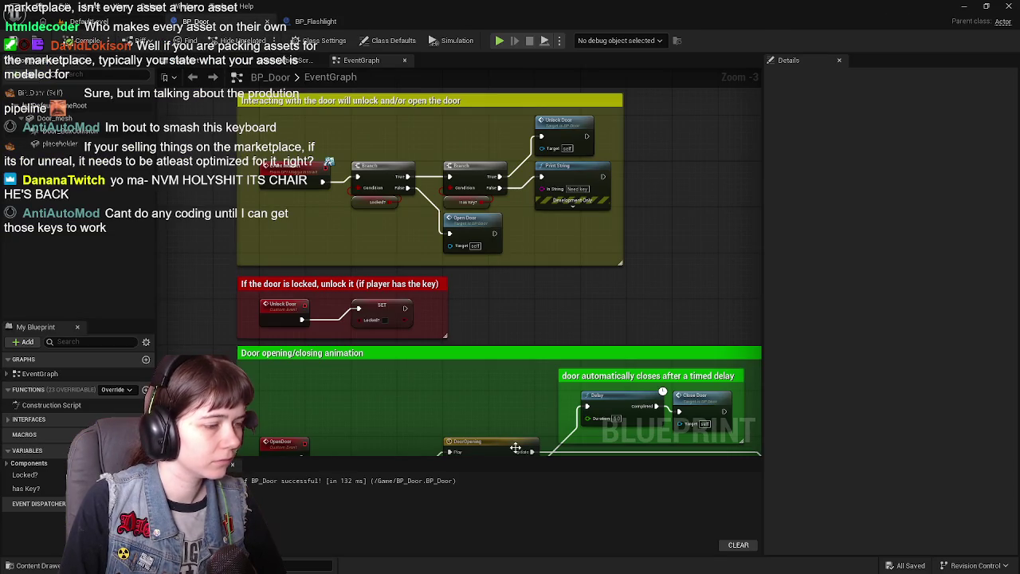
mouse_move(590, 315)
mouse_down()
mouse_move(595, 184)
mouse_move(562, 277)
mouse_up()
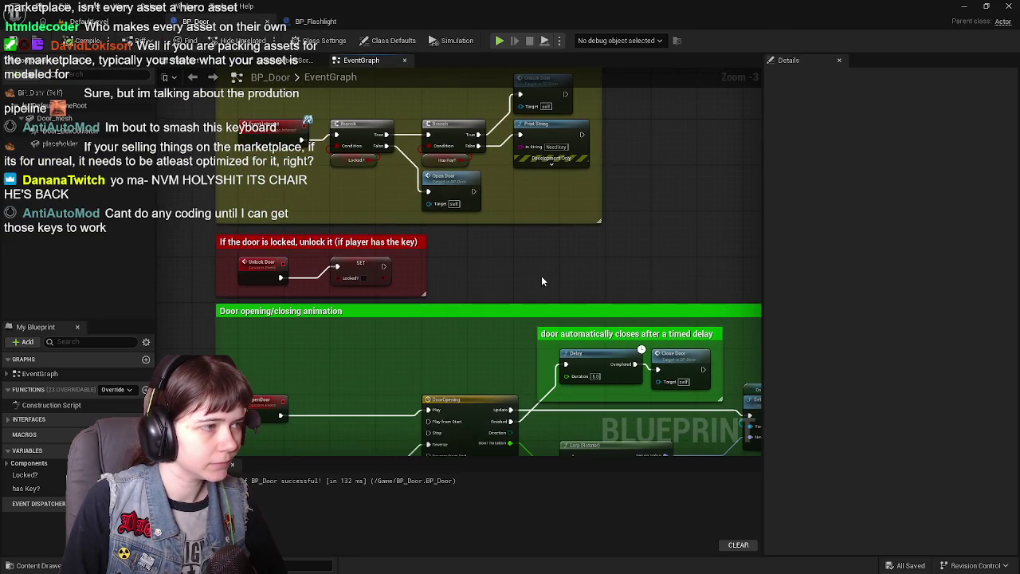
click(32, 565)
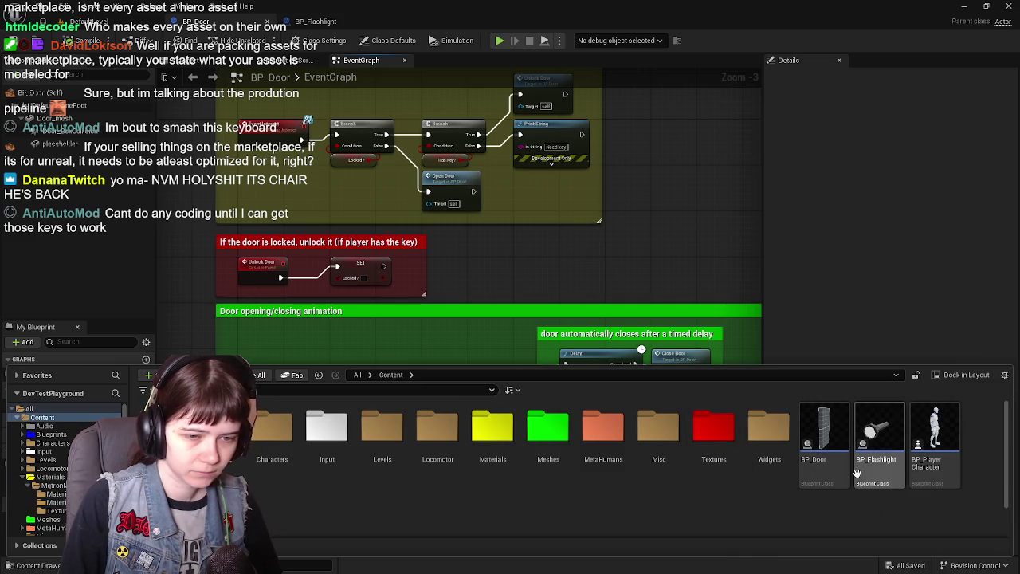
- Create a new Actor Blueprint Class in the Content folder and open it
right_click(826, 505)
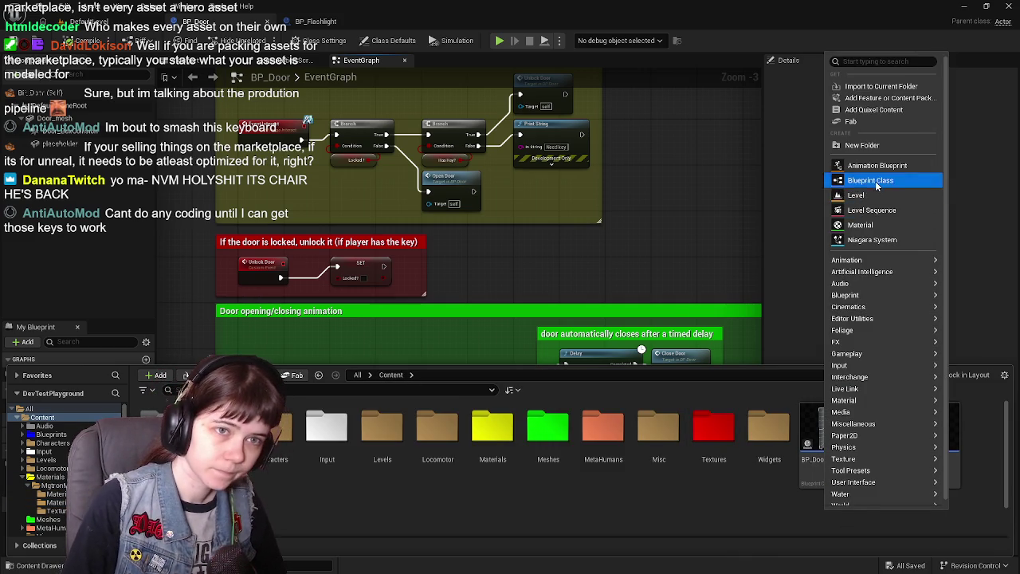
click(875, 181)
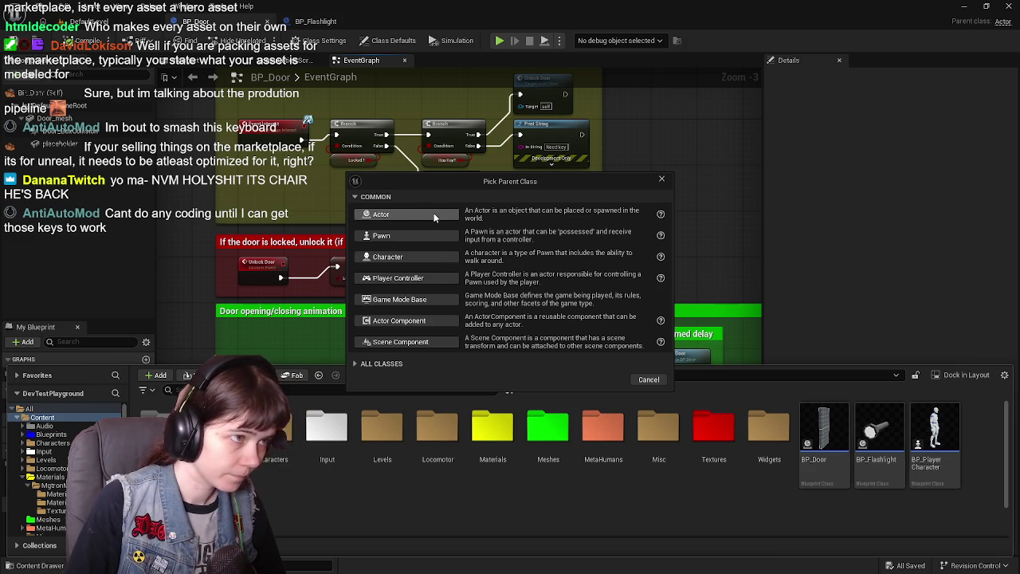
click(436, 213)
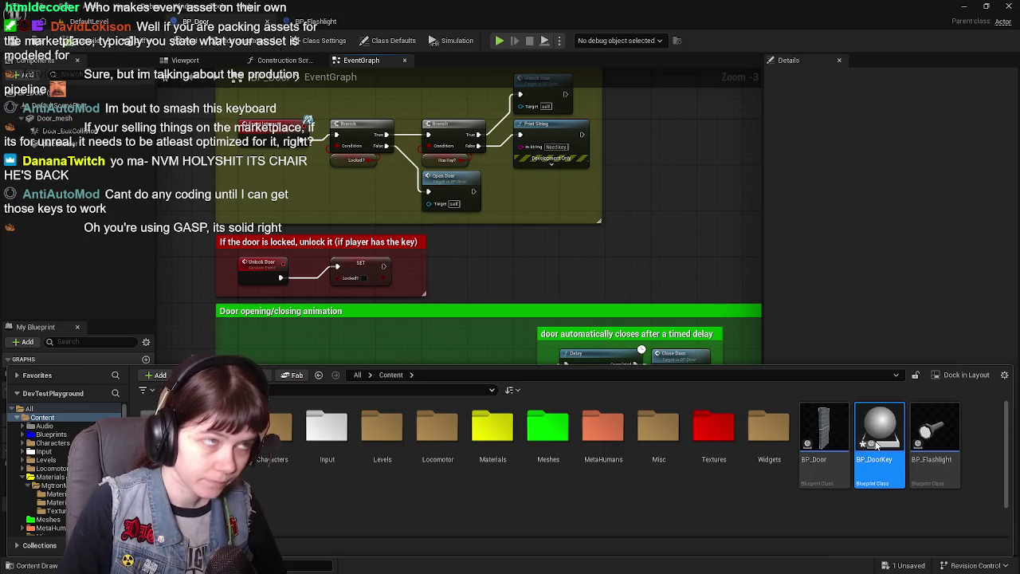
key(ctrl+space)
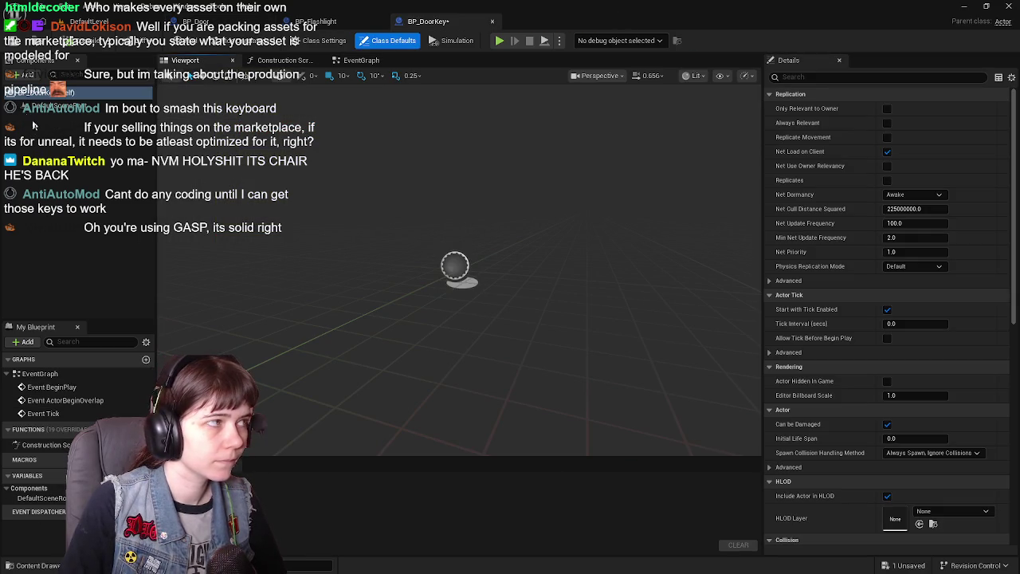
key(ctrl+space)
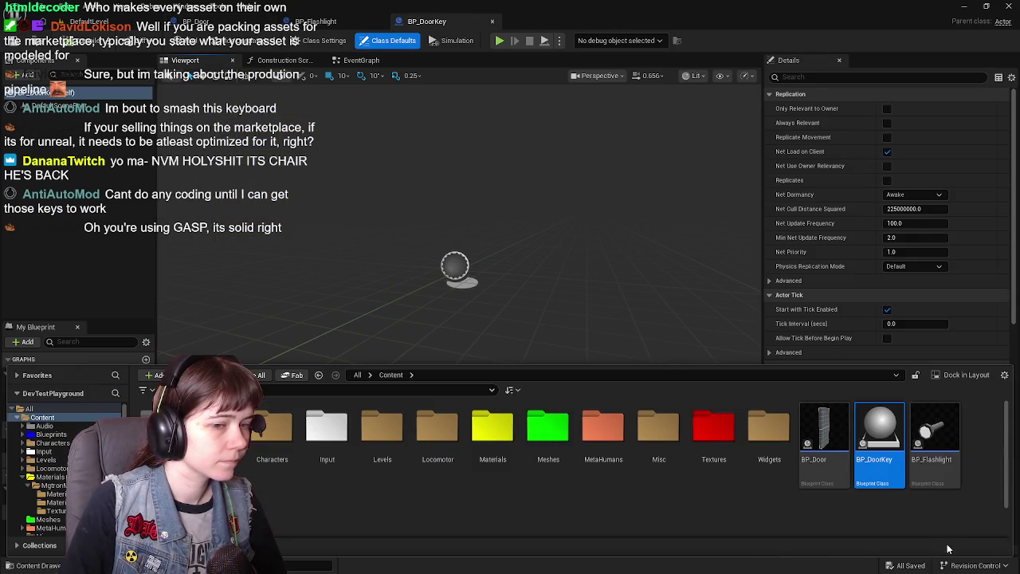
- Rename the new blueprint to BP_Key, then compile and save it
click(868, 462)
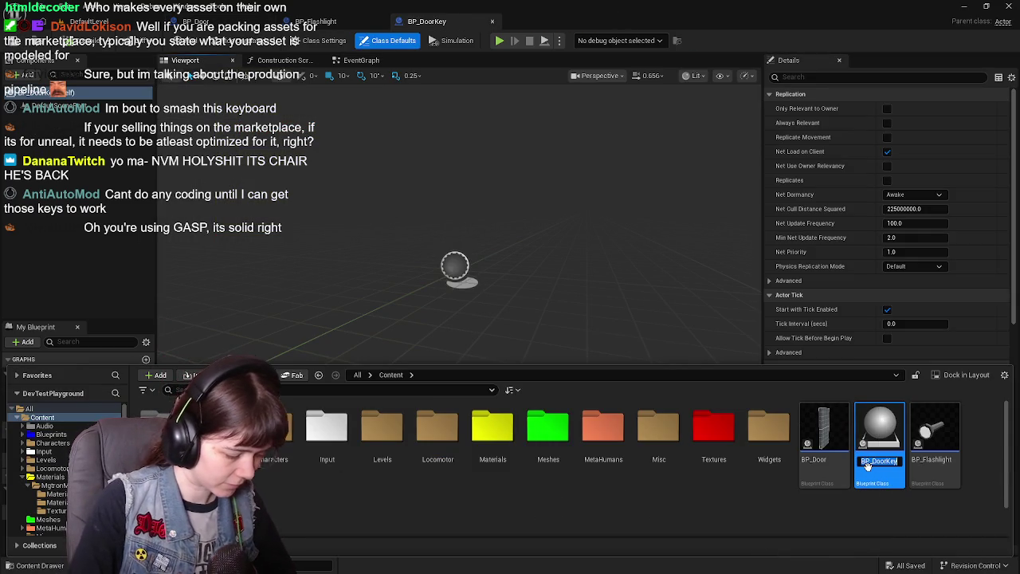
text(BP_Key)
key(Return)
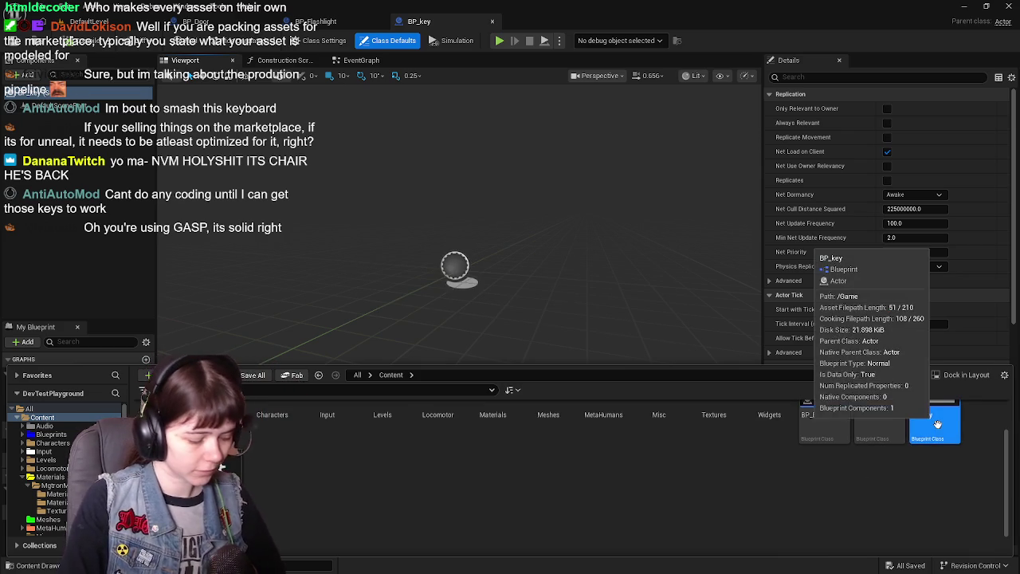
key(F2)
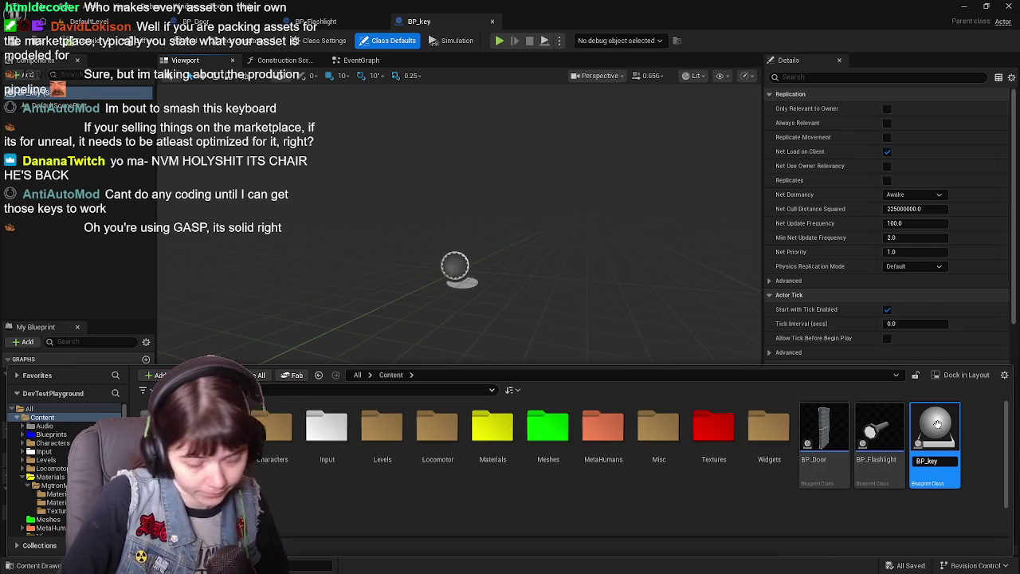
key(BackSpace)
key(BackSpace)
text(ey)
key(Return)
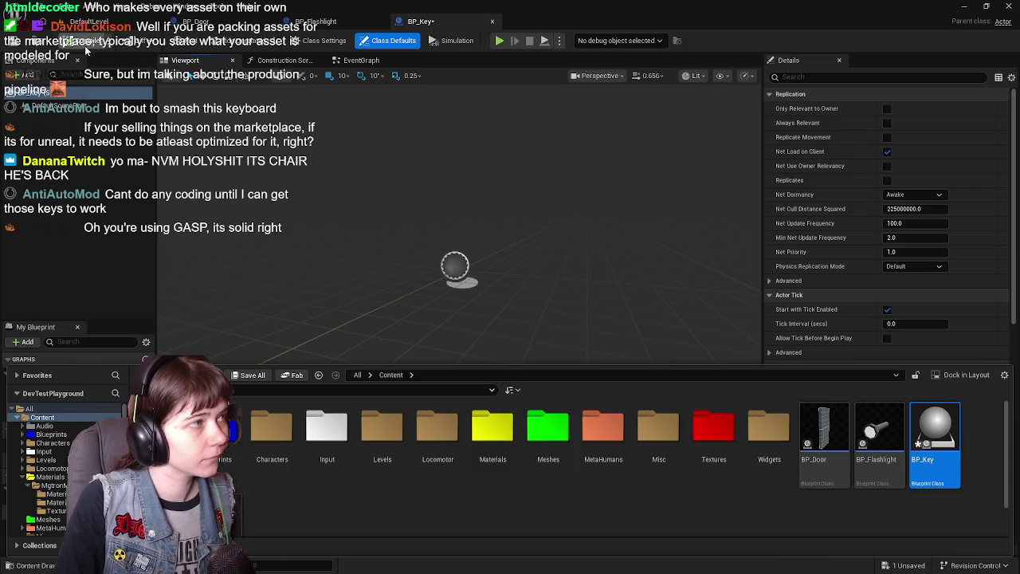
key(ctrl+s)
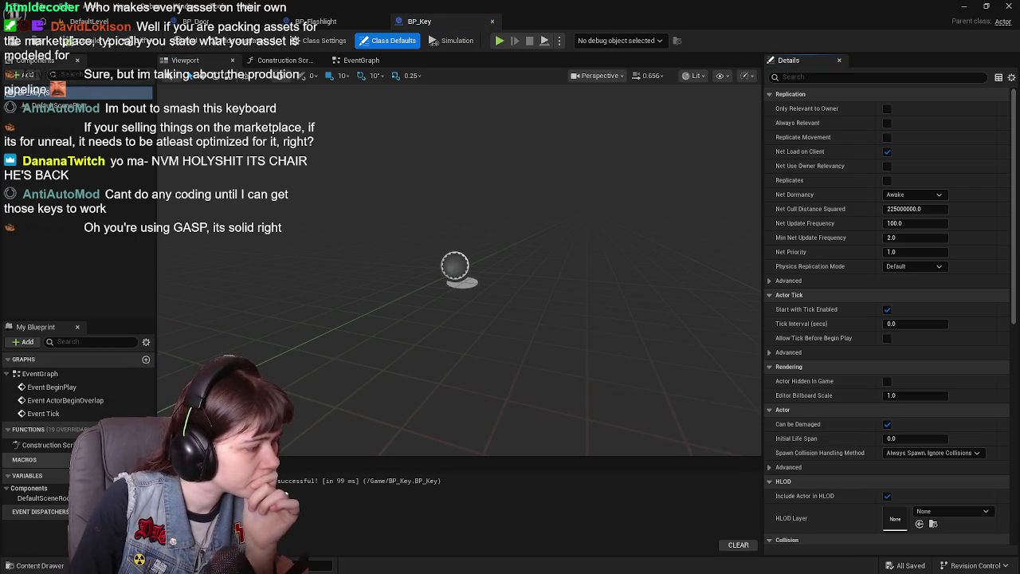
- Add a Static Mesh component named Key_mesh to BP_Key and save
click(22, 75)
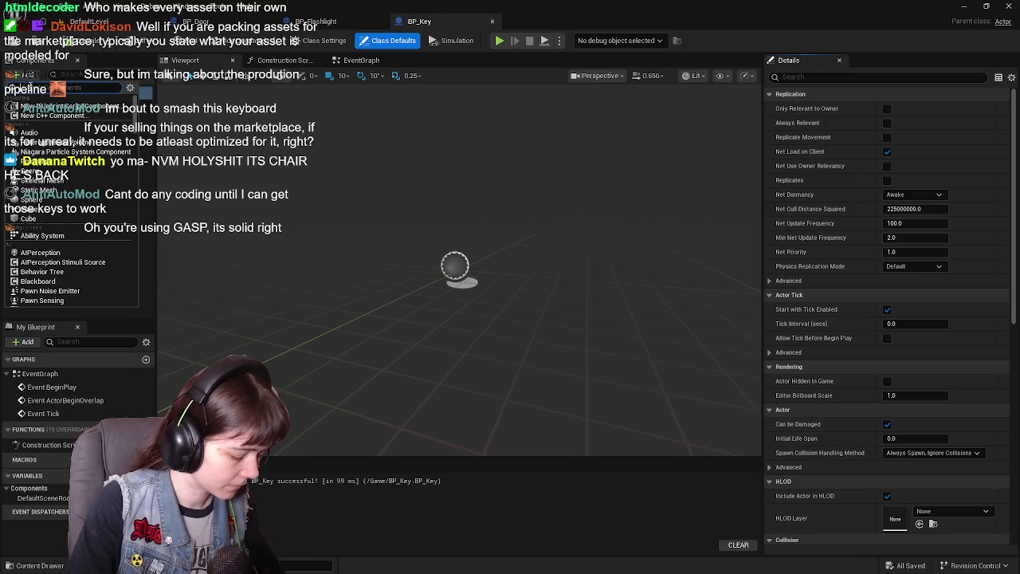
text(static)
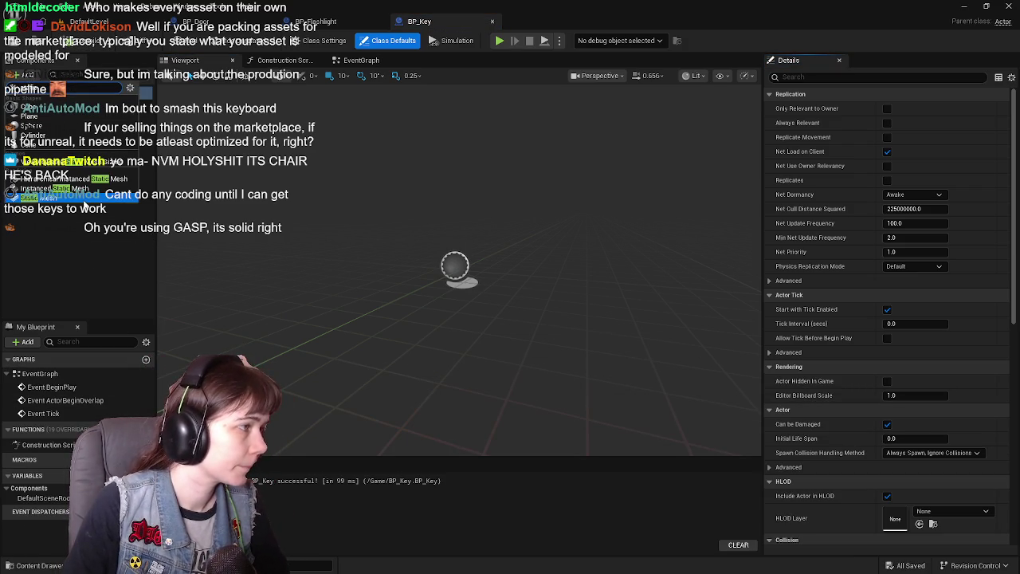
click(84, 197)
text(Key_mesh)
key(Return)
click(93, 48)
- Implement the BPI Magga Interact interface in Class Settings
click(319, 40)
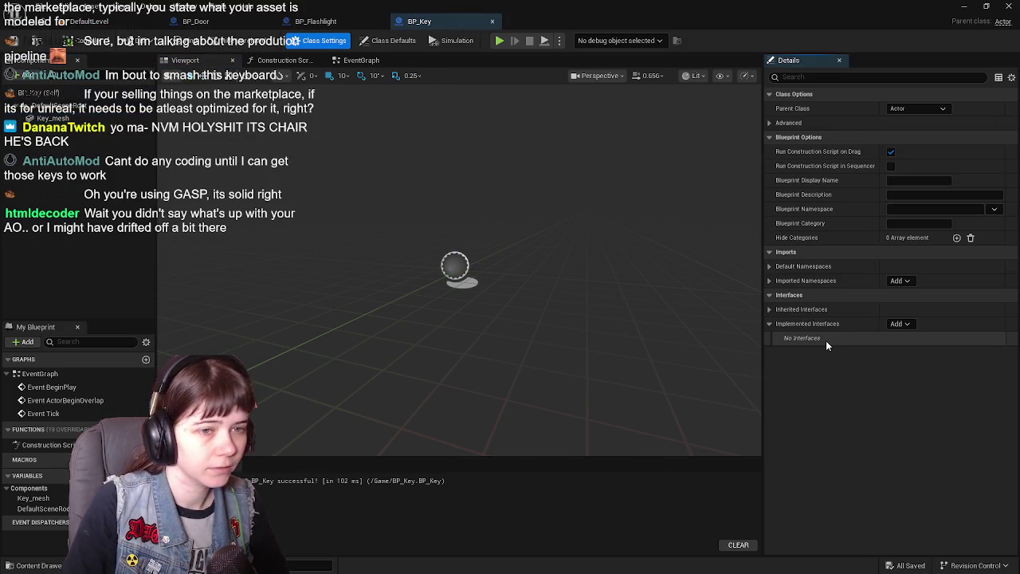
click(909, 323)
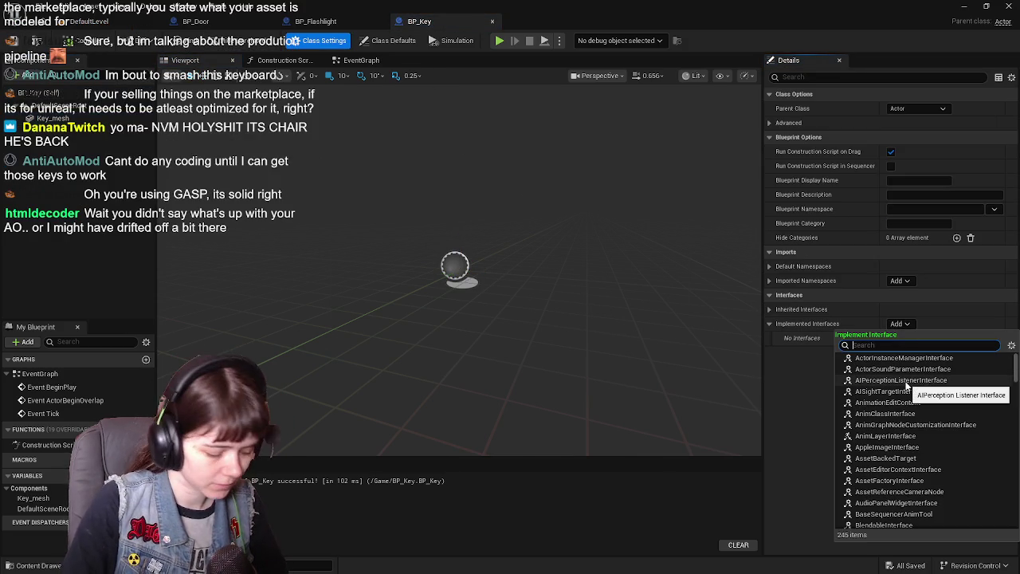
text(interact)
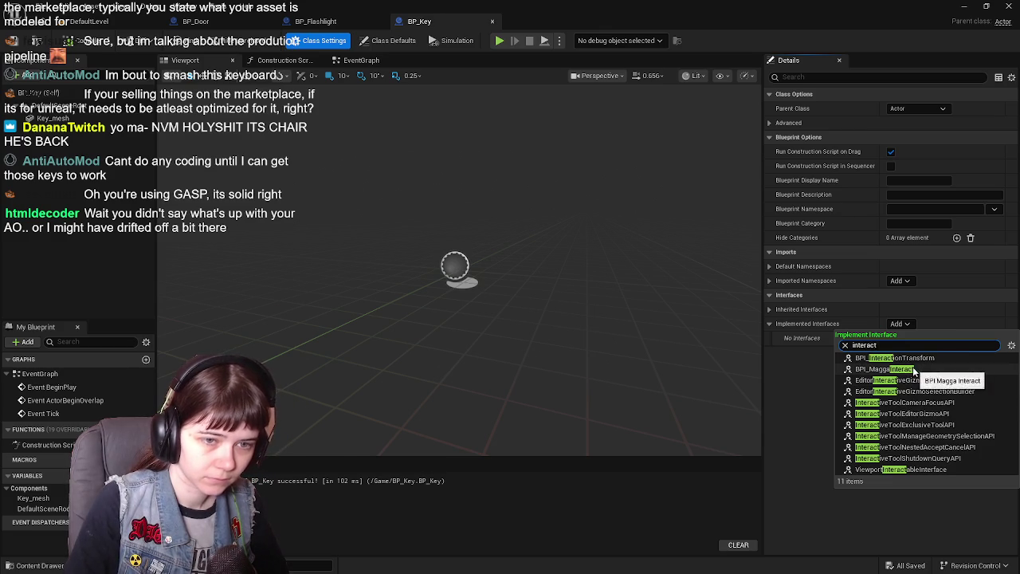
click(893, 369)
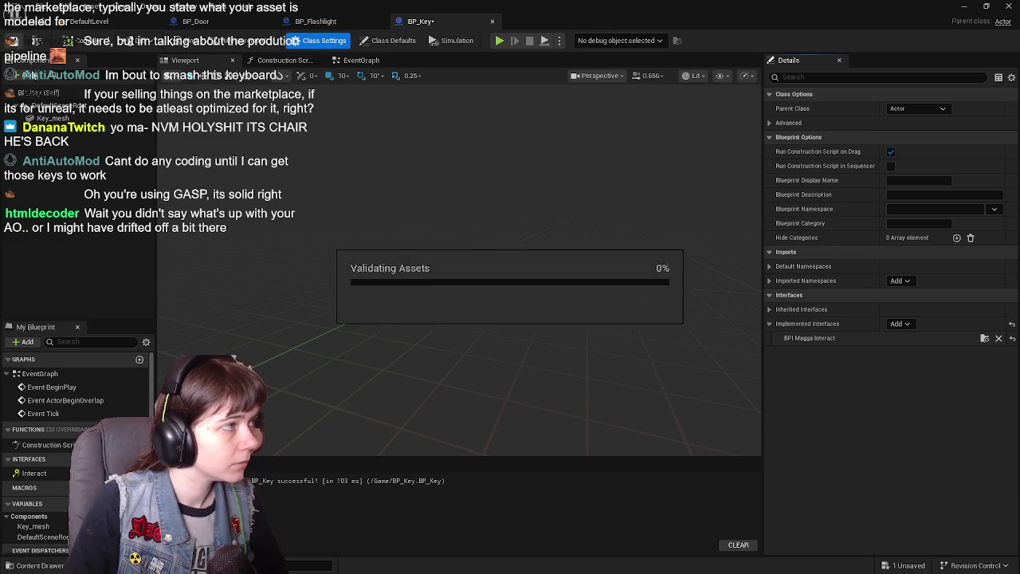
- Set Key_mesh's collision preset to Custom blocking the Interactable channel, then compile and save
click(52, 118)
scroll(847, 354, down, 10)
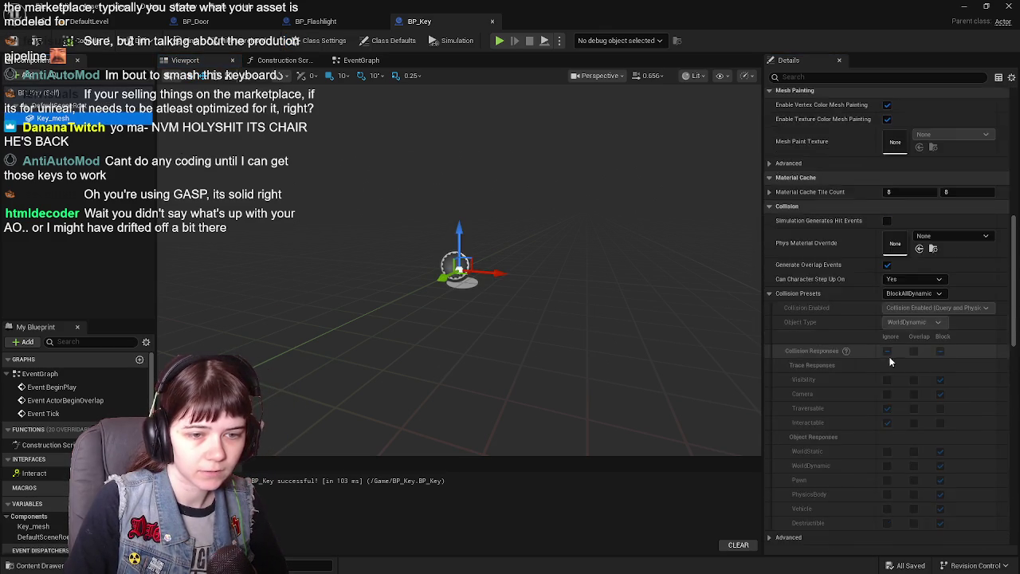
scroll(892, 362, down, 3)
click(915, 192)
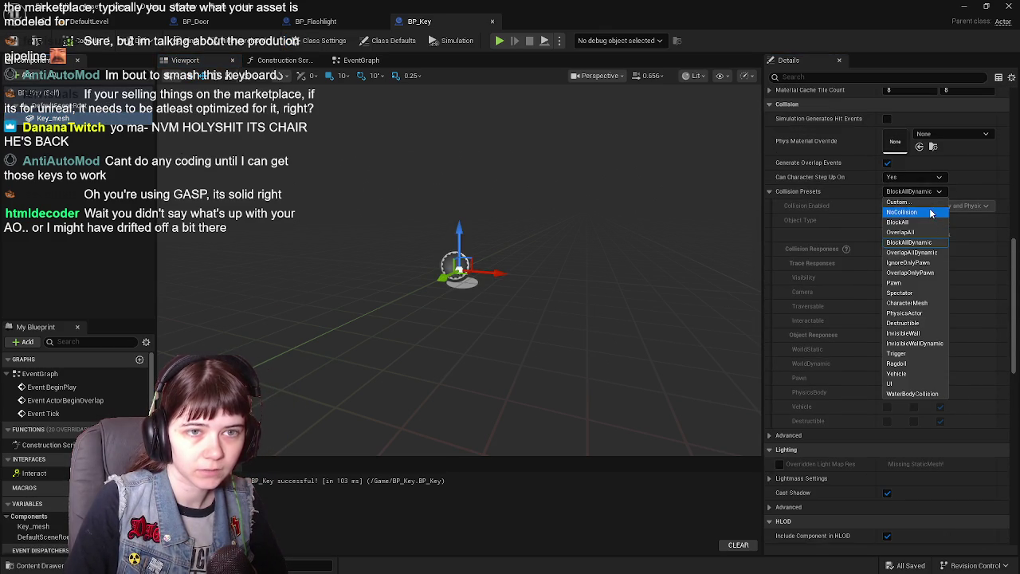
click(900, 201)
click(941, 320)
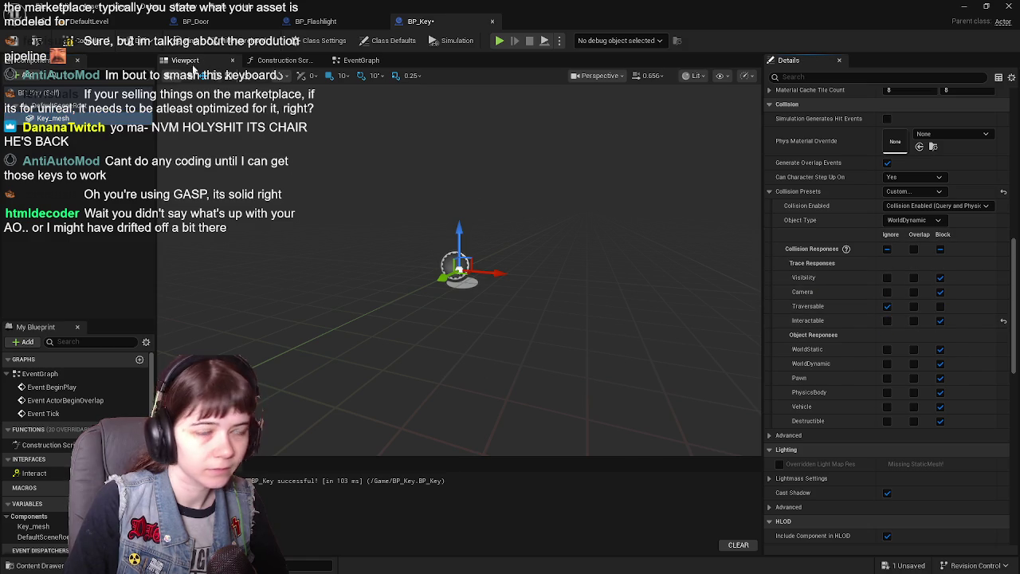
click(76, 39)
click(361, 60)
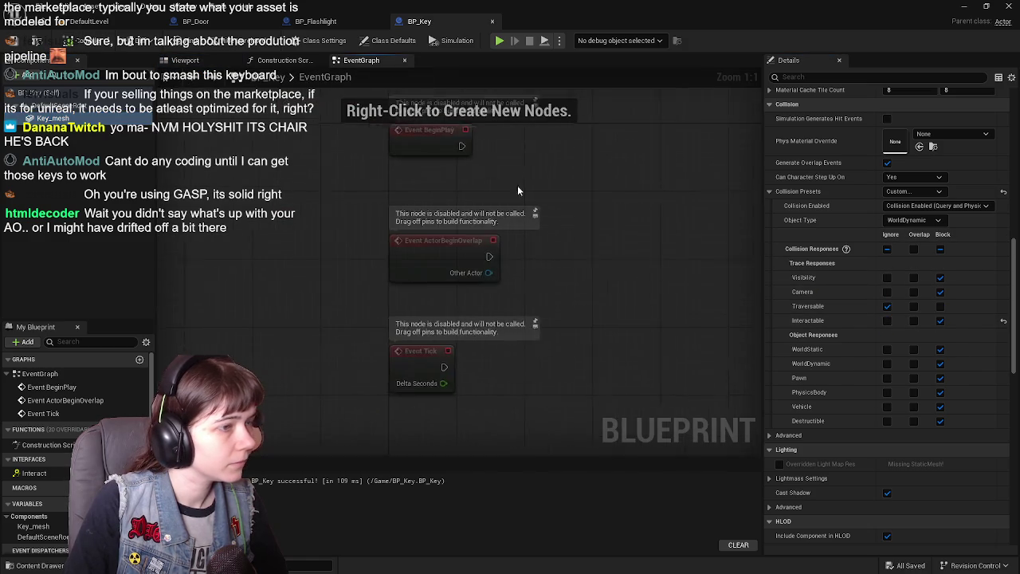
- Select and delete the three default event nodes, compile BP_Key, and minimize Unreal Editor
scroll(354, 155, down, 2)
drag(257, 183, 526, 357)
click(537, 370)
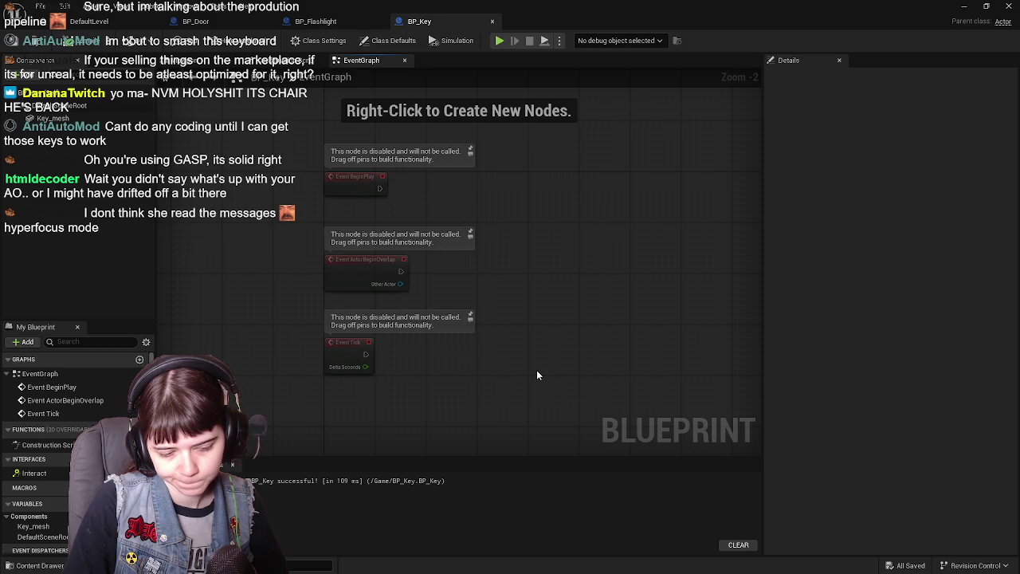
scroll(536, 372, right, 2)
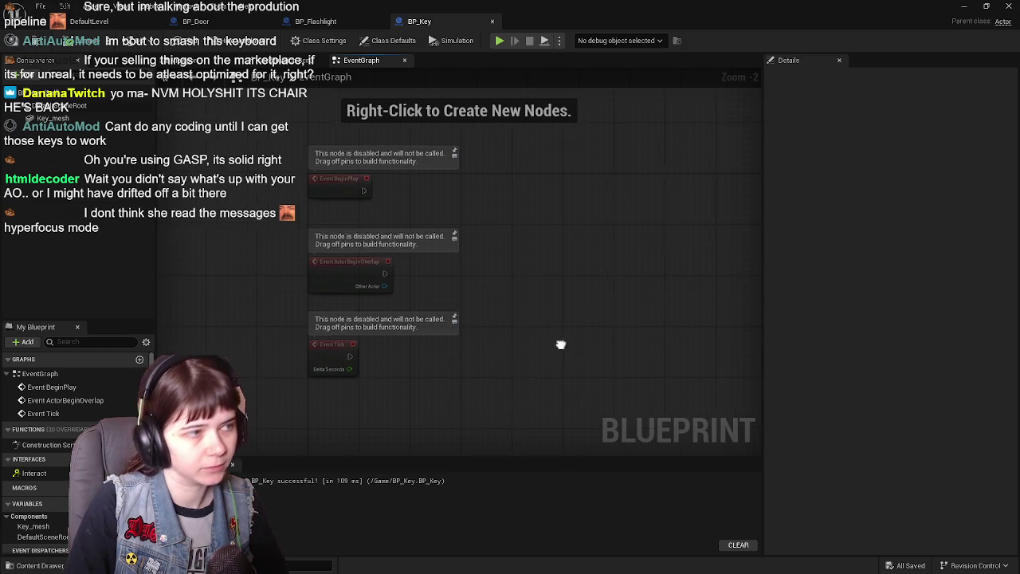
key(ctrl+a)
key(Delete)
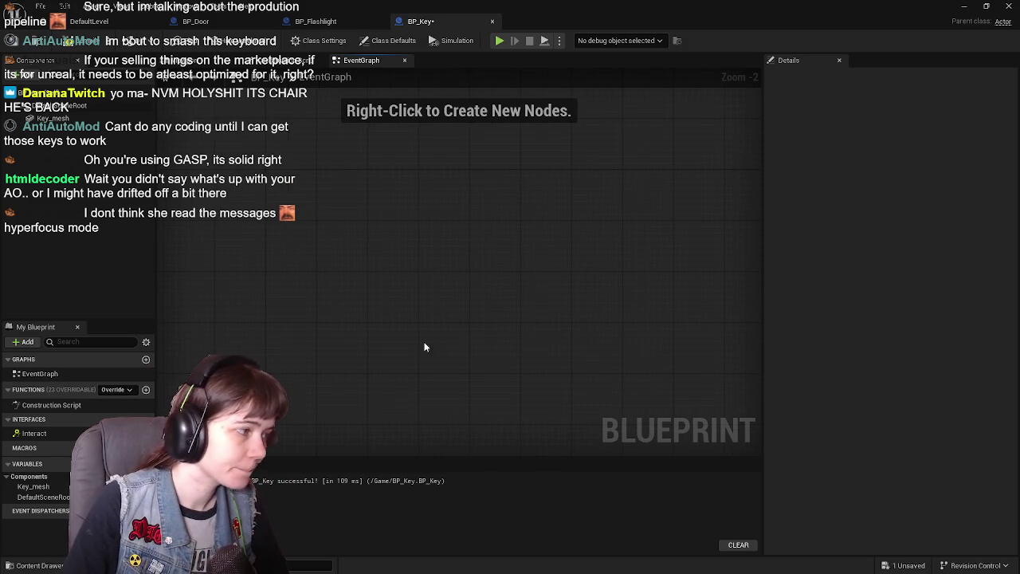
click(40, 41)
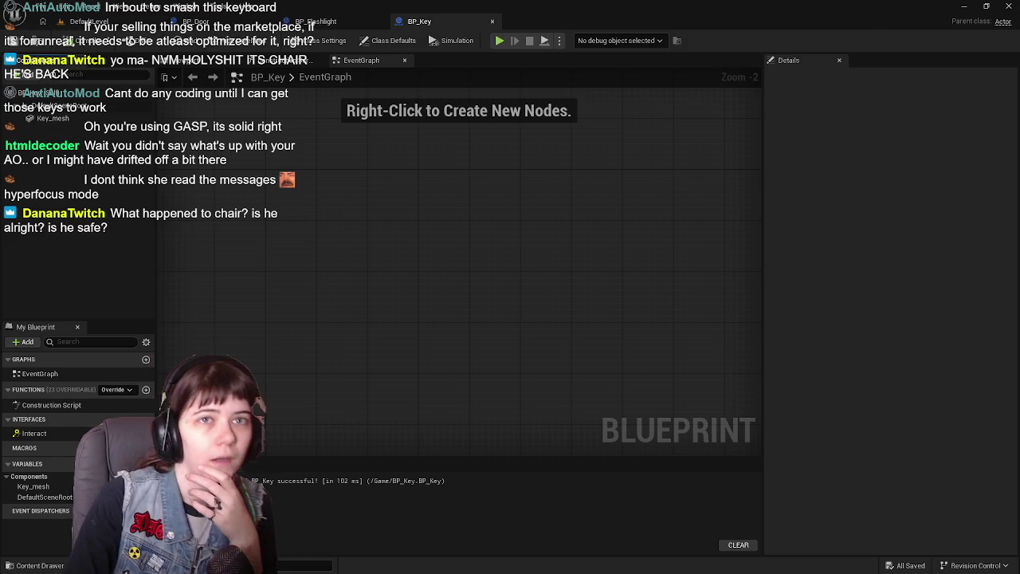
click(965, 10)
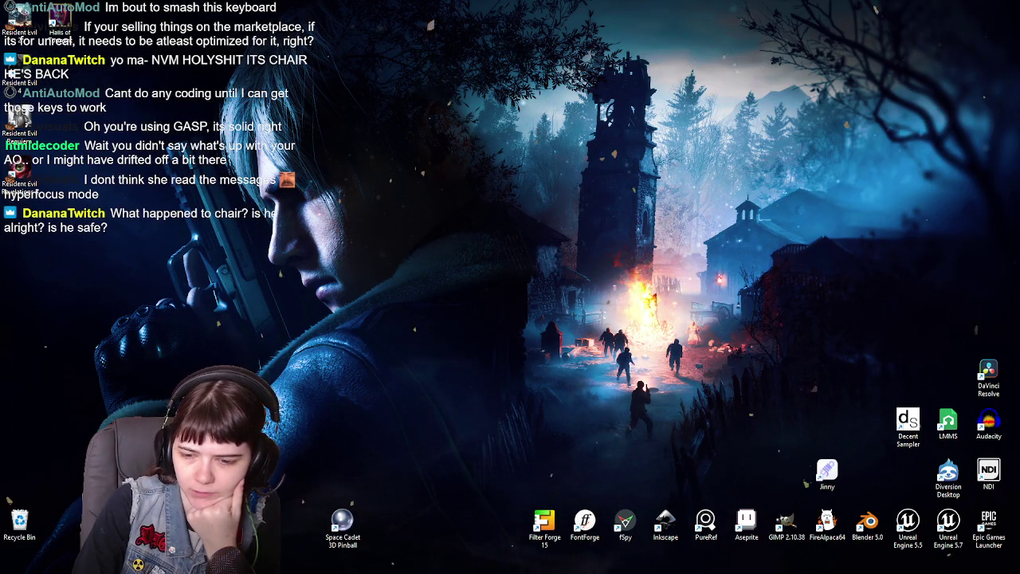
- Alt+Tab back to the Unreal Editor showing BP_Key's empty event graph
key(alt+Tab)
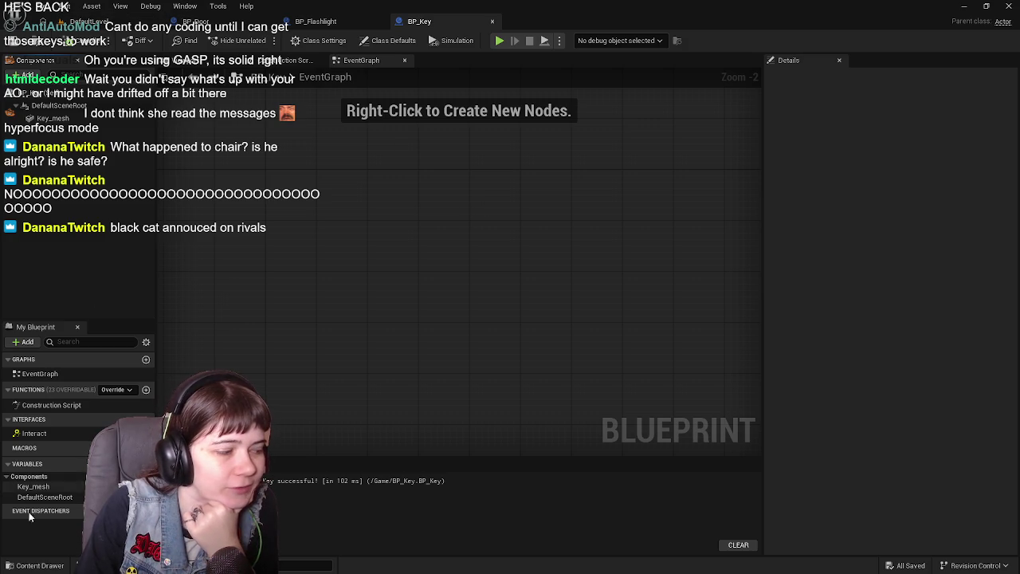
- Browse the Content Drawer to Materials > MgtronMasterMaterial > Materials
click(32, 566)
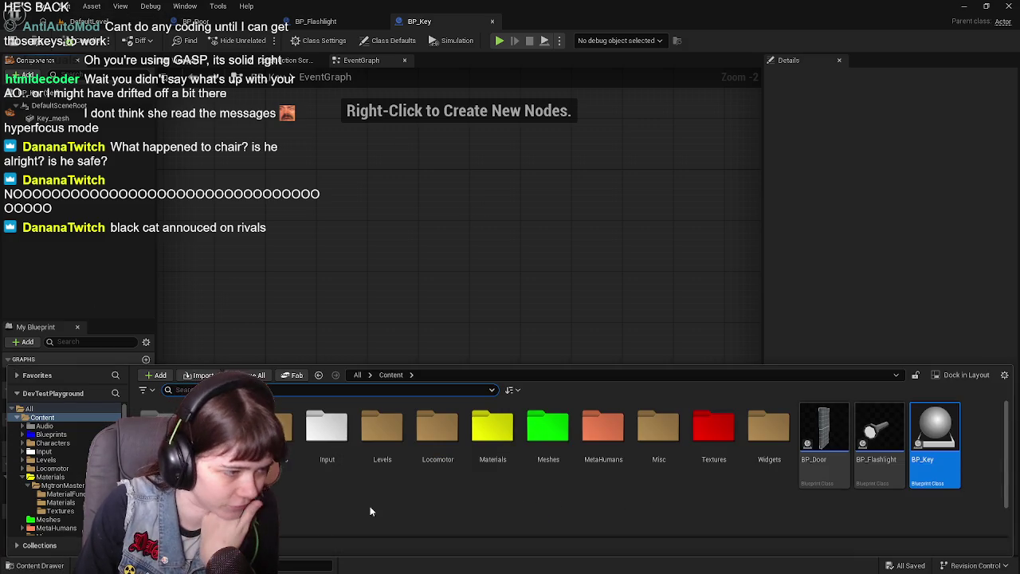
double_click(492, 428)
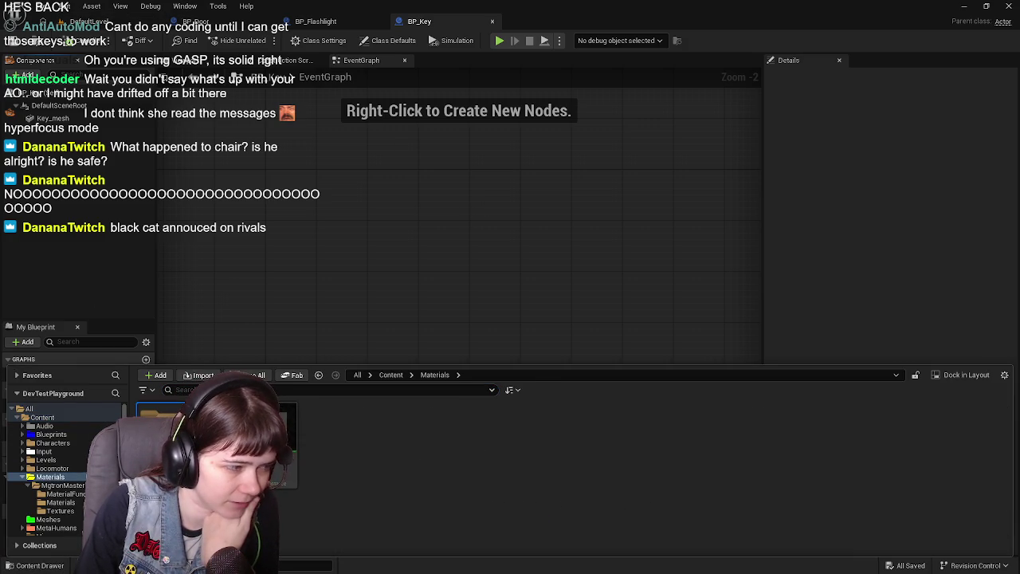
double_click(163, 427)
double_click(164, 427)
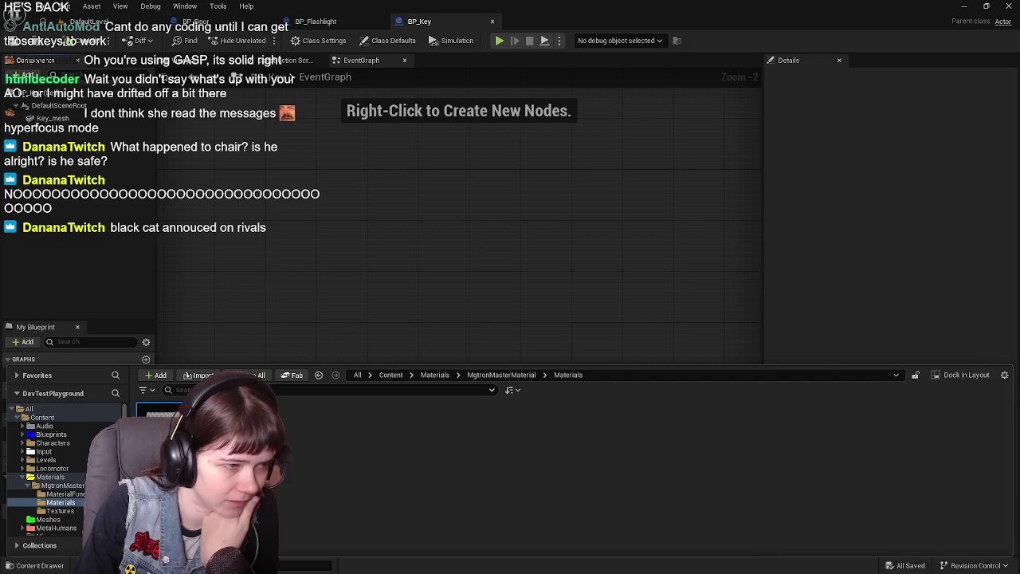
- Inspect MasterMat's Ambient Occlusion texture parameter feeding Enable Base AO, then close the material editor
scroll(495, 294, up, 5)
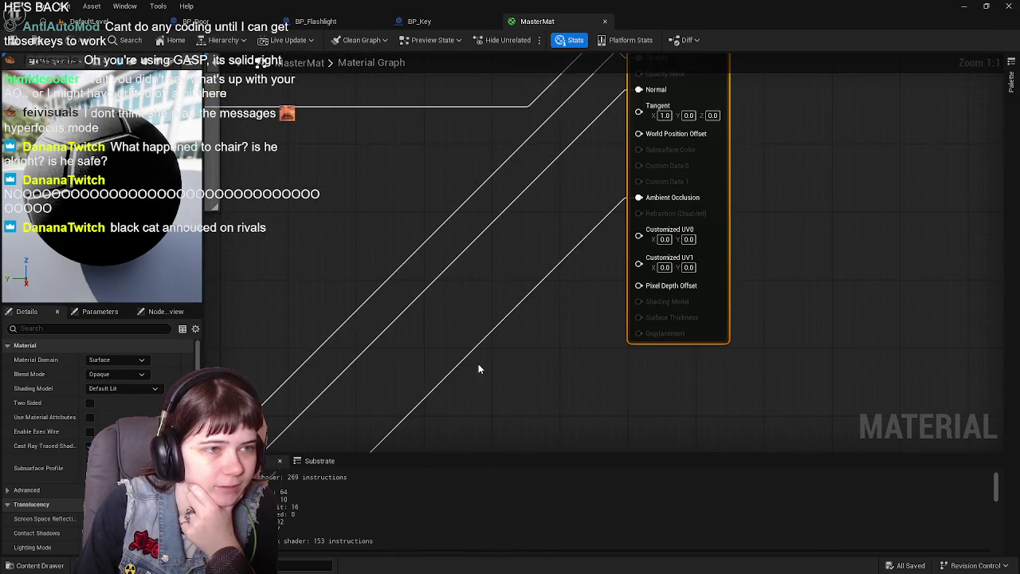
mouse_move(539, 268)
mouse_down()
mouse_move(499, 292)
mouse_move(239, 285)
mouse_move(453, 298)
mouse_move(627, 399)
mouse_up()
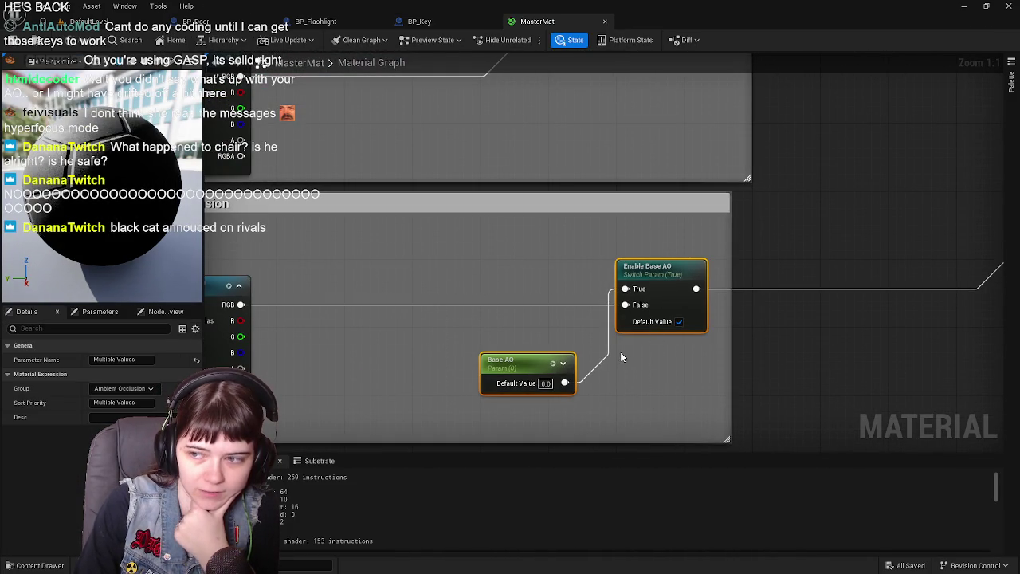
mouse_move(445, 284)
mouse_down()
mouse_move(702, 244)
mouse_move(654, 255)
mouse_up()
click(402, 283)
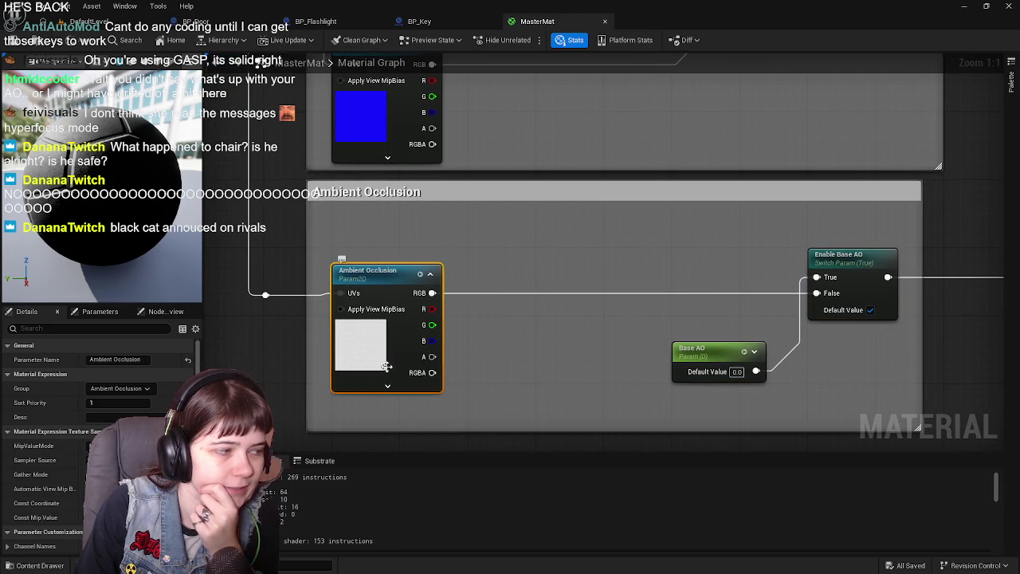
scroll(48, 439, down, 3)
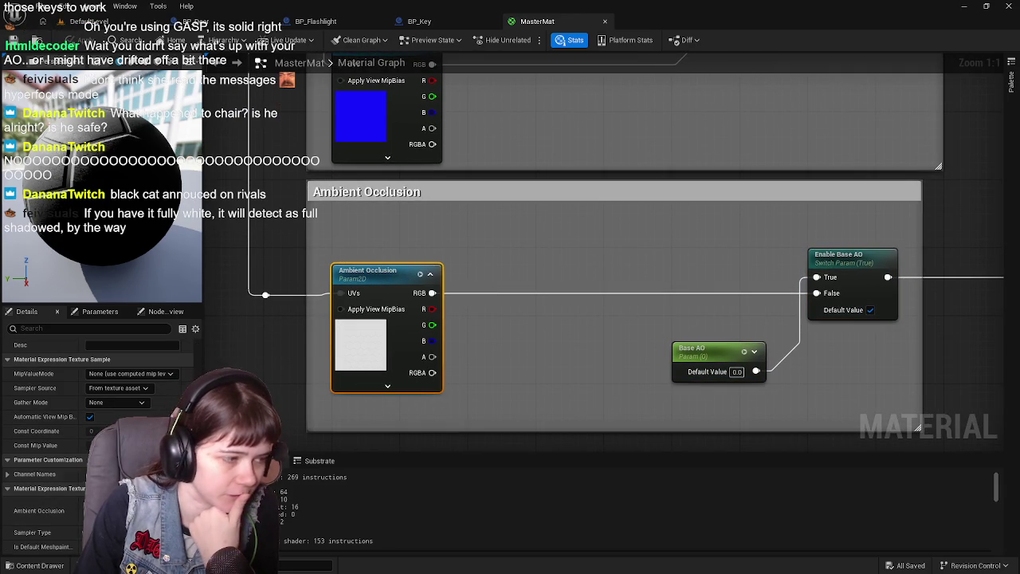
scroll(547, 310, down, 1)
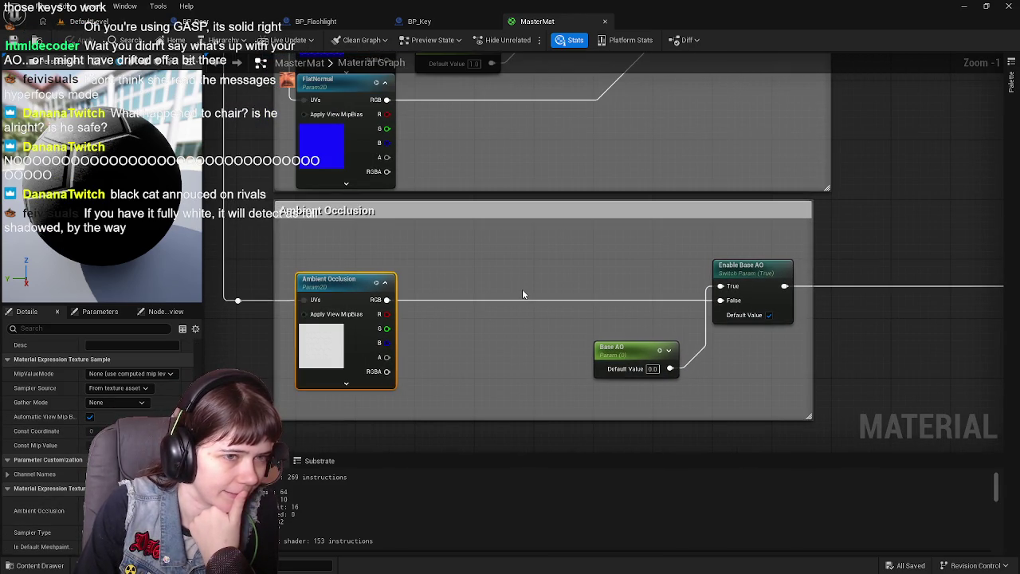
scroll(521, 258, up, 1)
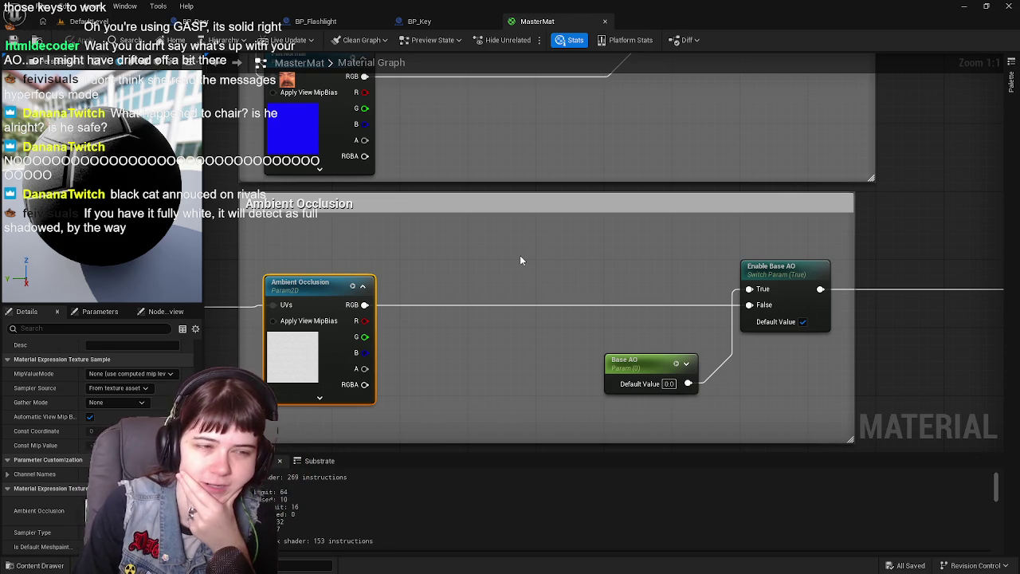
scroll(547, 276, up, 1)
scroll(565, 271, down, 1)
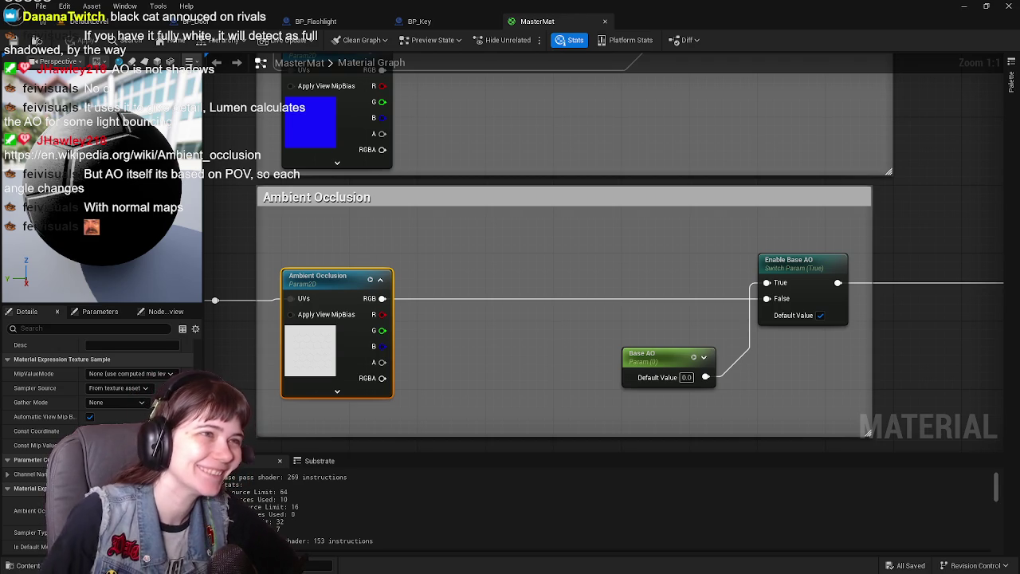
click(604, 22)
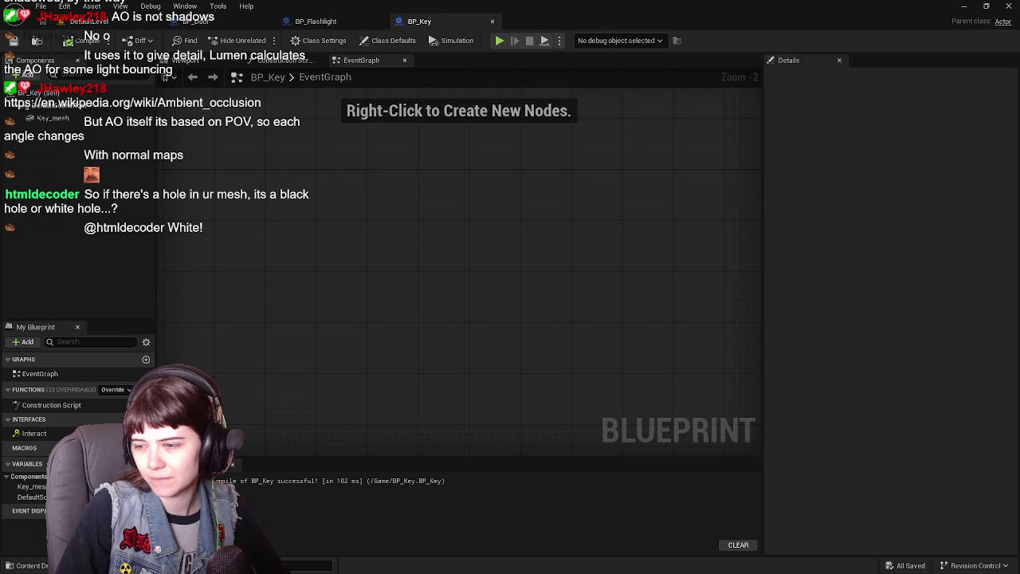
- Switch from Unreal Engine to the Blender window showing the key model
key(alt+Tab)
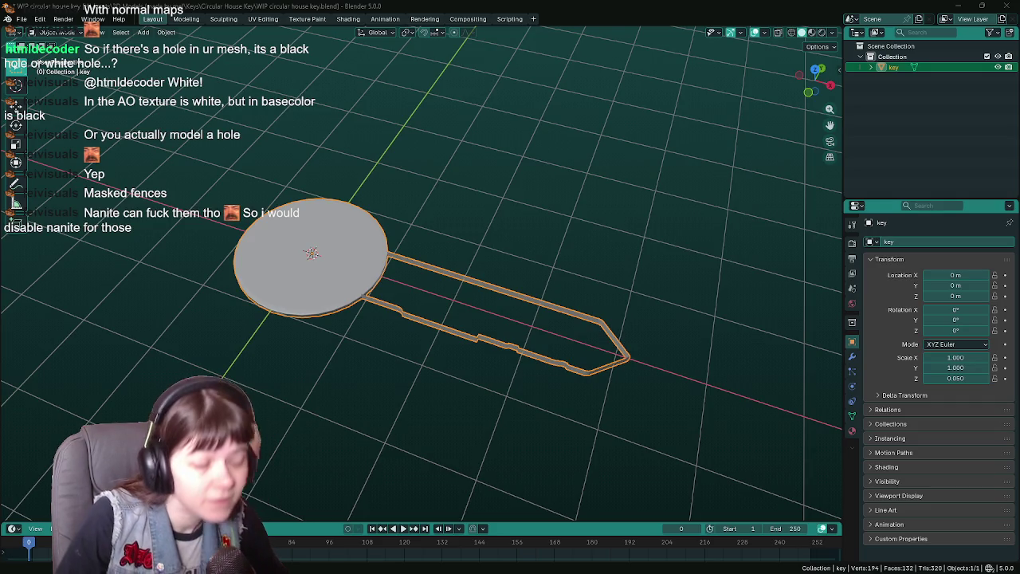
- Put the key mesh into Edit Mode and orbit around it, dropping the Bevel tool
mouse_move(576, 396)
mouse_down()
mouse_move(526, 340)
mouse_move(515, 343)
mouse_move(554, 327)
mouse_move(544, 373)
mouse_move(534, 361)
mouse_up()
key(Tab)
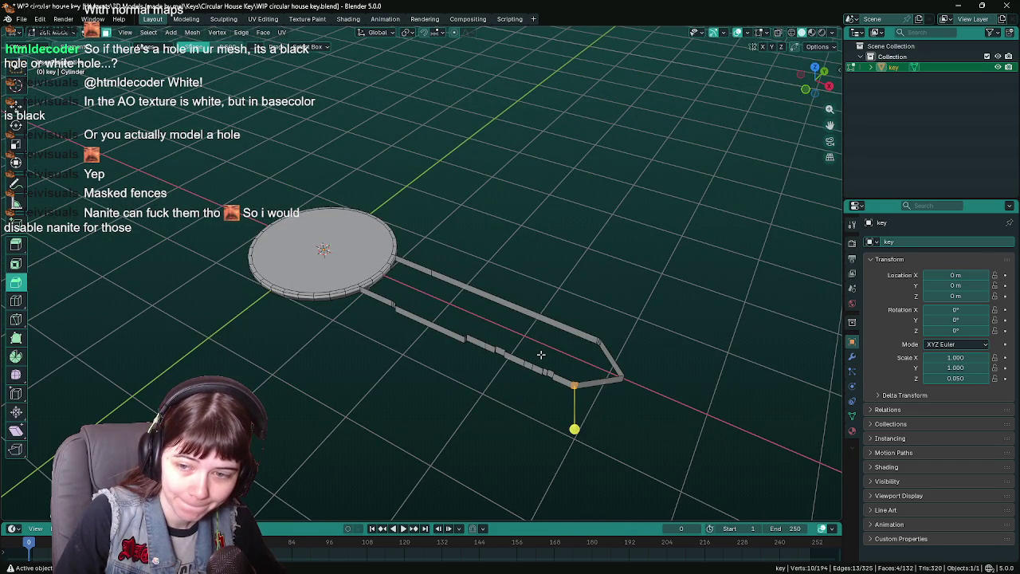
drag(644, 325, 599, 312)
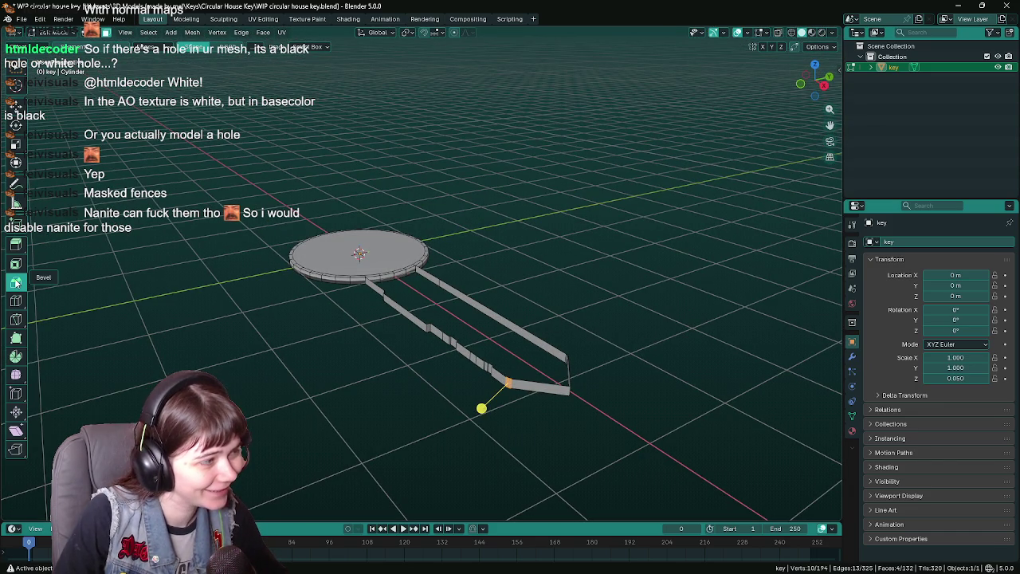
key(w)
mouse_move(504, 322)
mouse_down()
mouse_move(496, 349)
mouse_move(524, 351)
mouse_up()
scroll(524, 351, up, 2)
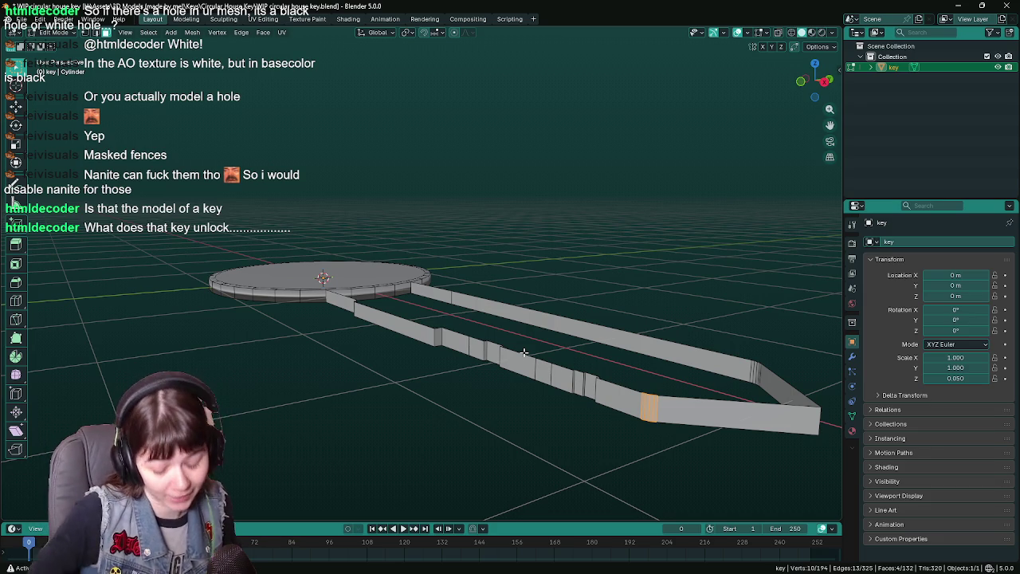
- Select three edges on the ring bow's rim and delete them
mouse_move(501, 343)
mouse_down()
mouse_move(408, 343)
mouse_move(380, 321)
mouse_move(425, 328)
mouse_move(365, 278)
mouse_up()
click(356, 270)
shift+click(393, 269)
shift+click(437, 268)
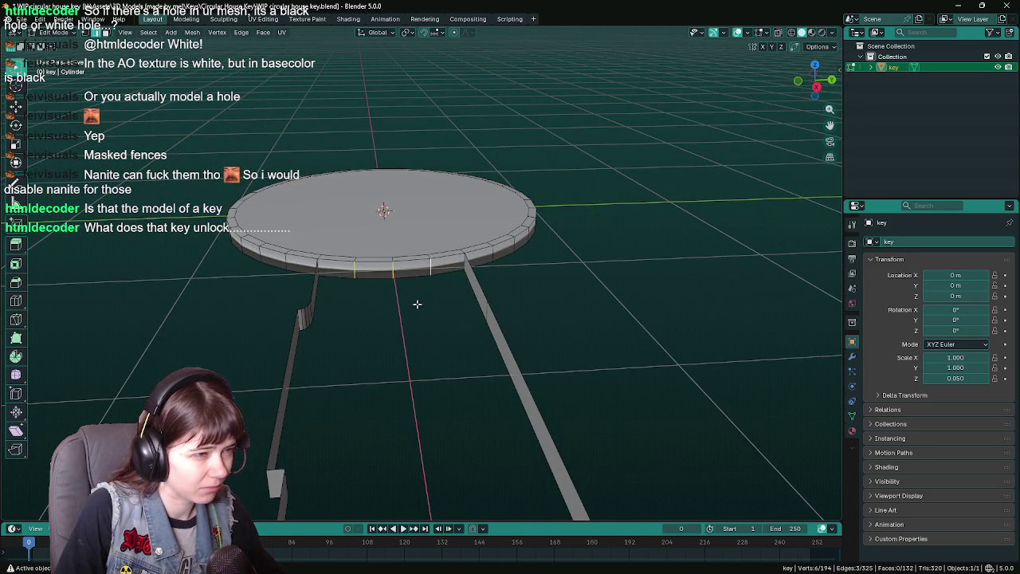
scroll(411, 320, up, 1)
key(x)
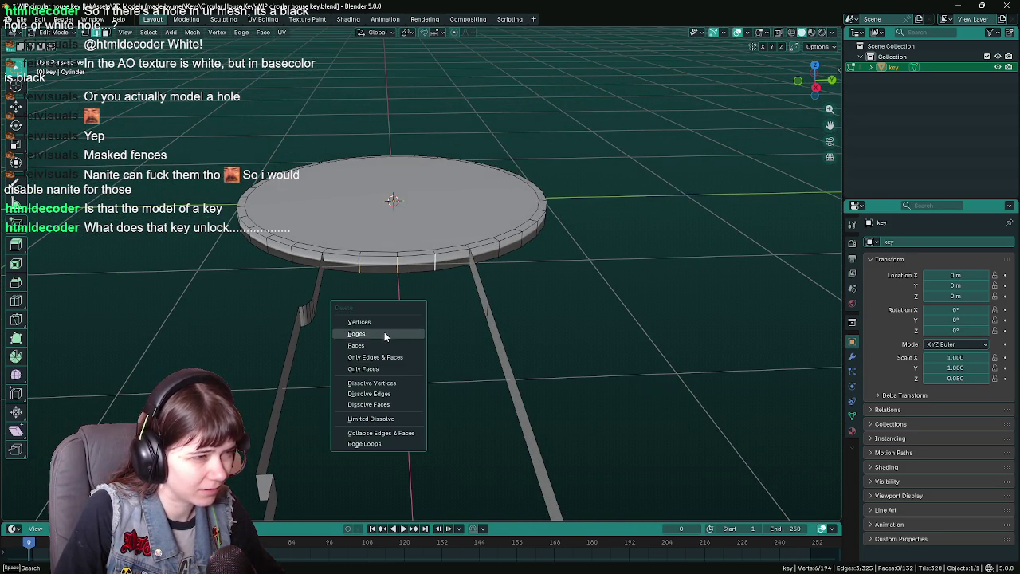
click(385, 335)
- Select the whole key, return to Object Mode, and change its surface shading
mouse_move(385, 335)
mouse_down()
mouse_move(490, 346)
mouse_move(470, 360)
mouse_move(488, 371)
mouse_move(499, 359)
mouse_move(440, 359)
mouse_move(541, 377)
mouse_move(515, 338)
mouse_move(561, 359)
mouse_up()
key(a)
scroll(515, 341, up, 2)
scroll(561, 359, down, 1)
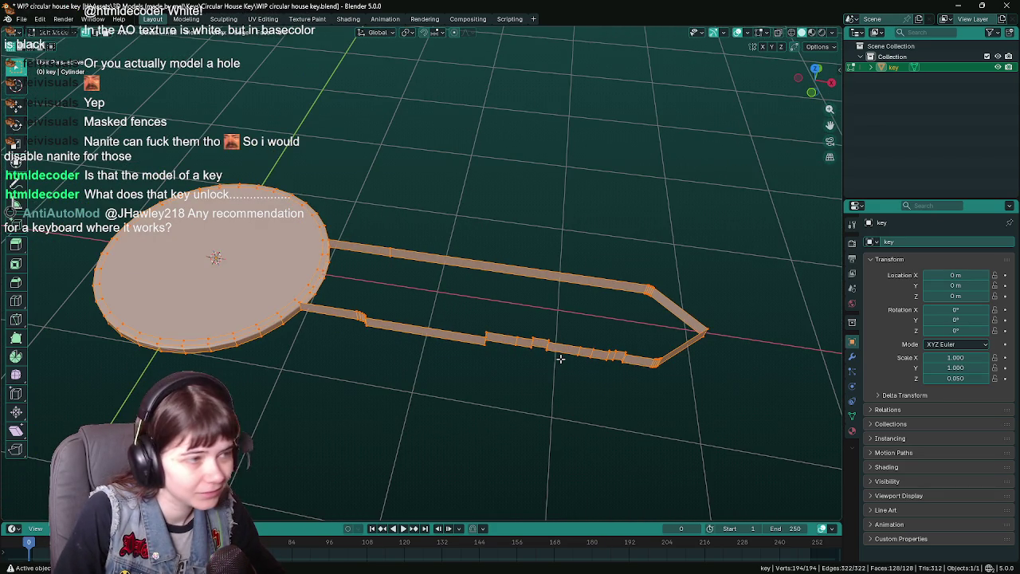
drag(438, 401, 274, 282)
key(Tab)
right_click(273, 282)
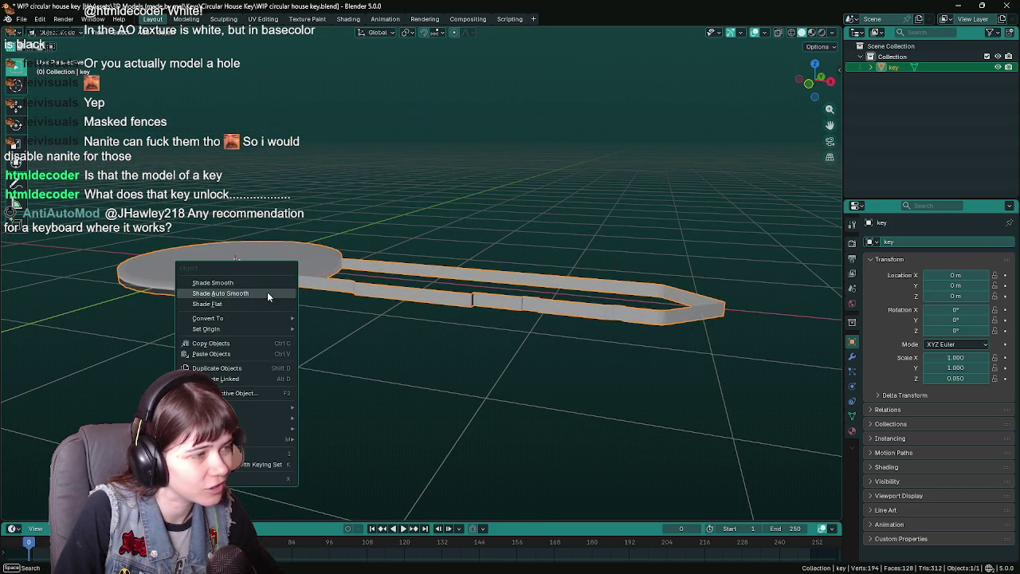
click(261, 300)
- Inspect the mesh in Edit Mode, save WIP circular house key.blend, and close Blender
mouse_move(544, 371)
mouse_down()
mouse_move(372, 381)
mouse_move(520, 367)
mouse_move(507, 360)
mouse_up()
key(Tab)
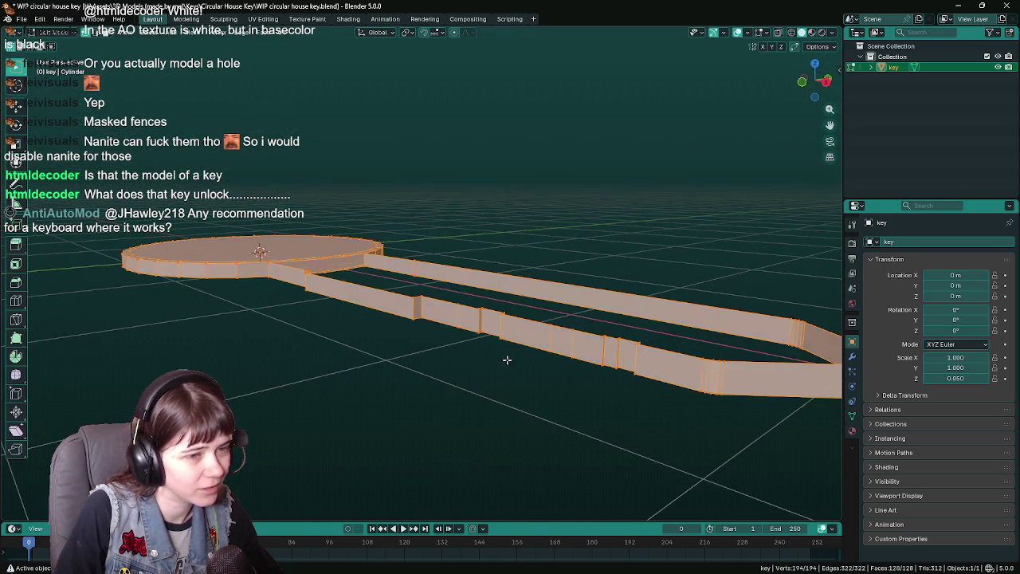
drag(656, 374, 506, 479)
scroll(631, 401, down, 3)
scroll(526, 319, up, 3)
mouse_move(529, 289)
mouse_down()
mouse_move(486, 321)
mouse_move(431, 317)
mouse_move(490, 296)
mouse_move(460, 308)
mouse_move(576, 303)
mouse_move(508, 428)
mouse_move(541, 344)
mouse_move(496, 313)
mouse_up()
key(Tab)
scroll(461, 307, down, 3)
key(ctrl+s)
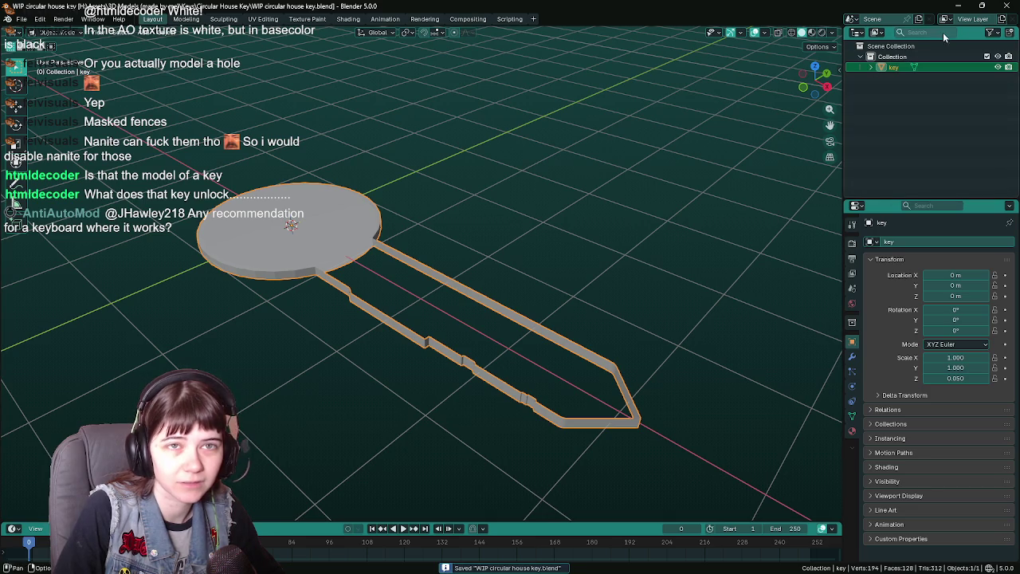
click(1009, 6)
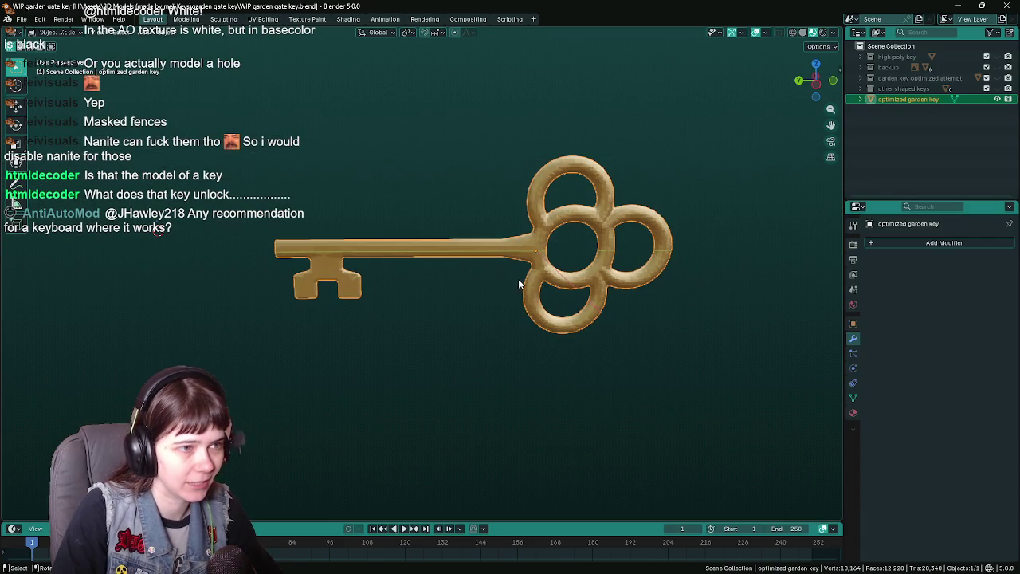
- Inspect the garden key in Edit Mode, then expand the high poly key collection in the Outliner
scroll(518, 255, down, 1)
scroll(566, 250, up, 5)
scroll(627, 260, down, 3)
scroll(571, 218, up, 1)
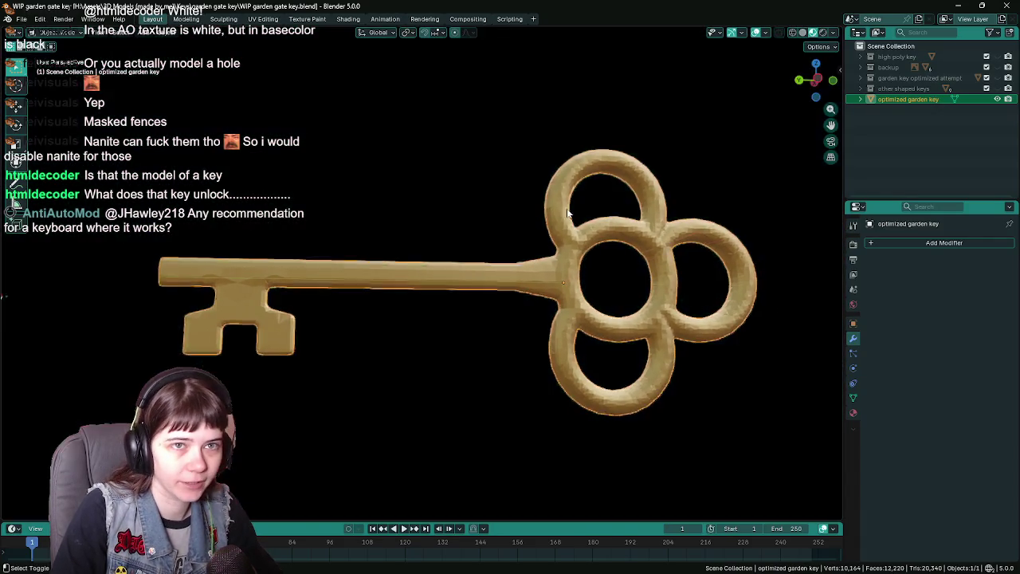
scroll(571, 217, up, 2)
key(Tab)
scroll(495, 214, down, 2)
scroll(436, 216, up, 3)
scroll(584, 252, down, 4)
mouse_move(584, 252)
mouse_down()
mouse_move(471, 232)
mouse_move(468, 194)
mouse_up()
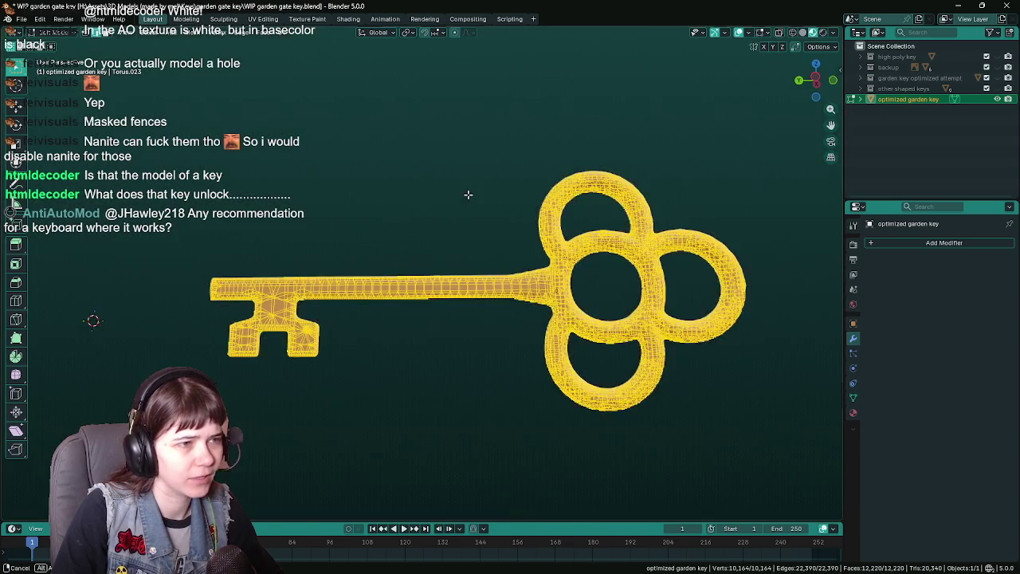
scroll(468, 194, up, 3)
scroll(497, 205, down, 2)
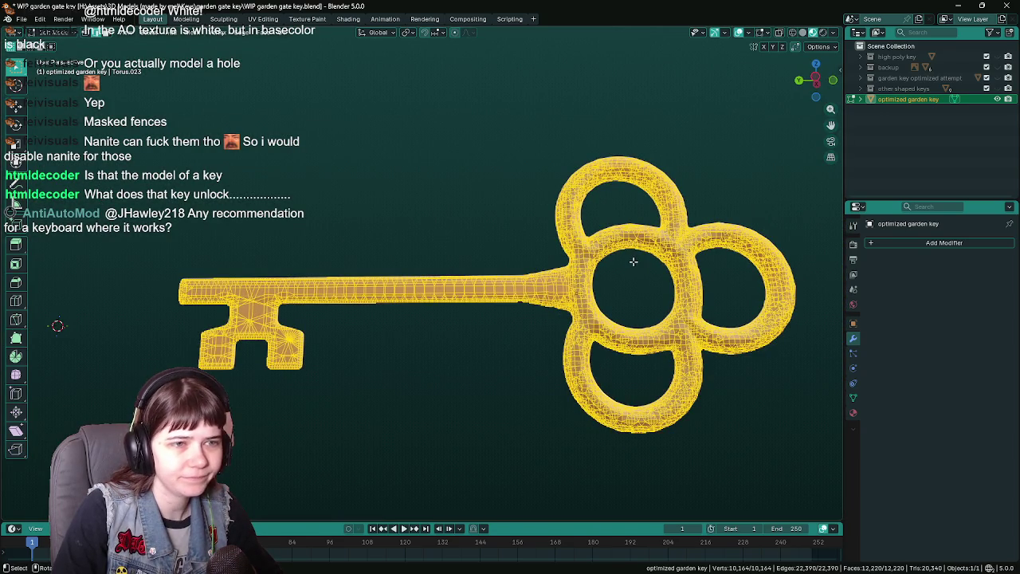
key(Tab)
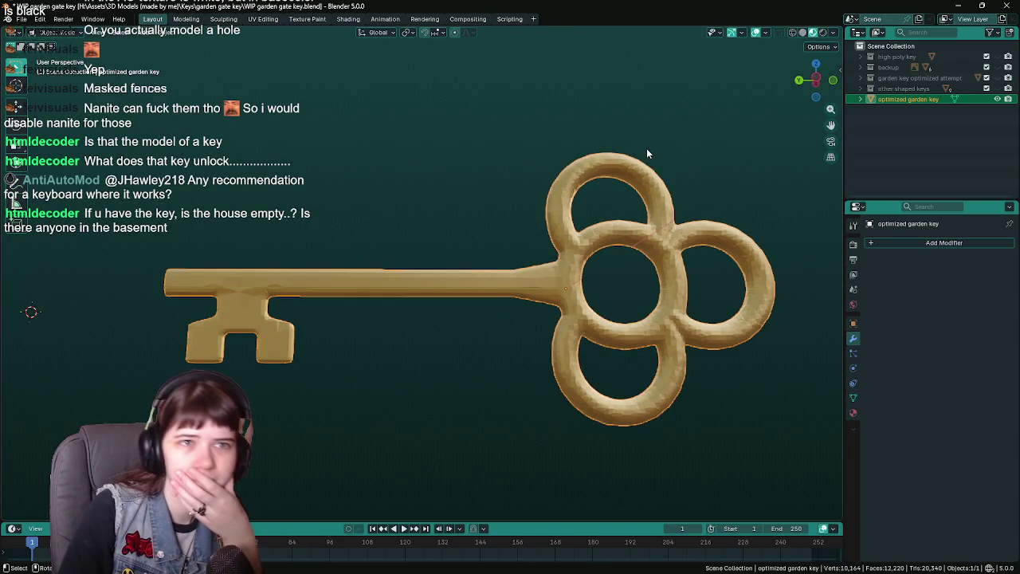
click(862, 61)
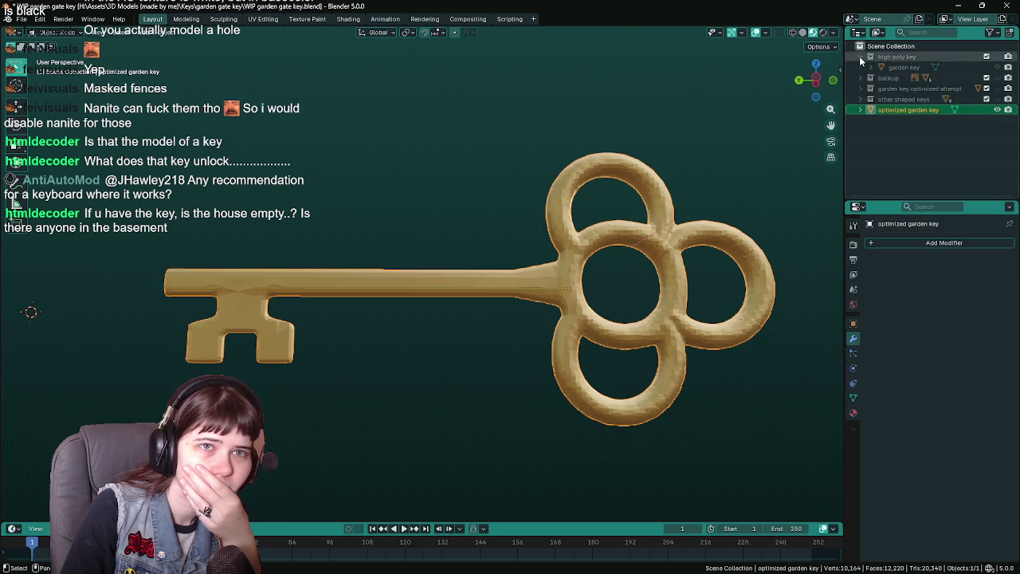
- Hide the optimized garden key, show the high poly key, and frame it in view
click(997, 112)
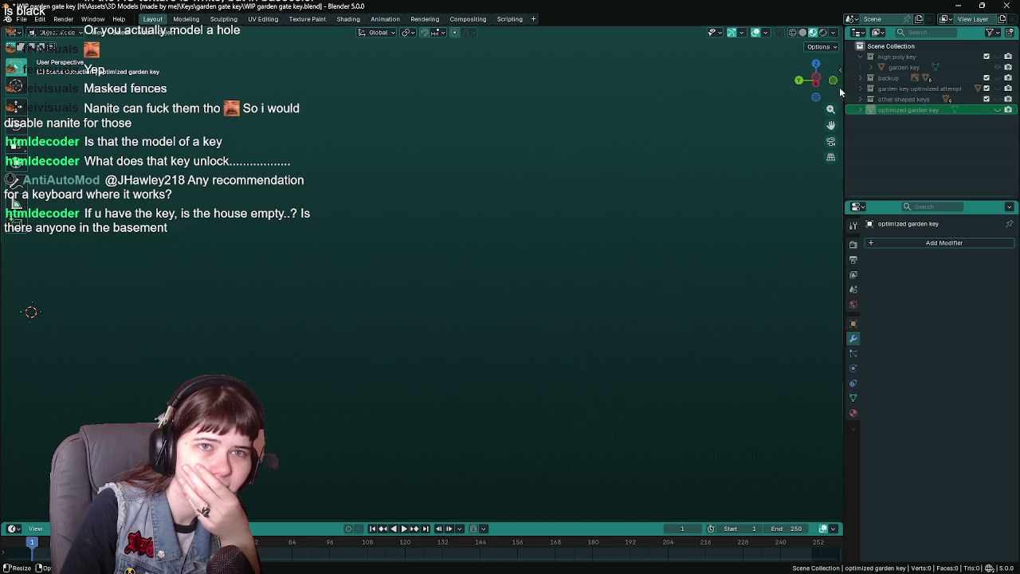
click(998, 57)
click(625, 244)
key(KP_Decimal)
scroll(515, 336, down, 5)
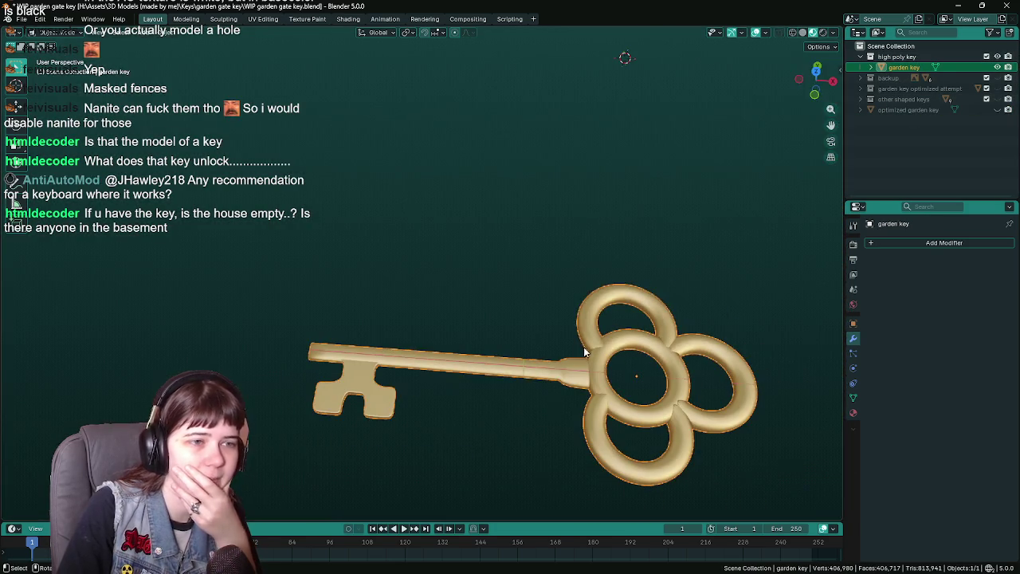
- Inspect the high poly garden key mesh in Edit Mode with all vertices selected
key(Tab)
scroll(438, 237, up, 4)
key(a)
scroll(467, 219, down, 4)
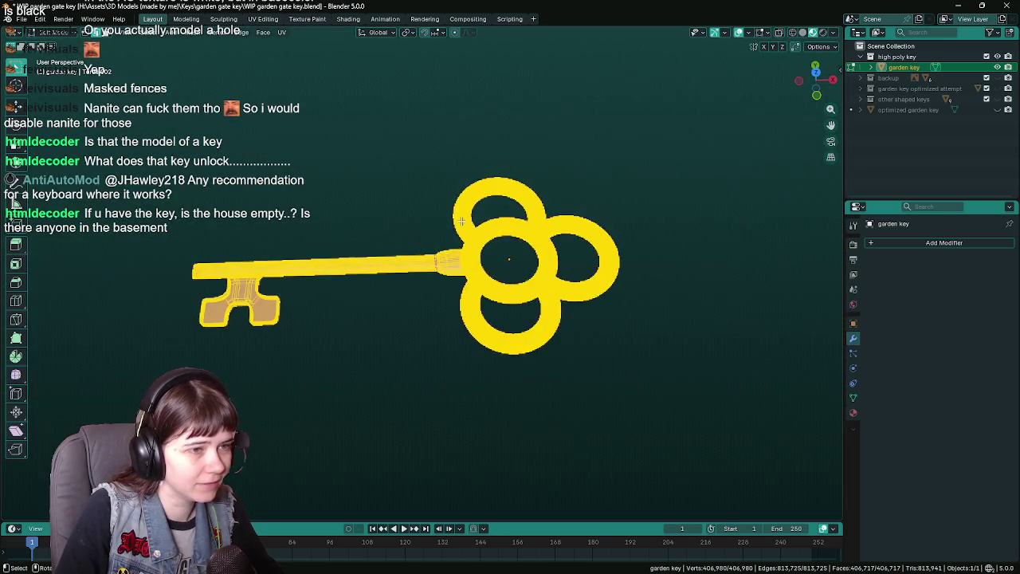
scroll(474, 214, up, 2)
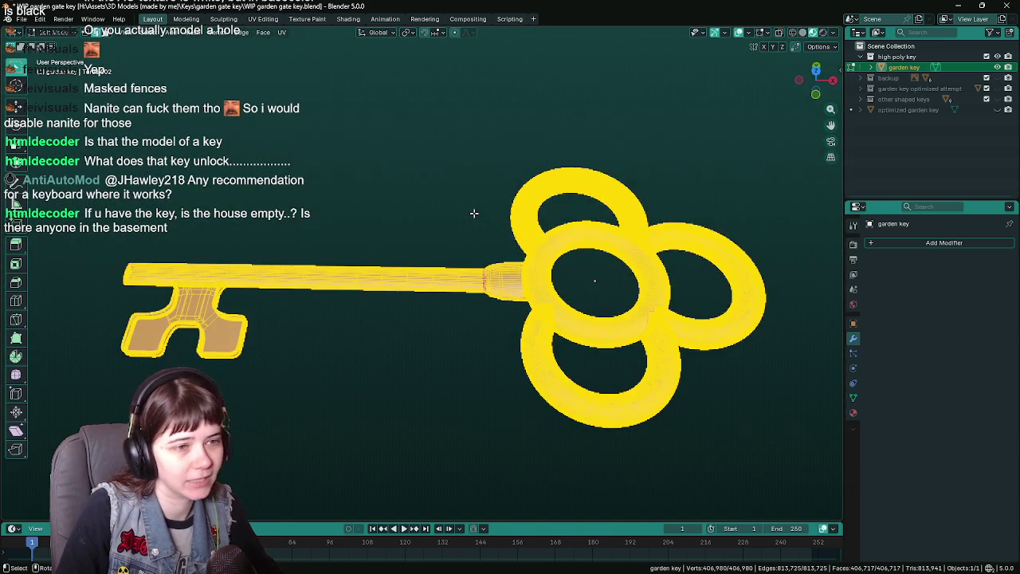
scroll(473, 213, up, 2)
key(Tab)
scroll(480, 224, up, 1)
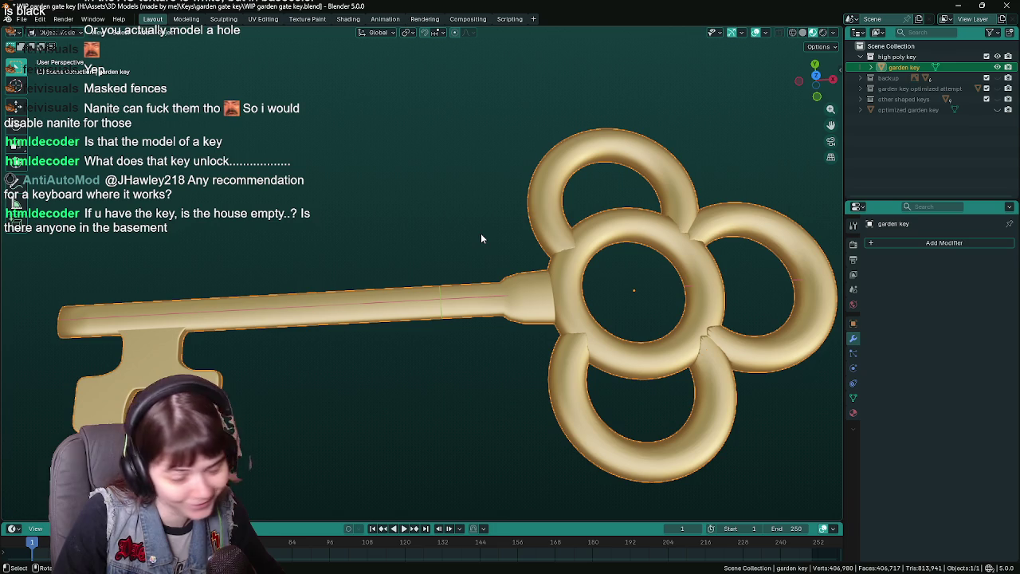
key(Tab)
scroll(540, 261, up, 5)
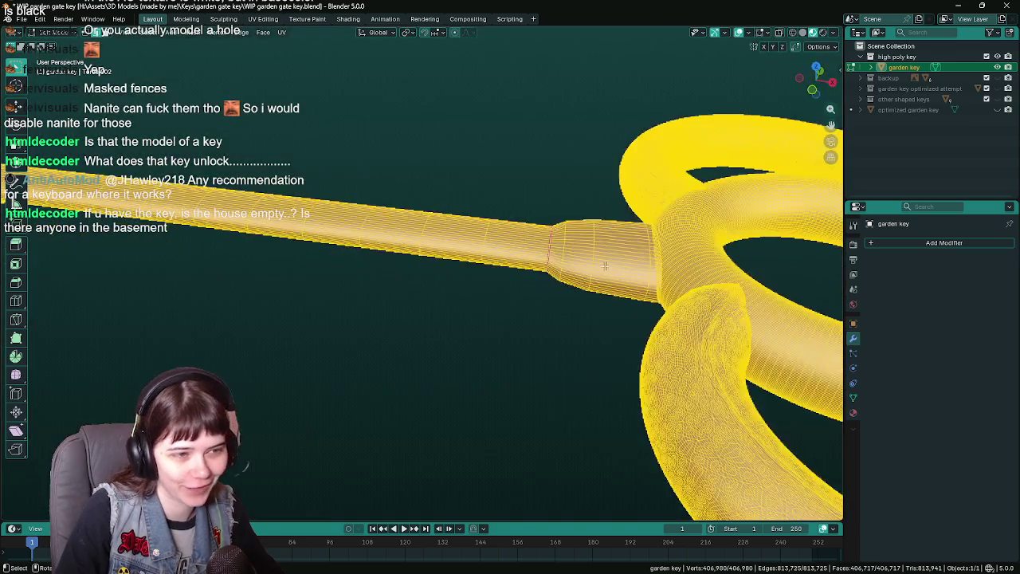
scroll(414, 223, down, 5)
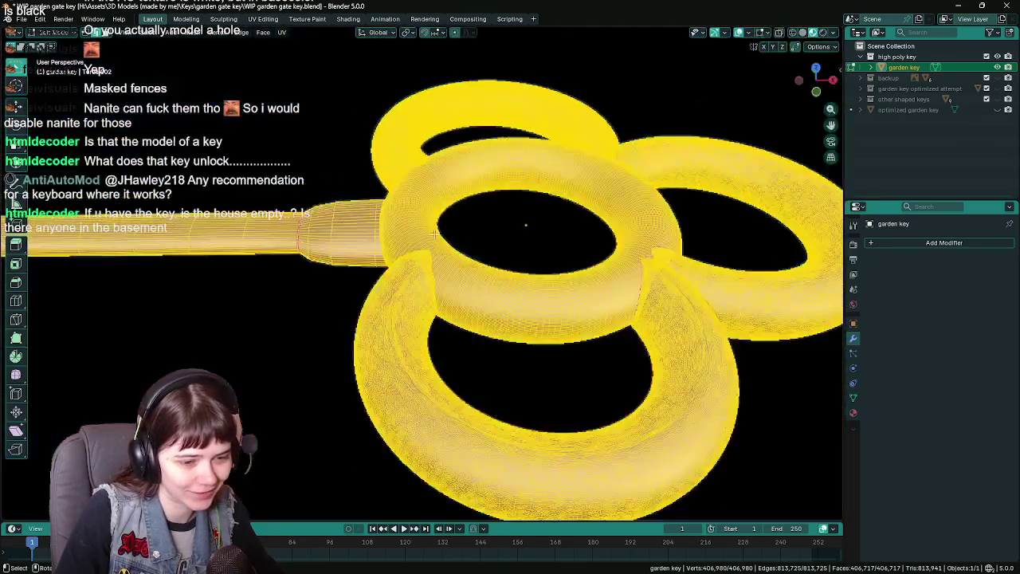
scroll(491, 222, up, 4)
scroll(491, 221, down, 3)
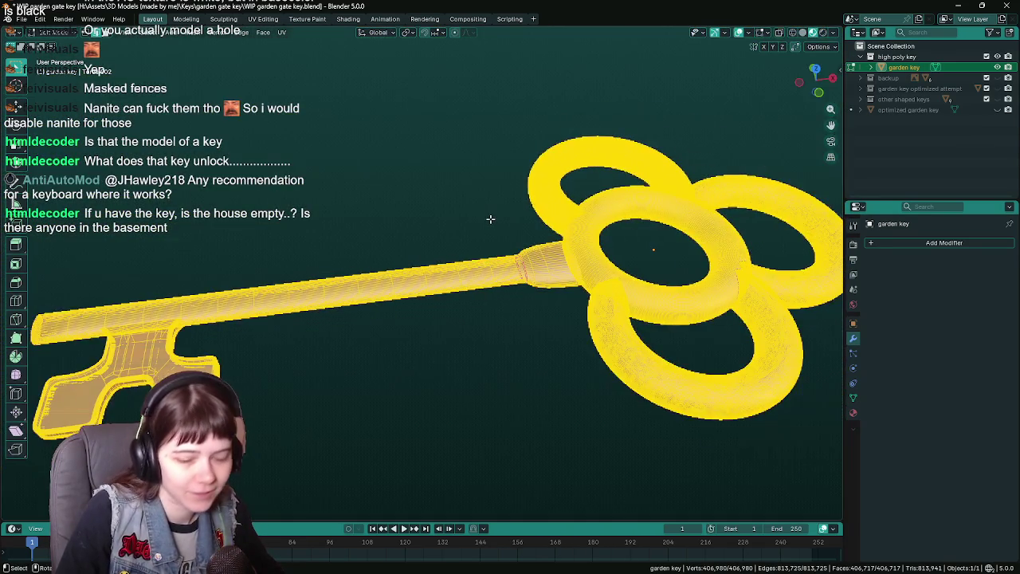
scroll(478, 220, down, 2)
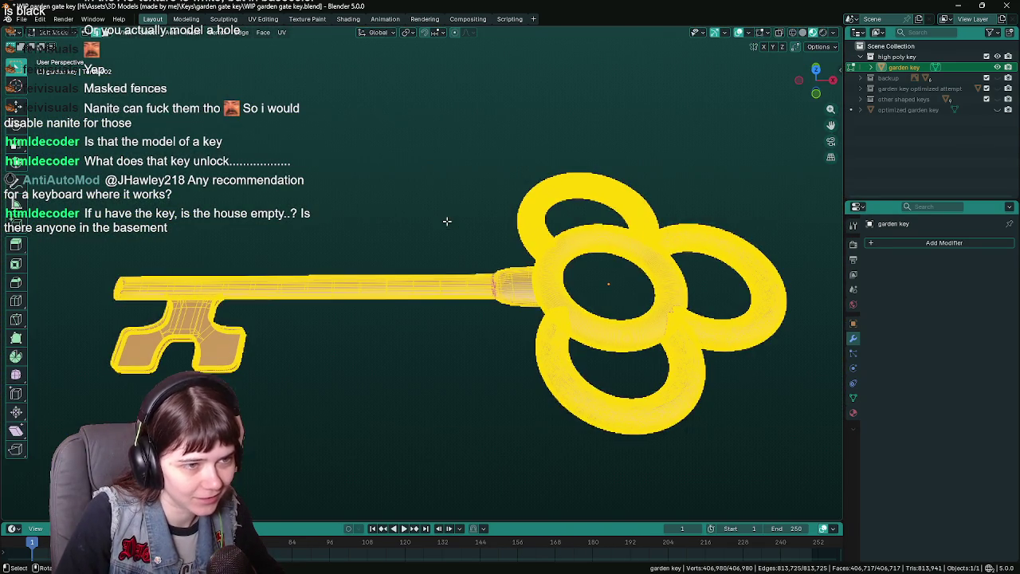
- Save WIP garden gate key.blend, tilt the view, and return to Object Mode
key(ctrl+s)
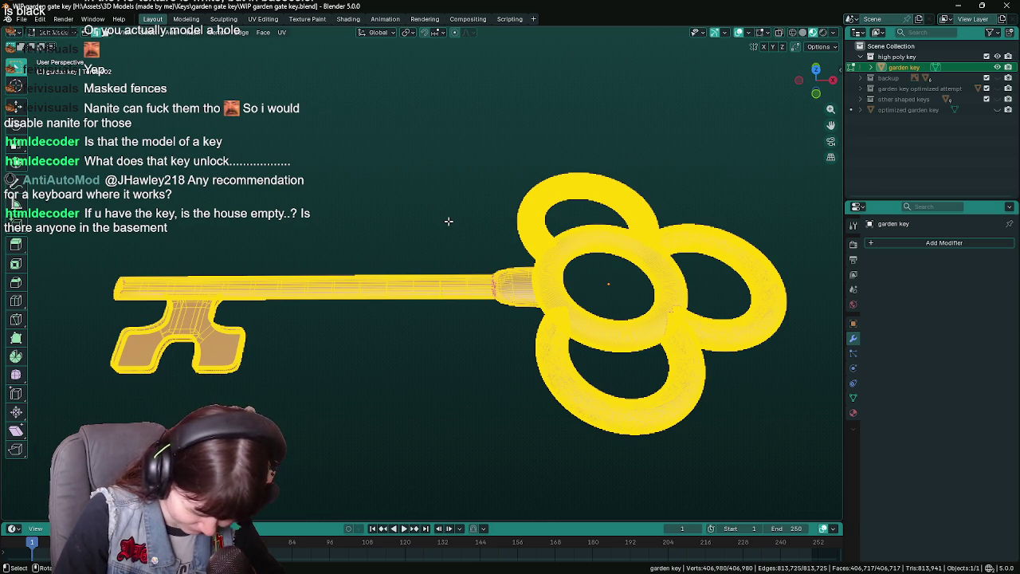
drag(449, 221, 679, 277)
key(Tab)
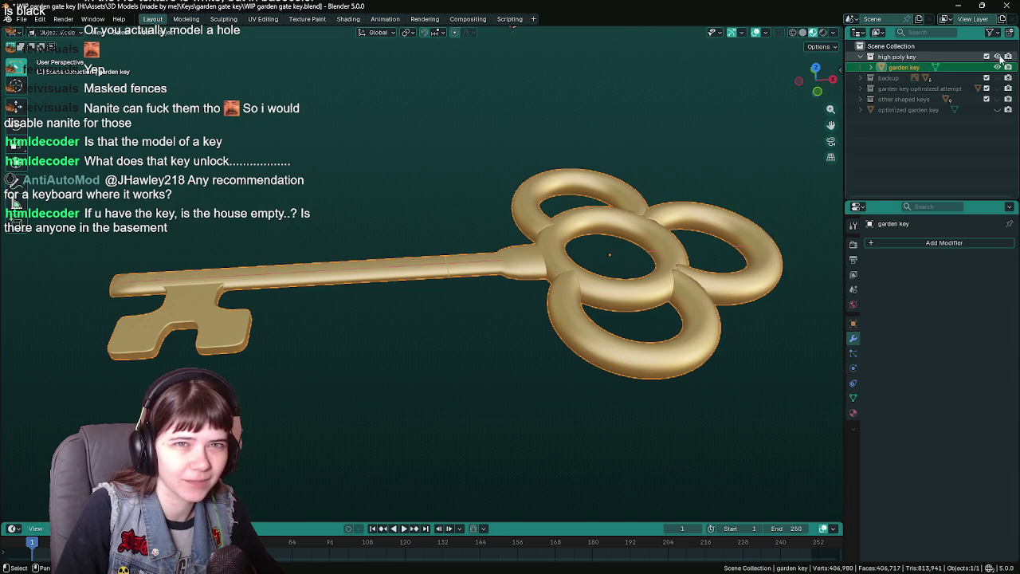
- Exclude and collapse the high poly key collection, then expand the backup collection
click(986, 59)
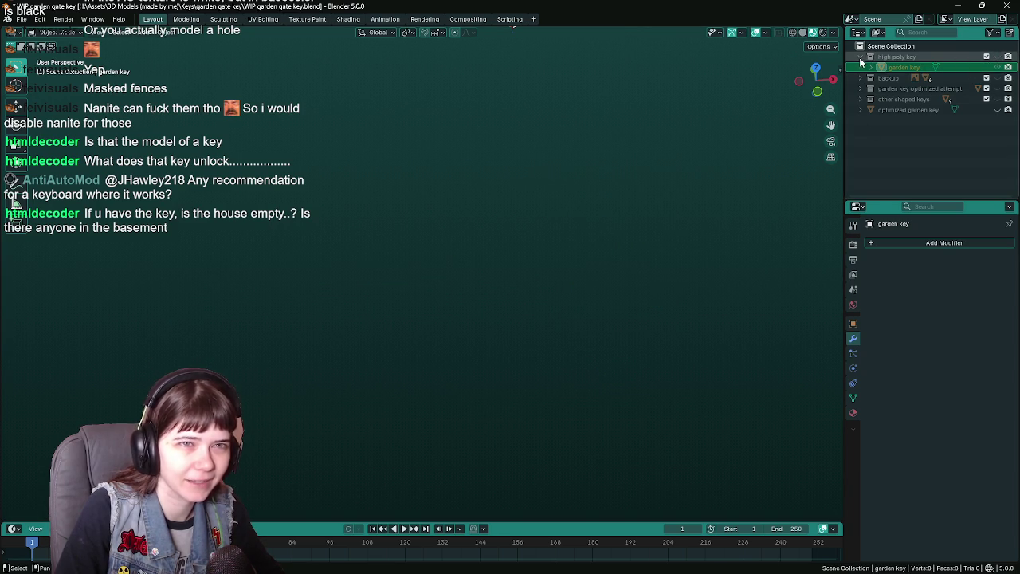
click(860, 57)
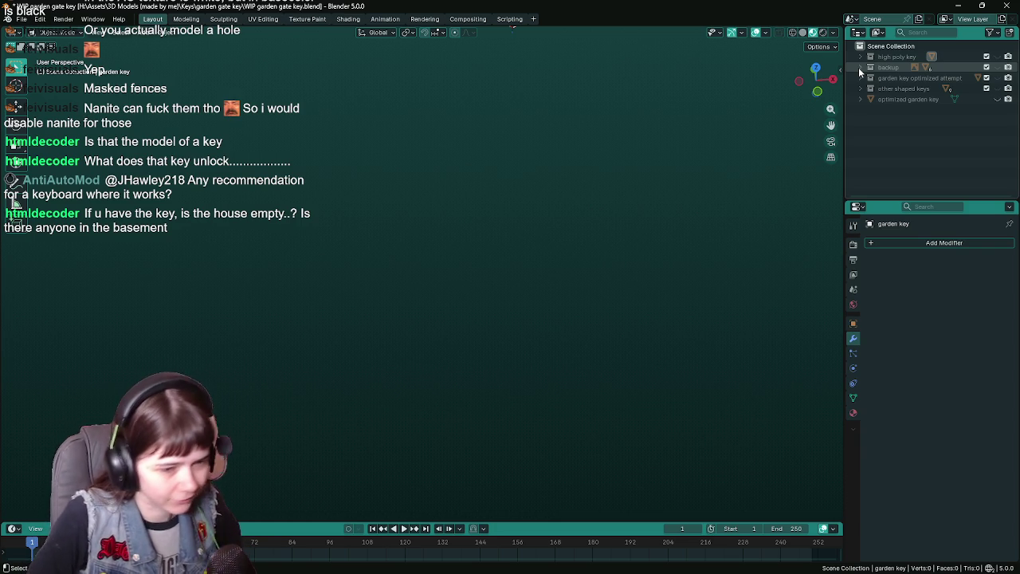
click(859, 67)
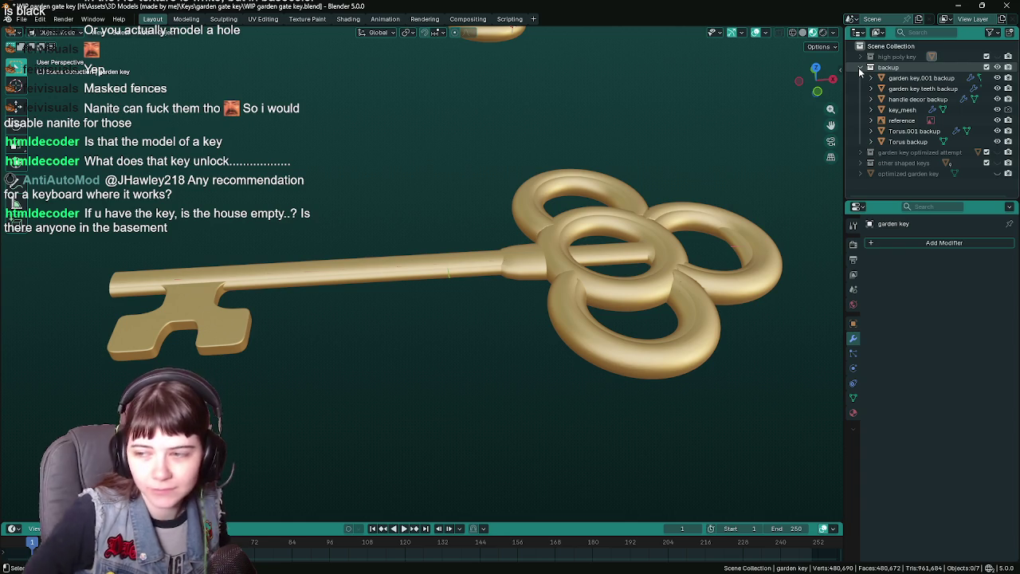
- Inspect the Torus backup ring in isolated view, then view the keys from the top
scroll(645, 212, down, 3)
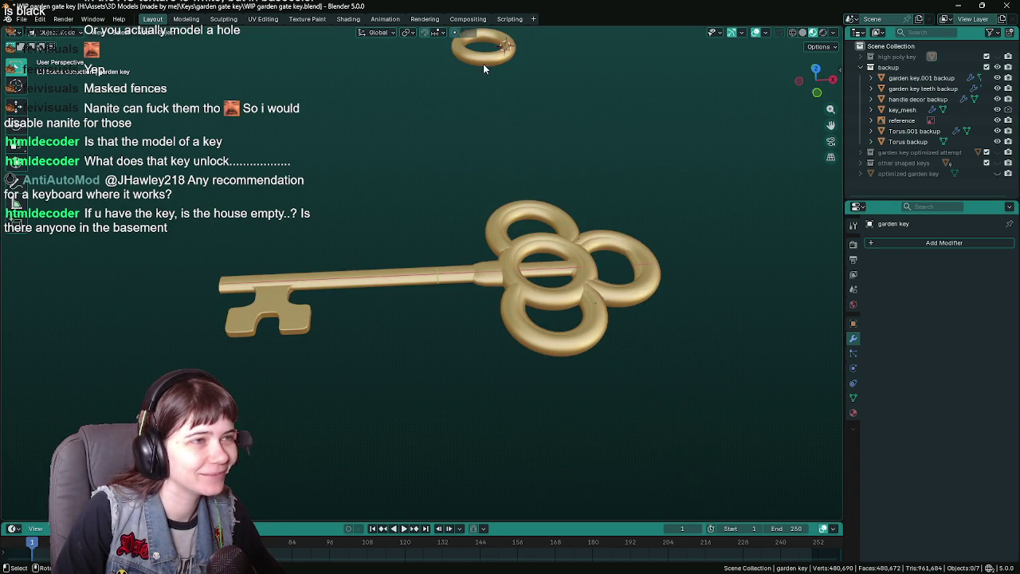
click(483, 62)
mouse_move(483, 63)
mouse_down()
mouse_move(587, 157)
mouse_move(443, 246)
mouse_up()
key(Tab)
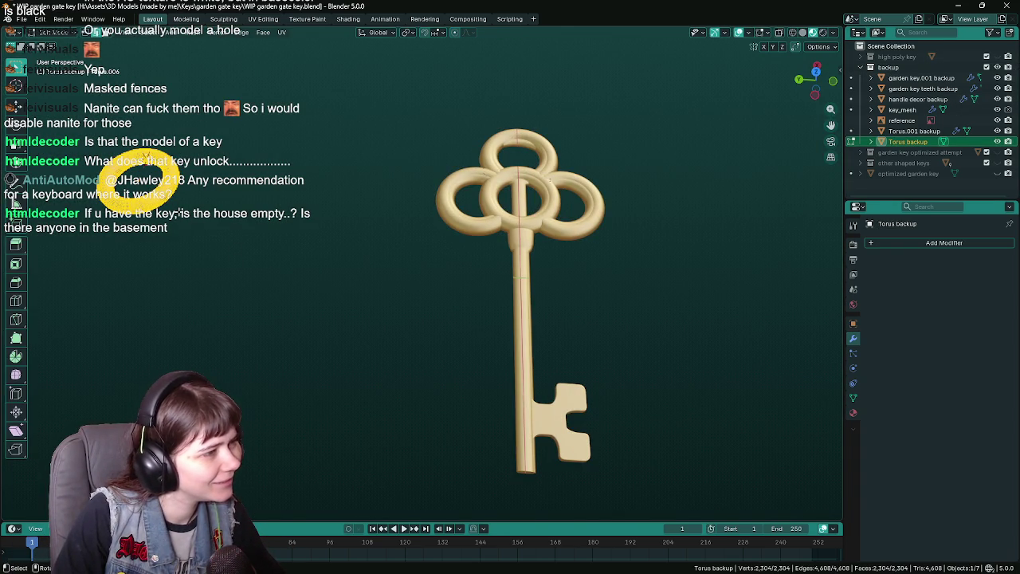
key(KP_Divide)
drag(453, 289, 453, 351)
key(Tab)
key(KP_Divide)
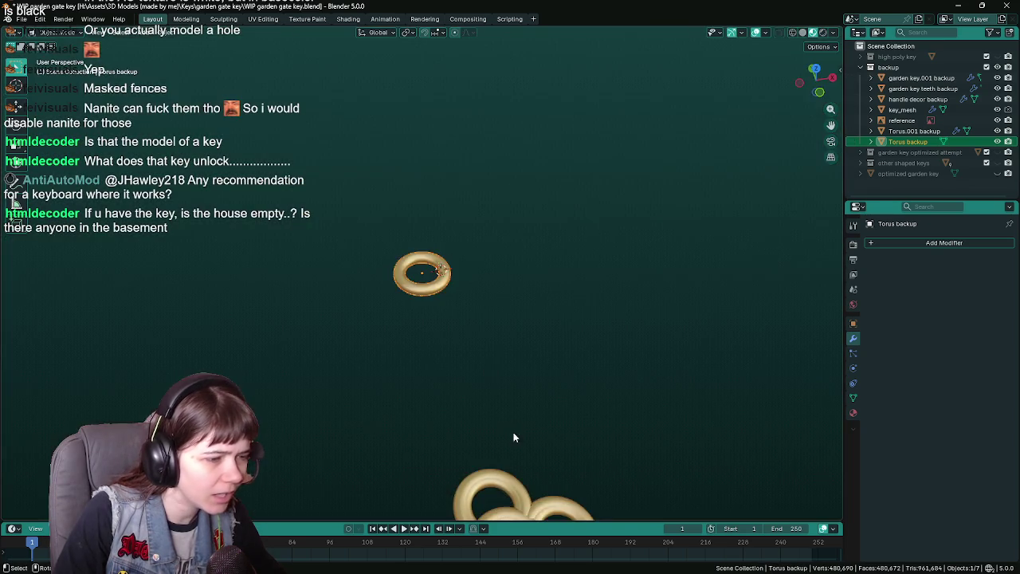
mouse_move(514, 437)
mouse_down()
mouse_move(526, 247)
mouse_move(547, 213)
mouse_up()
key(KP_7)
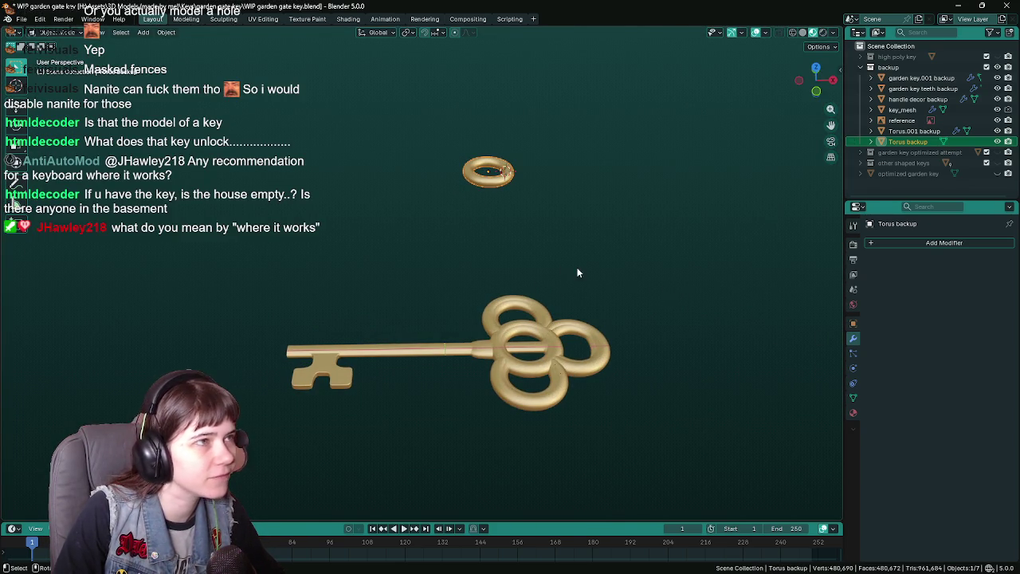
- Browse the available world background setups in the world settings
click(853, 303)
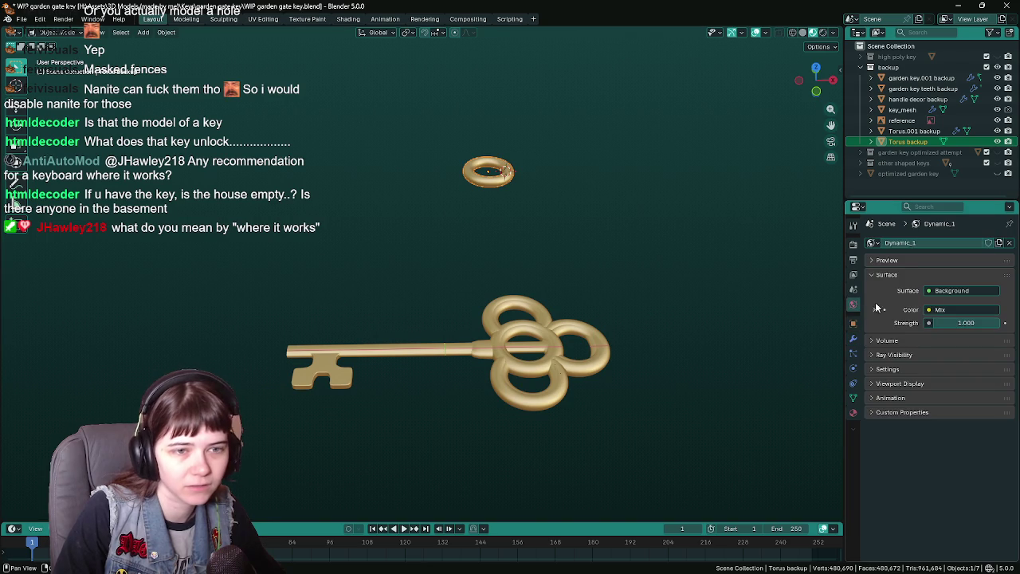
click(873, 243)
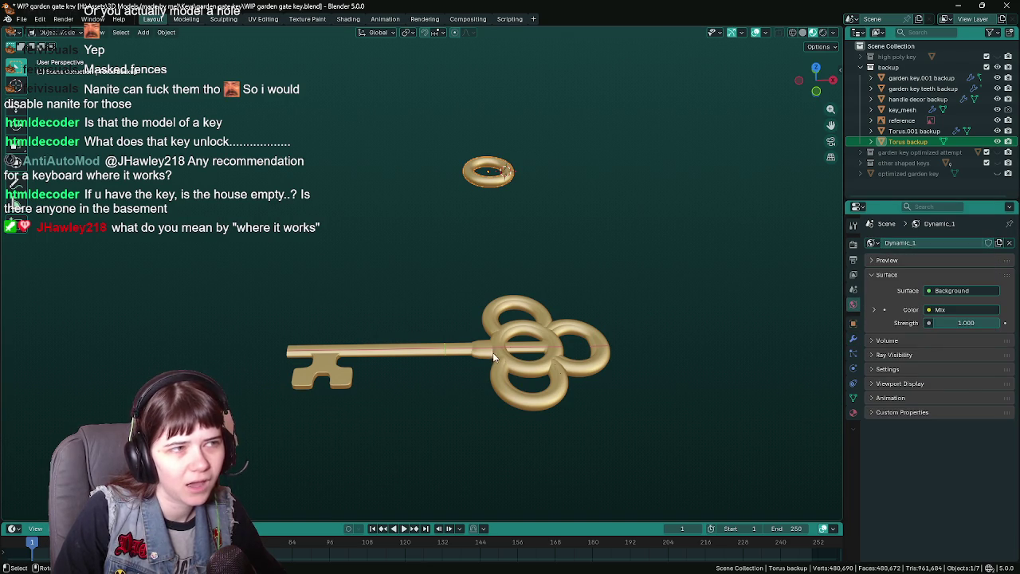
mouse_move(564, 259)
mouse_down()
mouse_move(565, 308)
mouse_move(579, 309)
mouse_move(563, 316)
mouse_move(559, 306)
mouse_up()
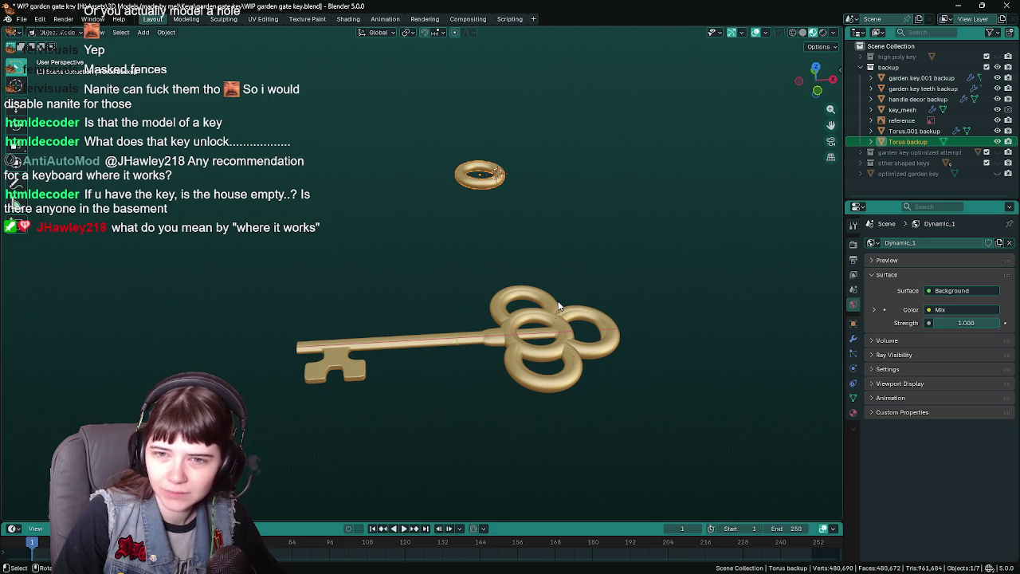
- Hide Torus backup, move Torus.001 along Y, and place an X-offset duplicate beside the key
click(998, 142)
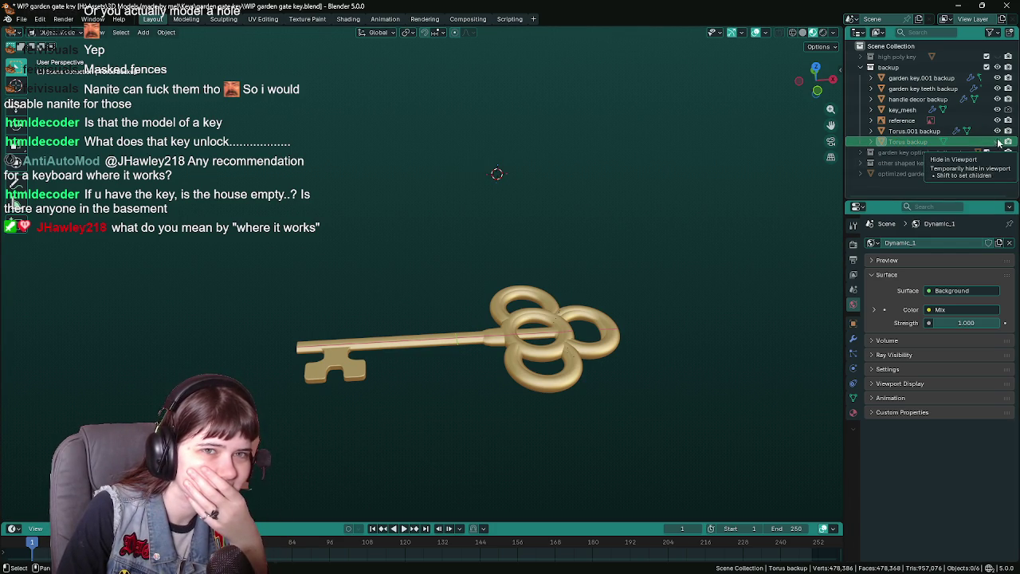
click(924, 131)
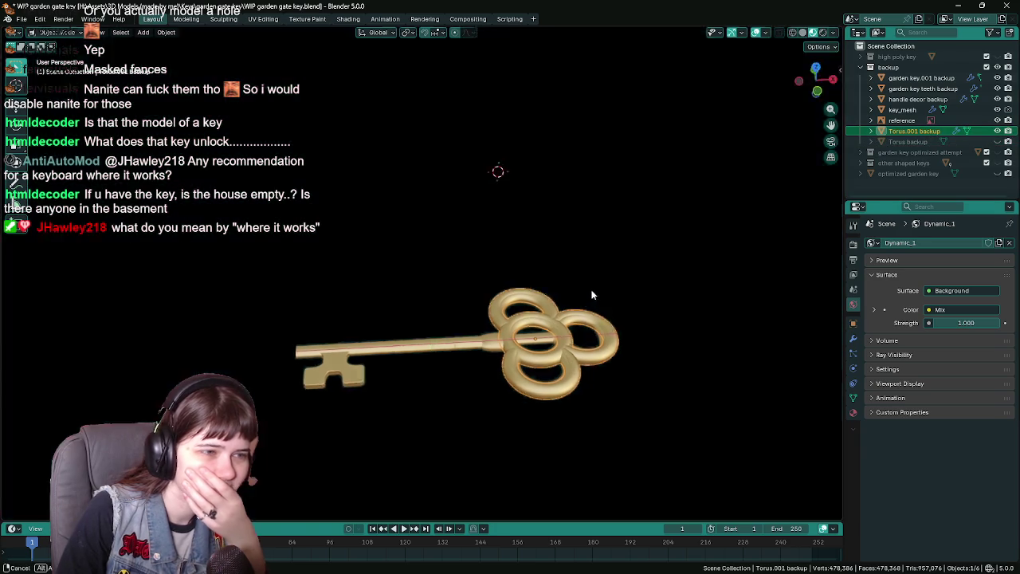
key(g)
key(y)
click(662, 271)
key(shift+d)
key(x)
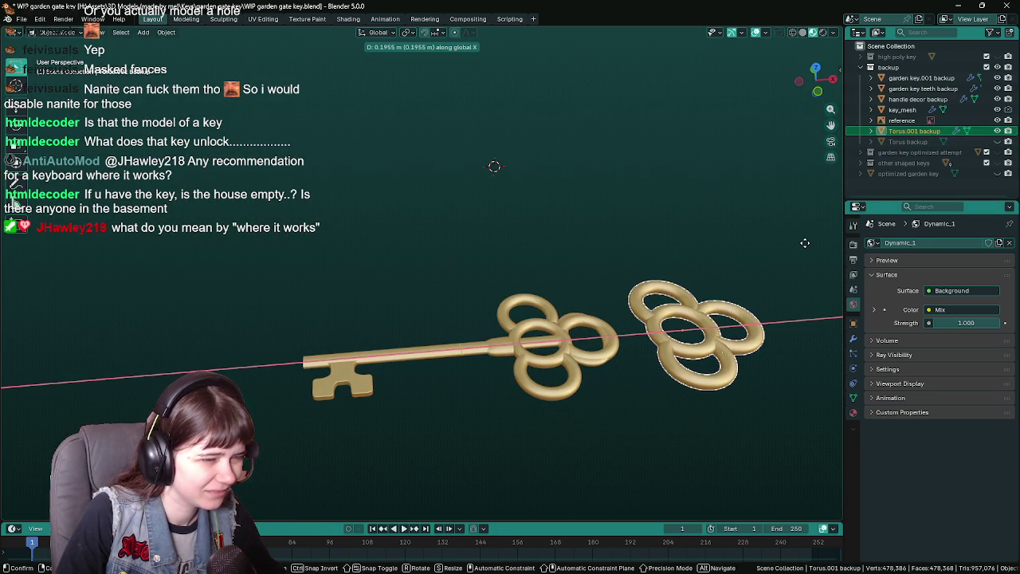
click(791, 244)
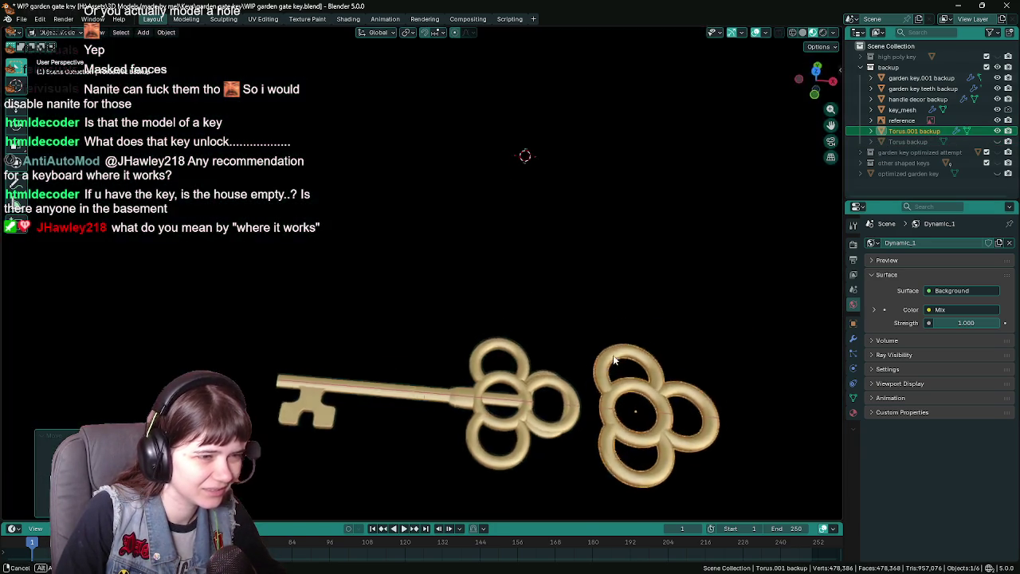
- Move the key_mesh object along Y above the other keys
scroll(557, 248, up, 2)
click(487, 290)
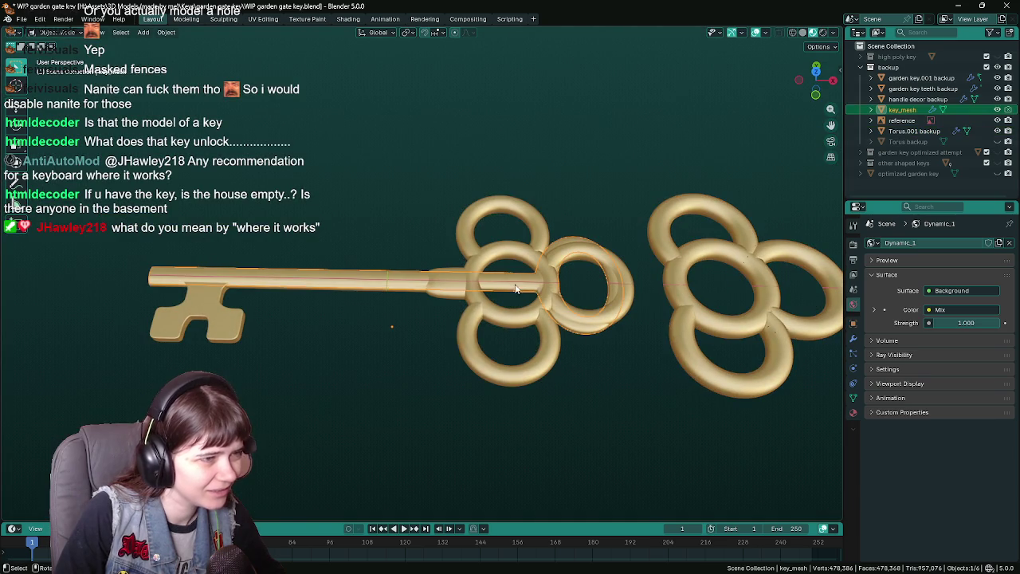
key(g)
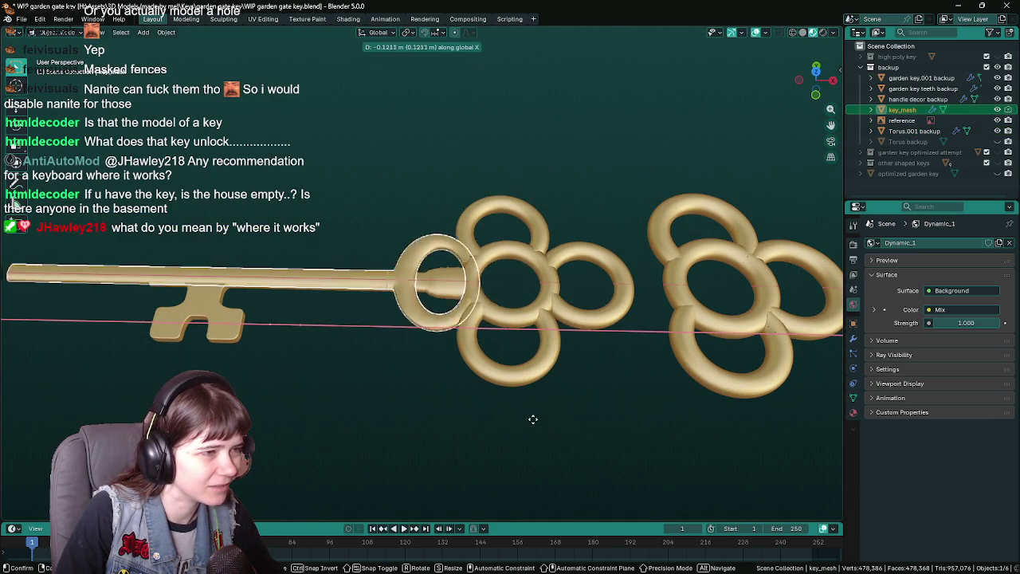
key(y)
click(572, 154)
key(Tab)
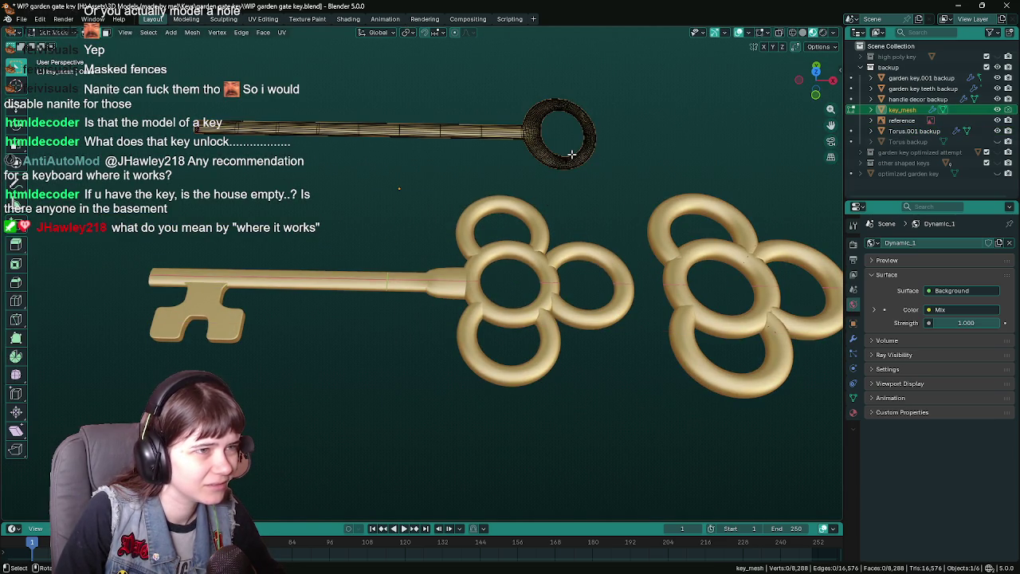
key(Tab)
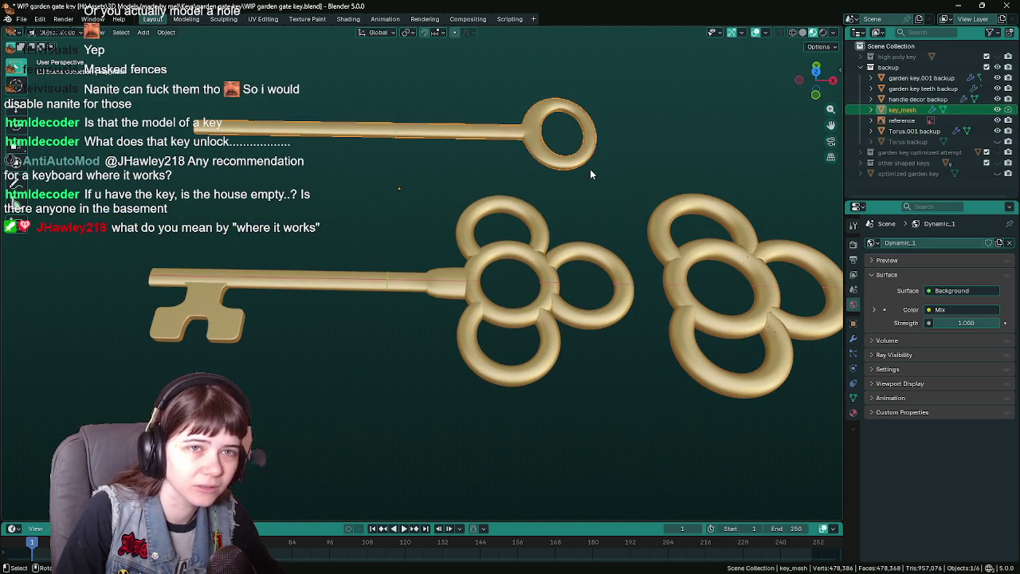
- Move the handle decor backup ring cluster onto the shaft end and save the file
click(541, 247)
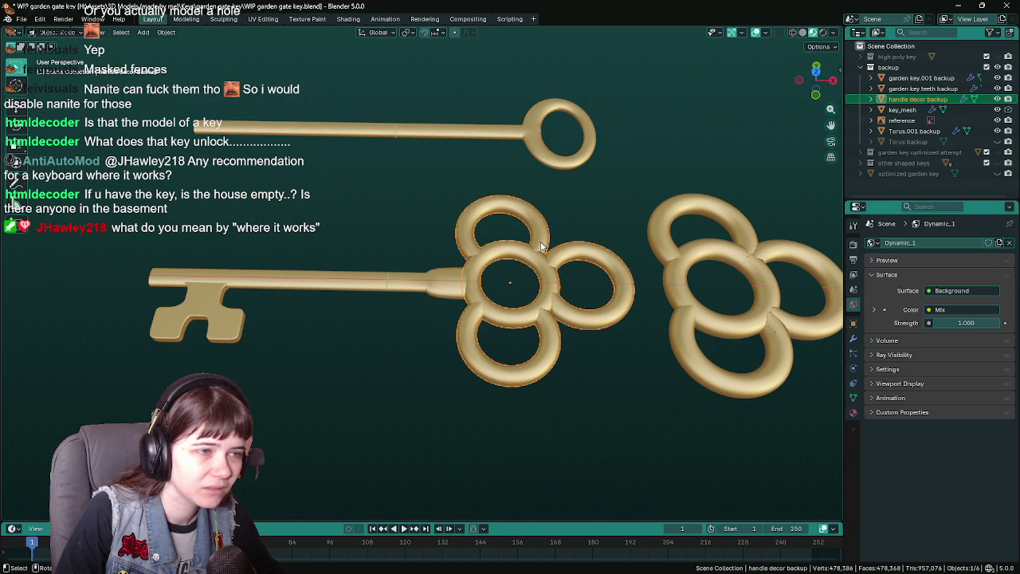
key(g)
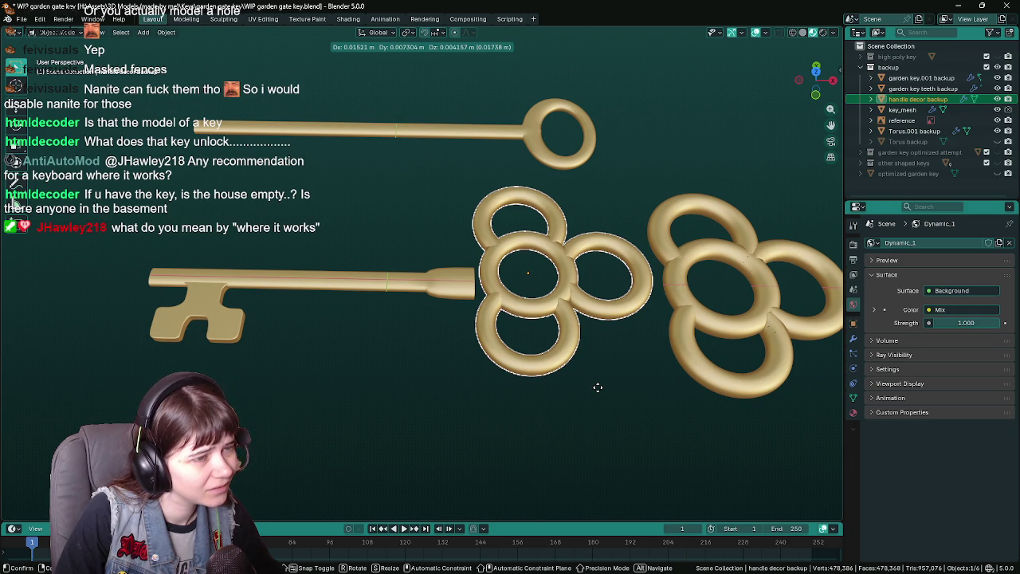
click(604, 394)
scroll(604, 393, down, 4)
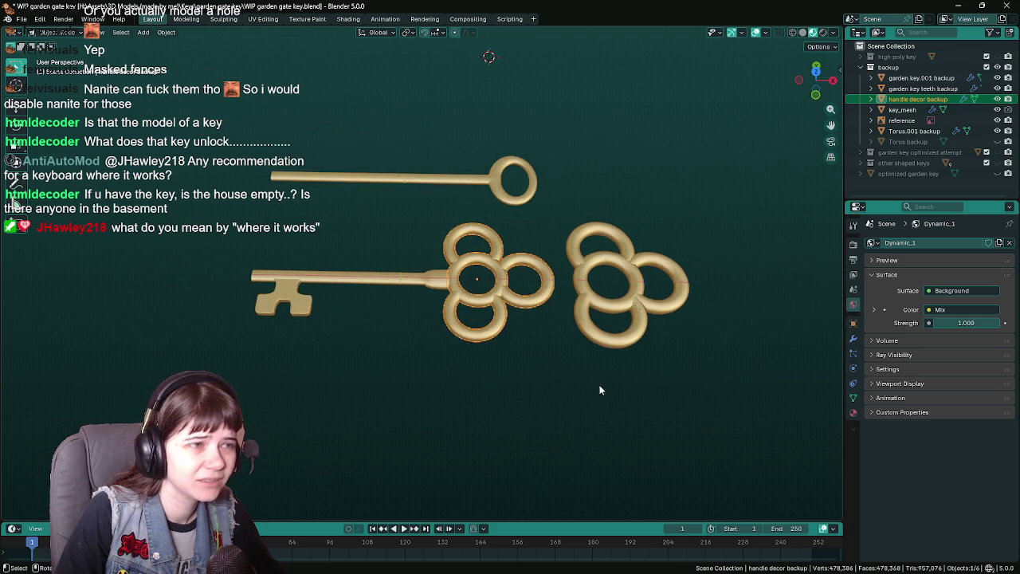
key(Escape)
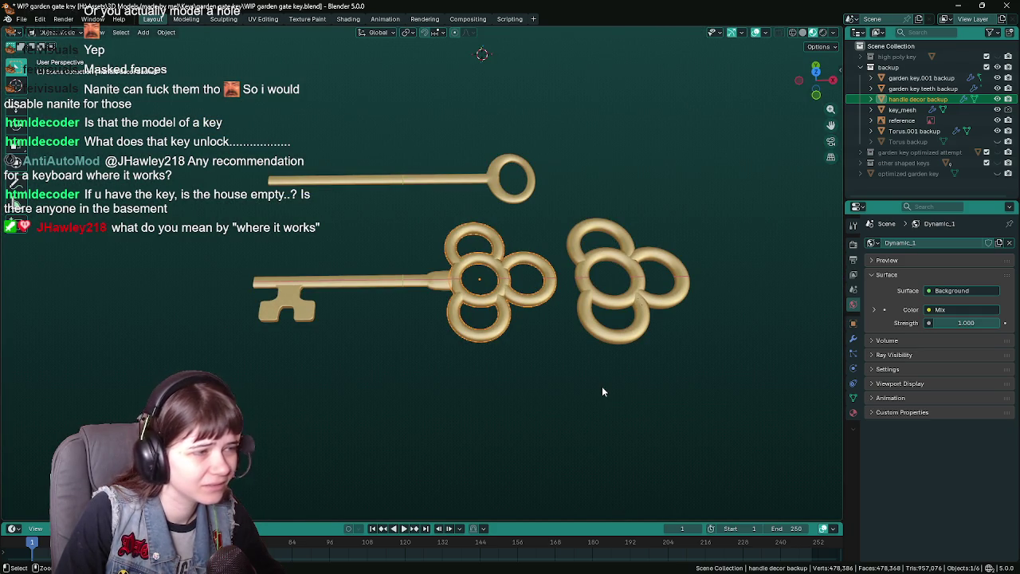
key(ctrl+s)
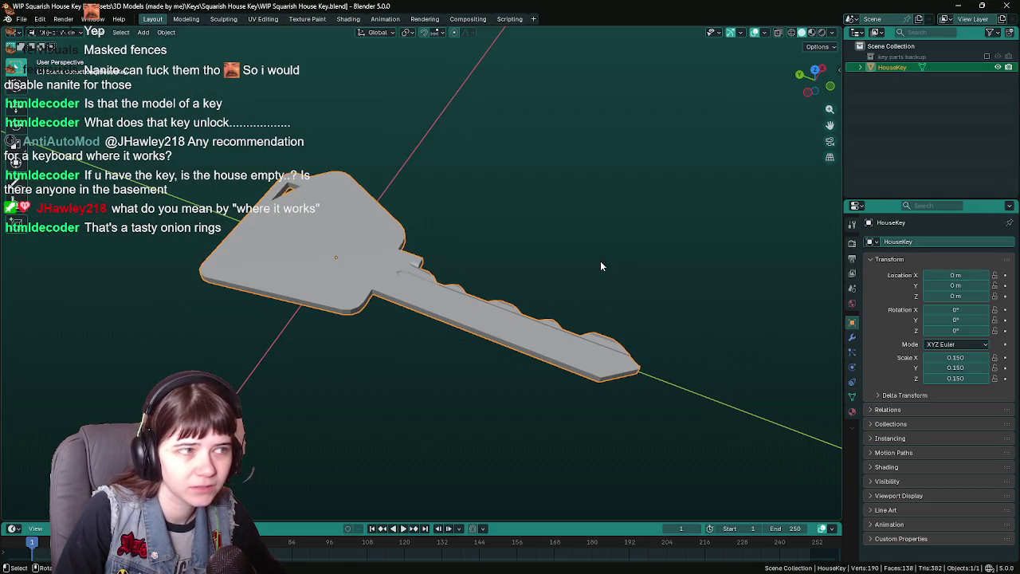
- Select the whole Squarish House Key mesh, save it, return to Object Mode, and close Blender
mouse_move(600, 266)
mouse_down()
mouse_move(498, 304)
mouse_move(458, 294)
mouse_move(580, 301)
mouse_move(614, 332)
mouse_move(505, 327)
mouse_move(549, 319)
mouse_move(537, 337)
mouse_move(499, 329)
mouse_up()
key(Tab)
key(a)
key(ctrl+s)
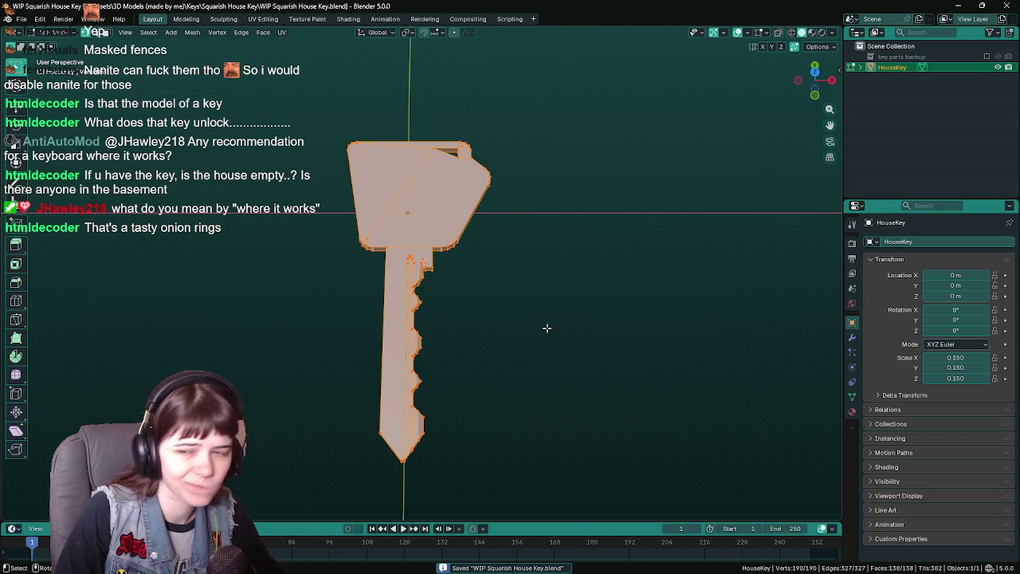
key(Tab)
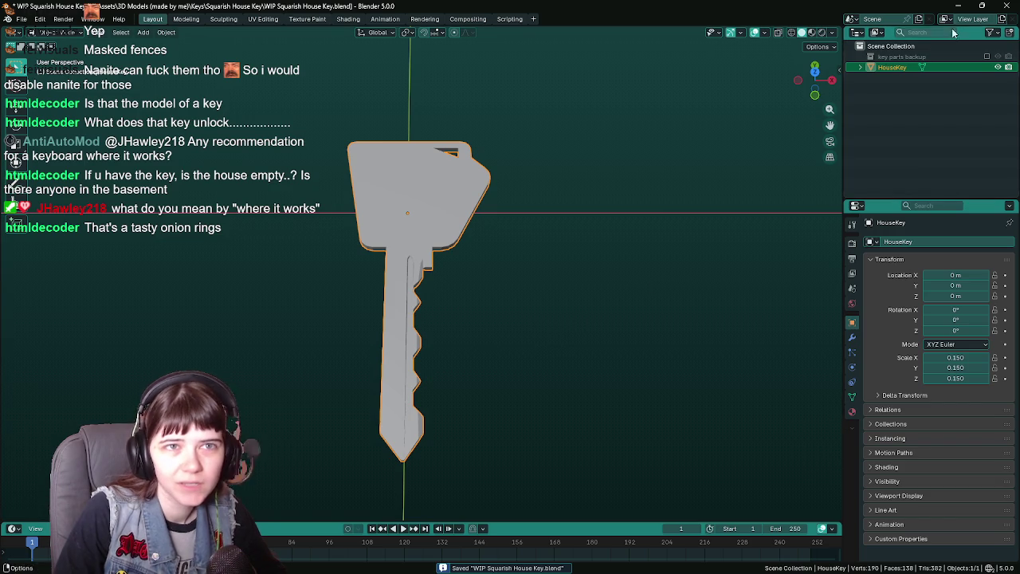
click(1006, 6)
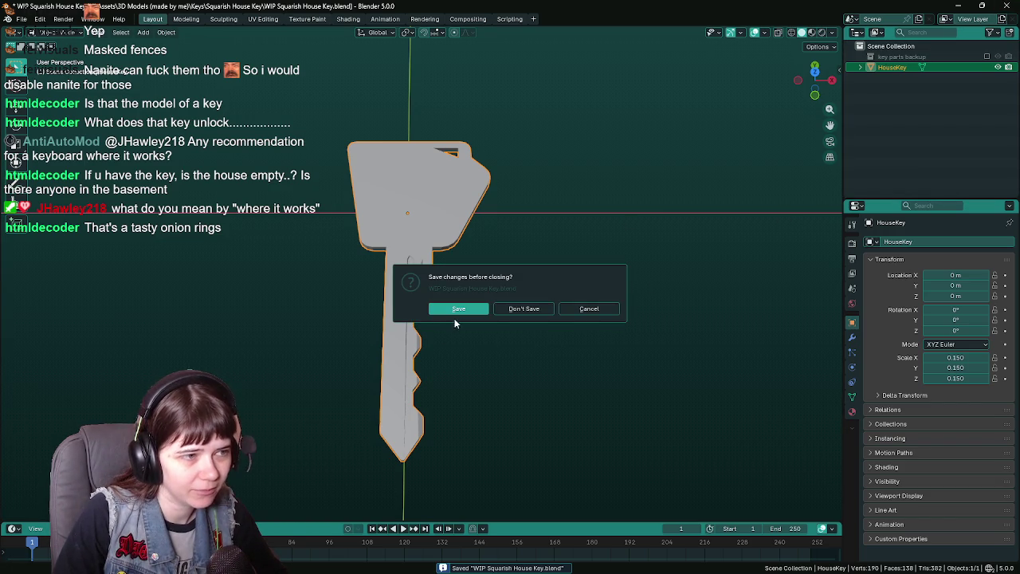
click(459, 309)
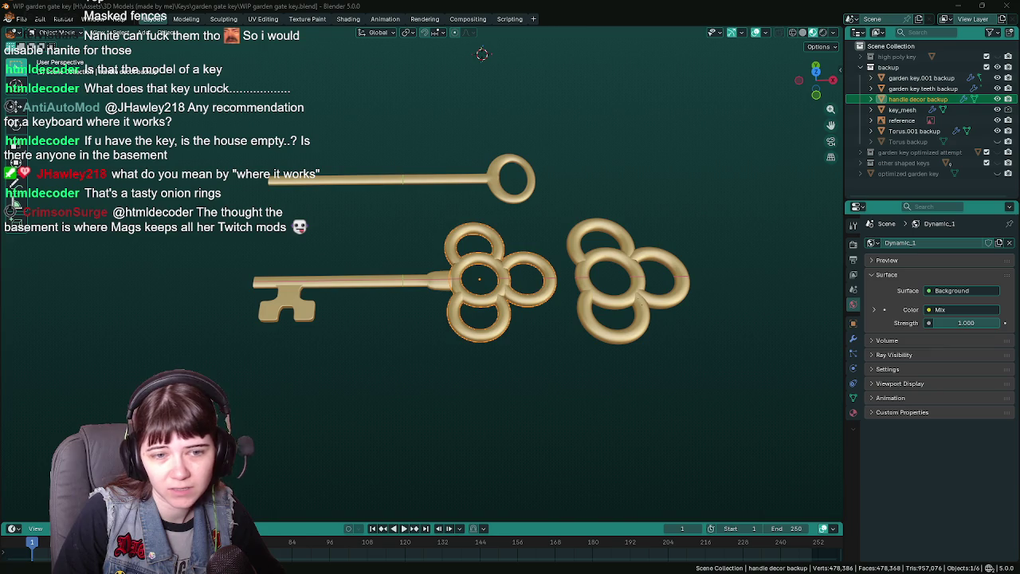
- Orbit around the garden gate keys, then switch back to Unreal's BP_Key blueprint
mouse_move(526, 271)
mouse_down()
mouse_move(543, 263)
mouse_move(558, 275)
mouse_move(530, 273)
mouse_up()
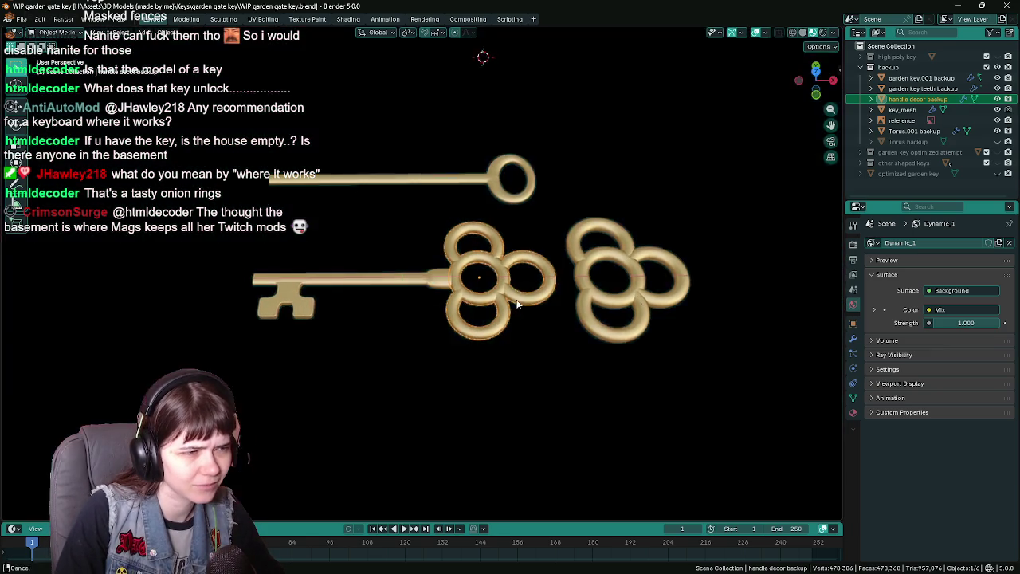
mouse_move(531, 273)
mouse_down()
mouse_move(527, 301)
mouse_move(534, 242)
mouse_move(541, 260)
mouse_up()
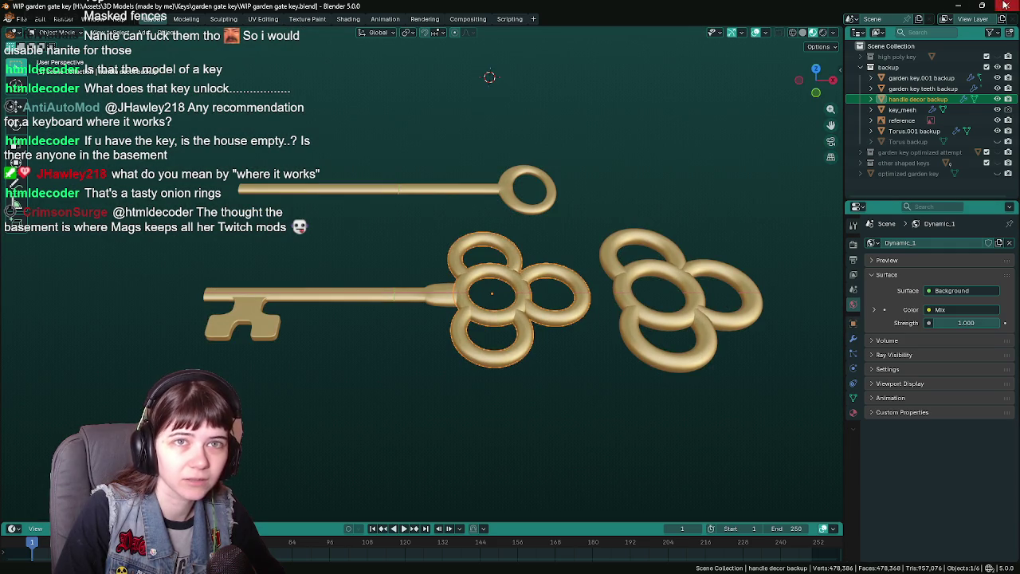
key(alt+Tab)
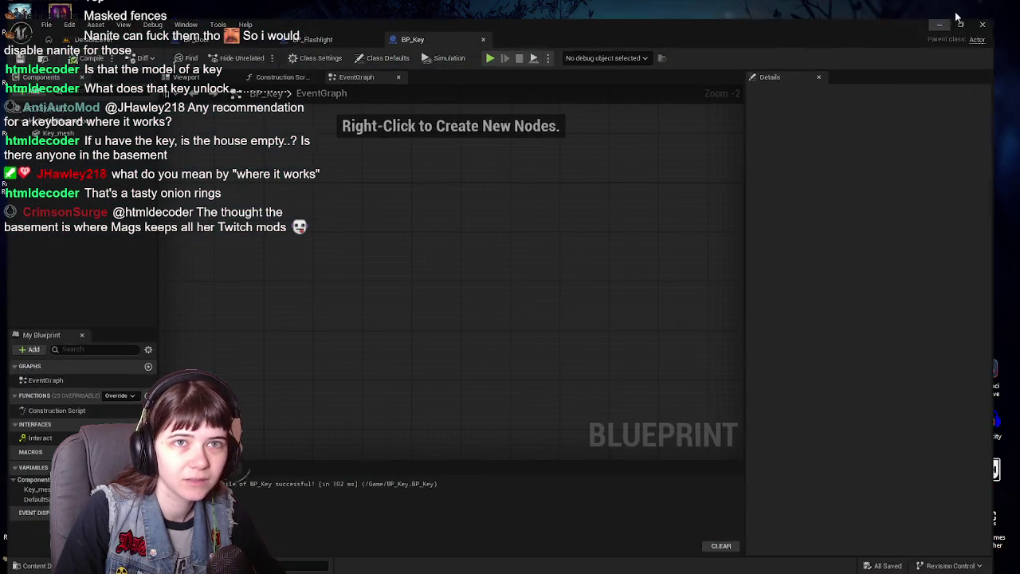
- Minimize Unreal Editor and launch a new Blender session from the desktop shortcut
click(963, 7)
double_click(867, 525)
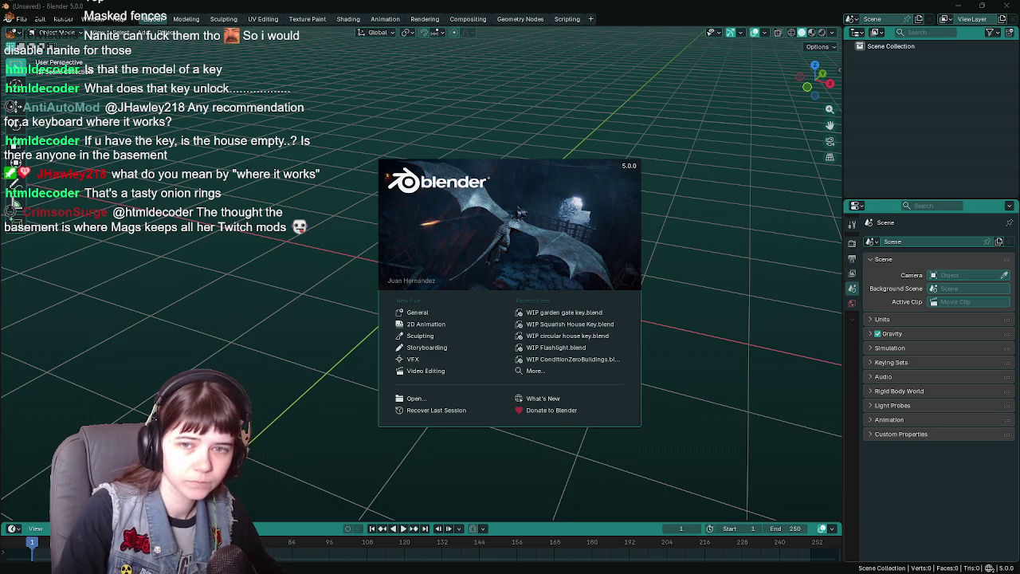
- Dismiss the splash screen and add a Mesh > Cube to the empty scene
click(768, 257)
scroll(486, 279, left, 5)
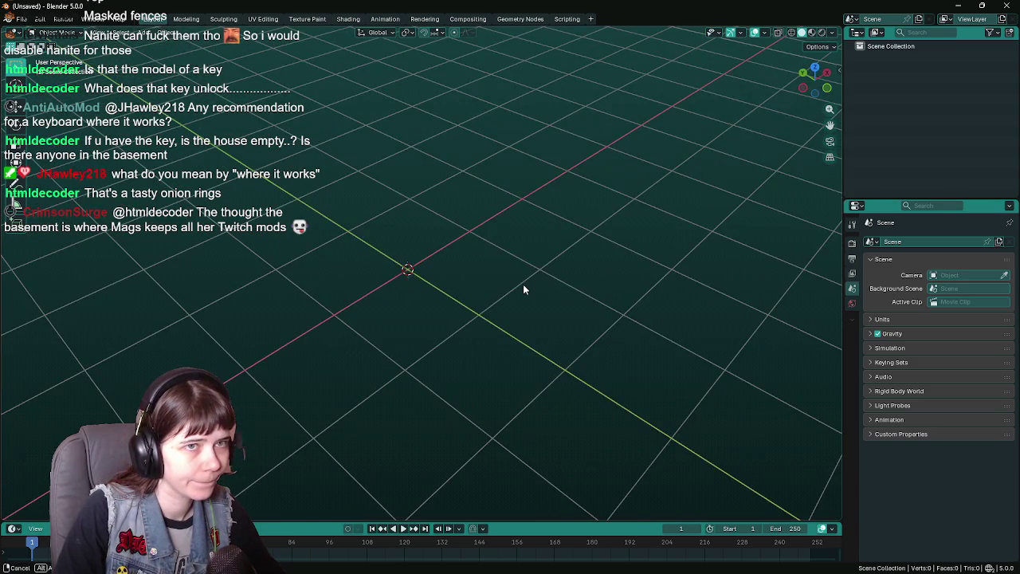
scroll(526, 285, left, 5)
scroll(533, 283, left, 5)
key(shift+a)
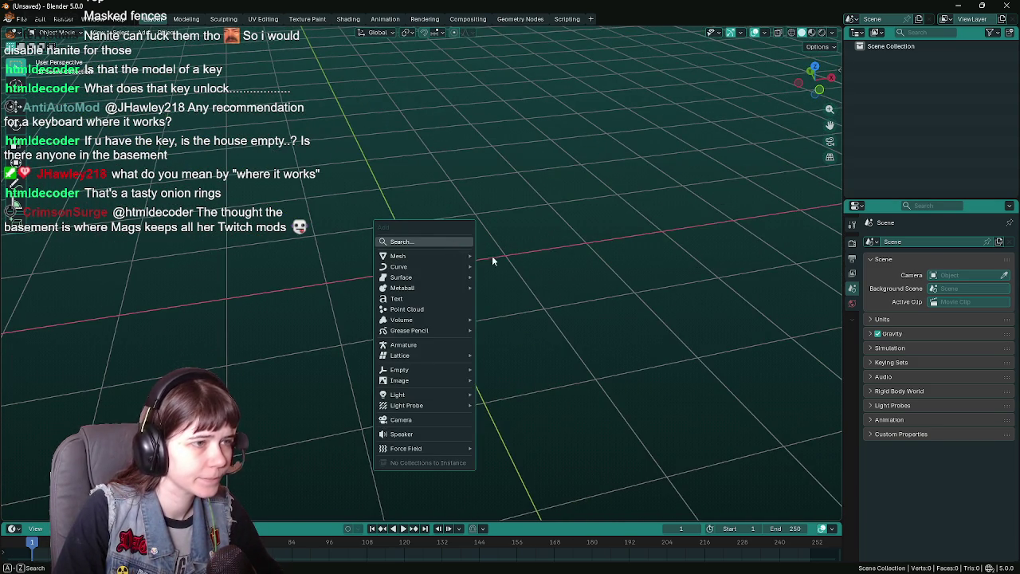
mouse_move(449, 256)
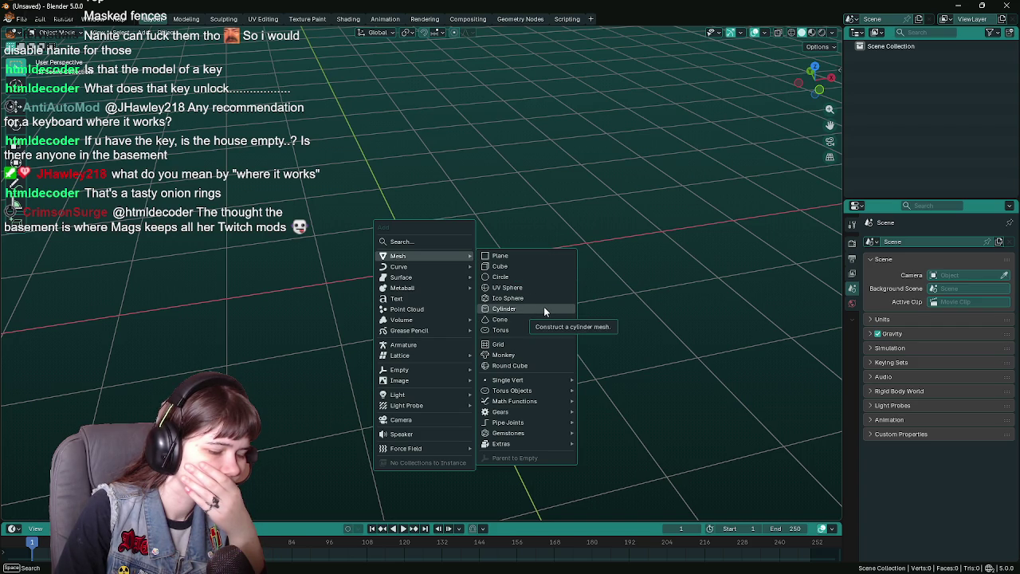
click(528, 267)
scroll(650, 288, up, 2)
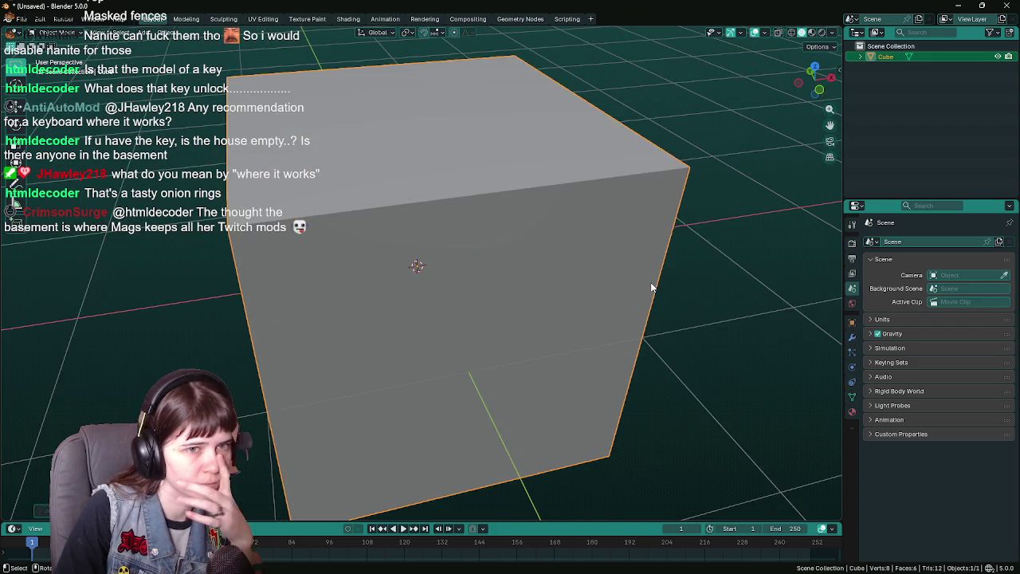
scroll(644, 261, down, 3)
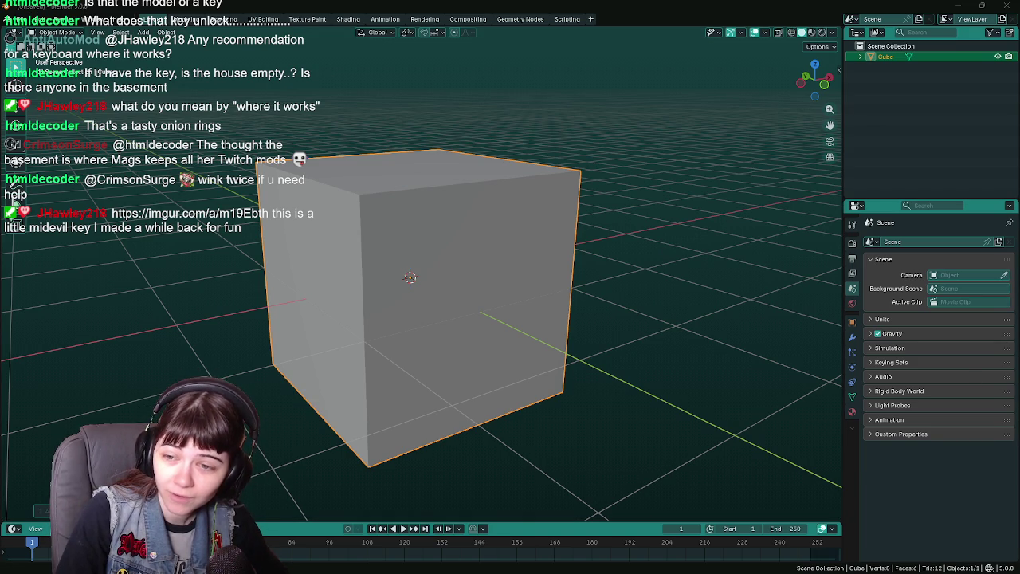
key(alt+Tab)
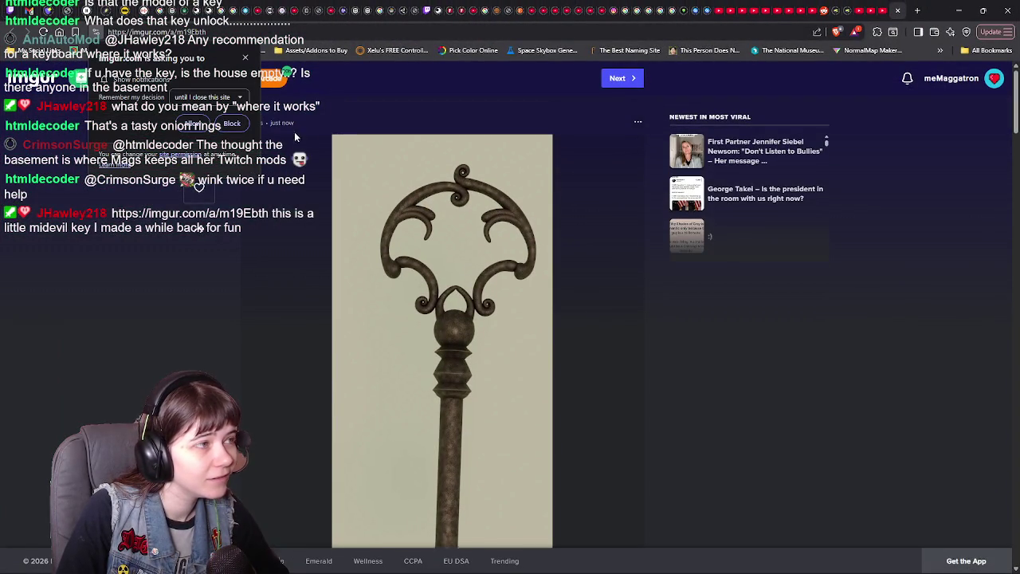
- Scroll through the imgur medieval key image and restore the browser to a smaller window
scroll(714, 345, down, 3)
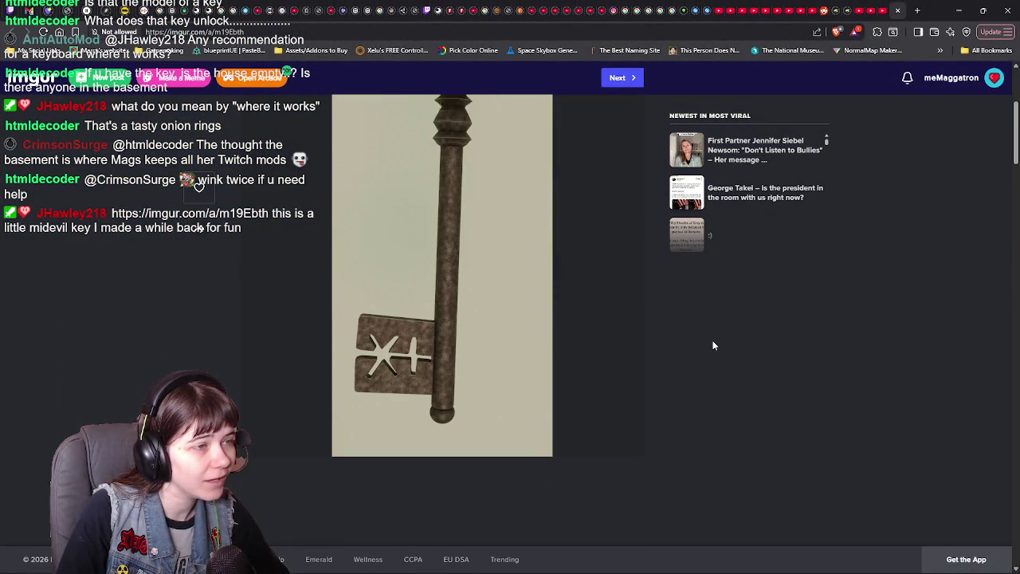
scroll(716, 345, up, 3)
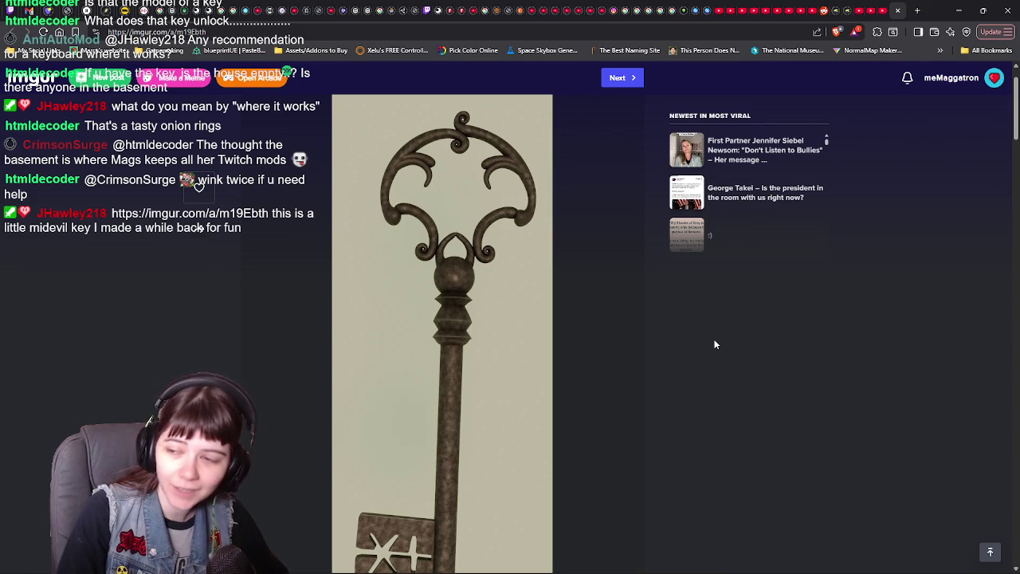
scroll(715, 344, down, 2)
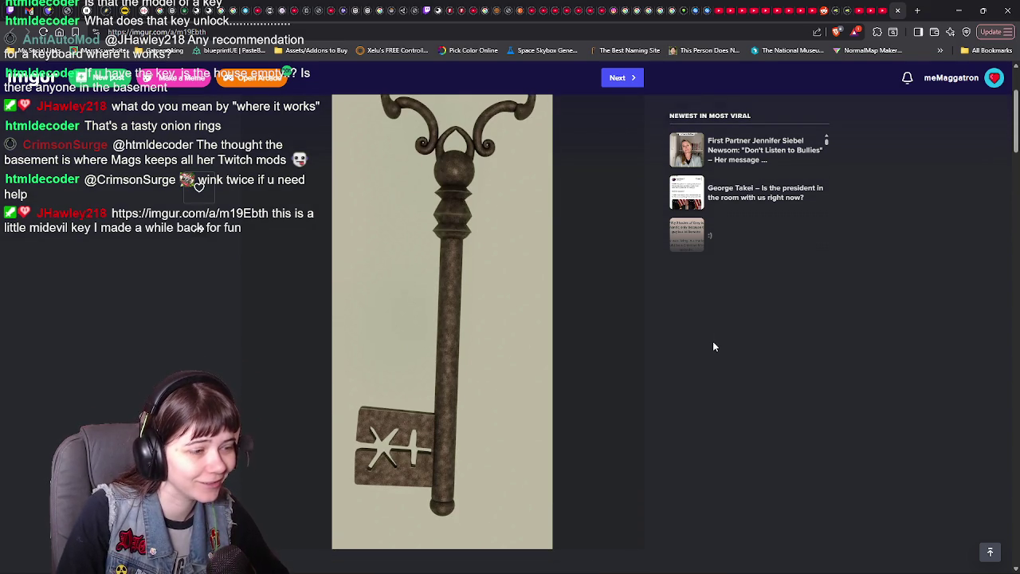
scroll(715, 347, up, 1)
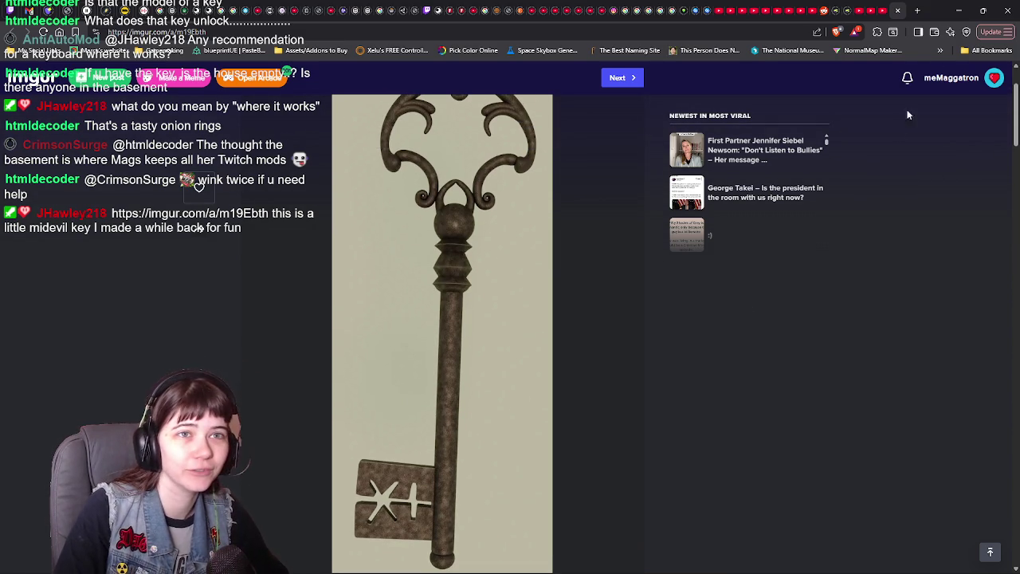
click(983, 10)
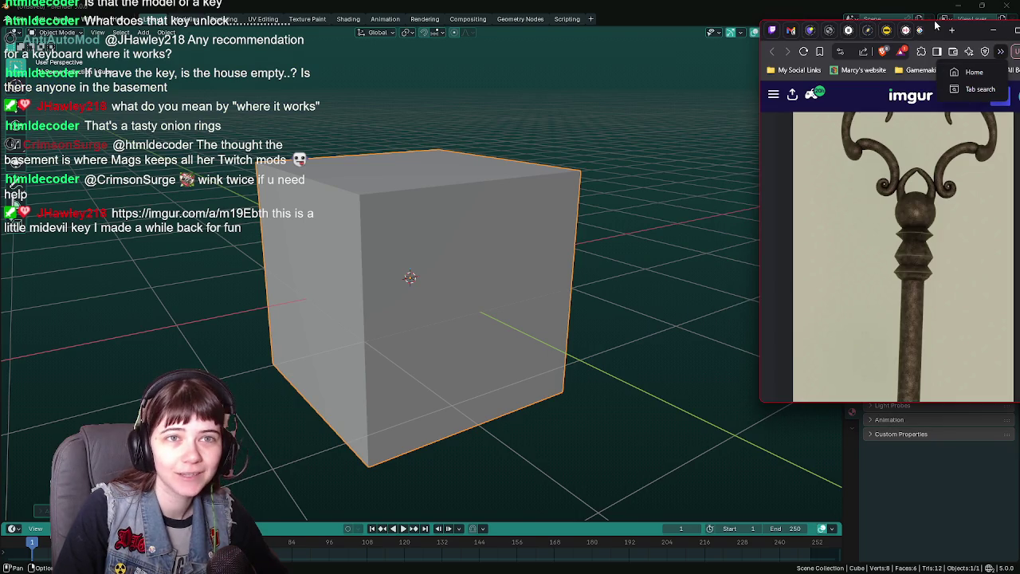
- Back in Blender, scale the cube to 0.1 on all axes and open the save dialog
click(994, 30)
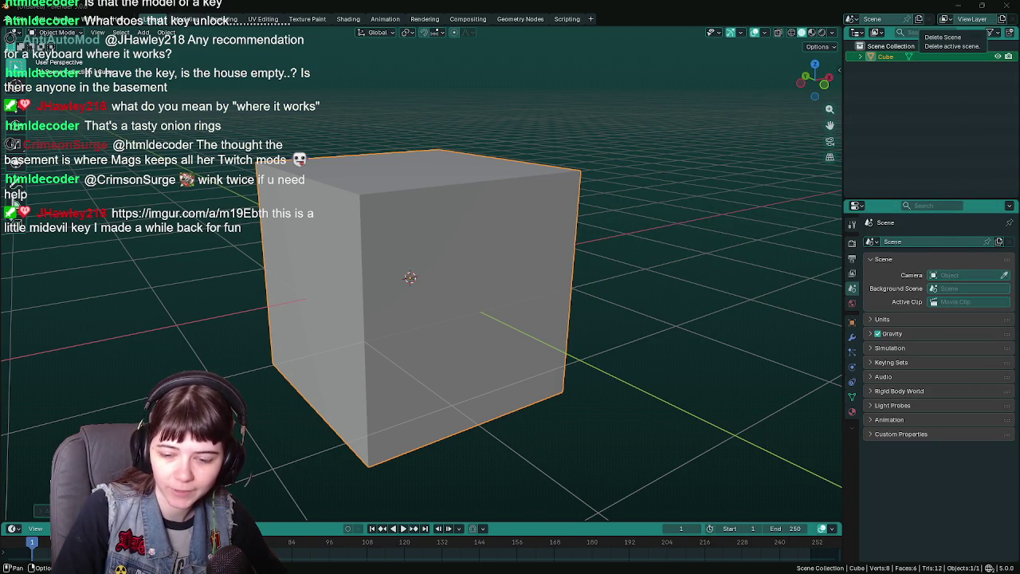
mouse_move(588, 346)
mouse_down()
mouse_move(544, 341)
mouse_move(630, 330)
mouse_move(611, 326)
mouse_move(723, 346)
mouse_up()
key(s)
key(z)
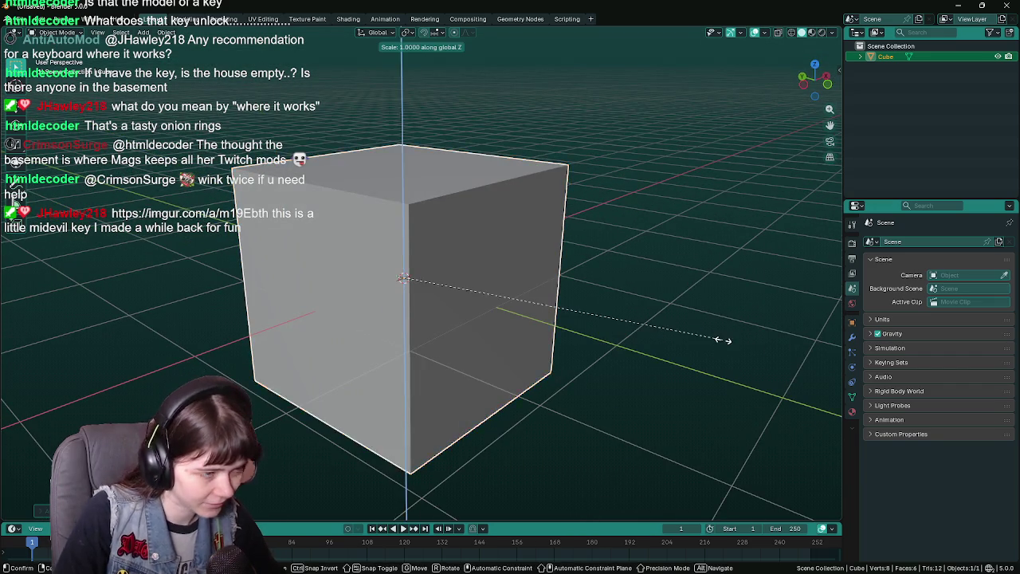
key(Escape)
text(s)
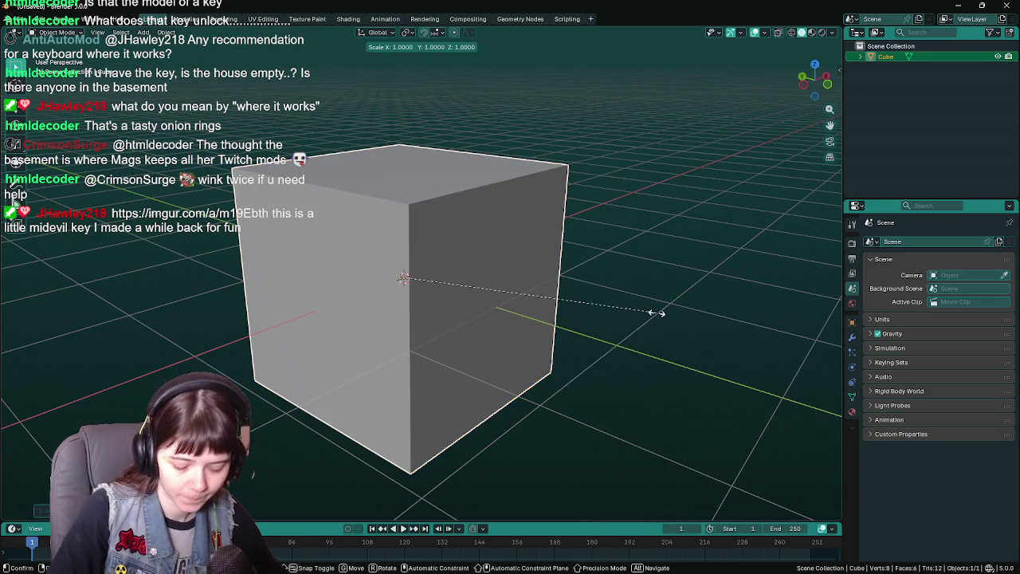
text(.1)
key(BackSpace)
key(BackSpace)
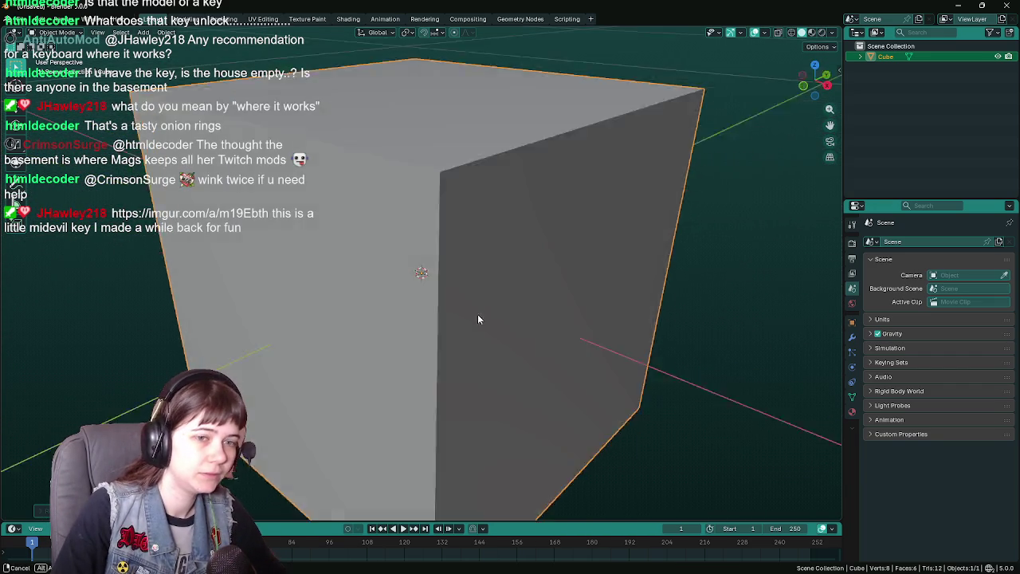
text(.1)
click(852, 322)
key(ctrl+s)
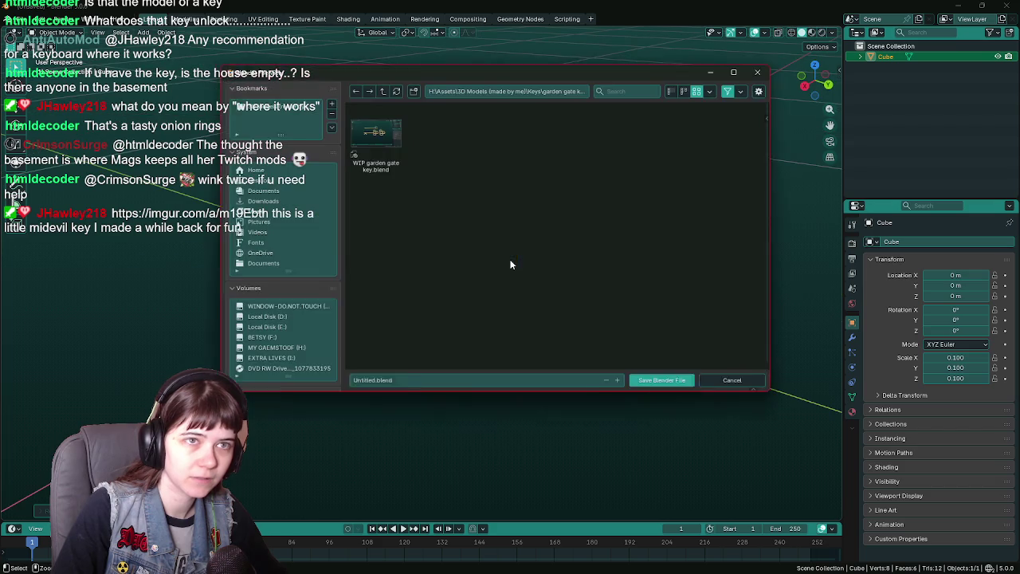
- Save the scene as WIP fancy key.blend in the Keys > fancy key folder
click(380, 88)
double_click(435, 155)
click(427, 385)
text(WIP fa)
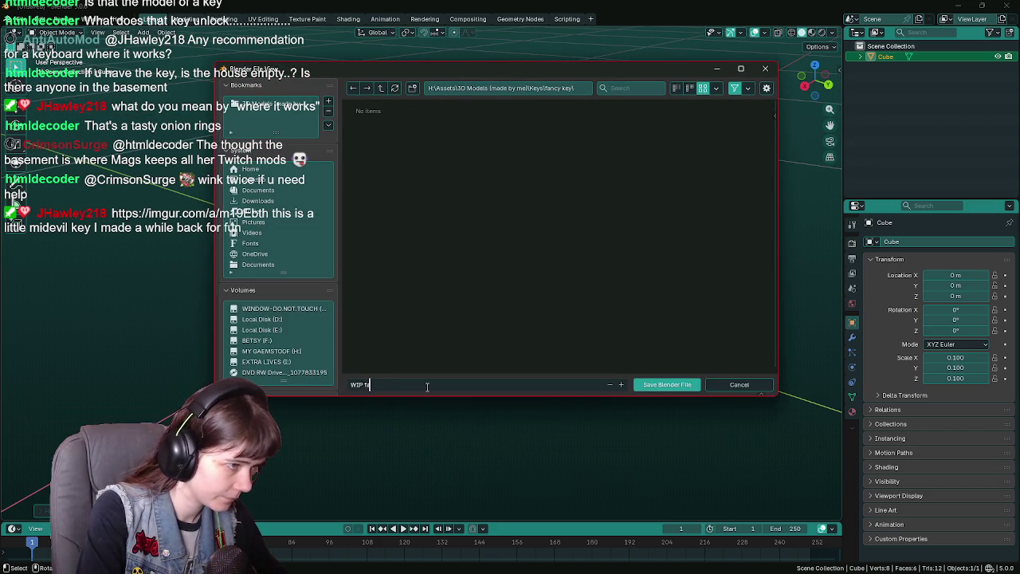
text(ncy key)
key(Return)
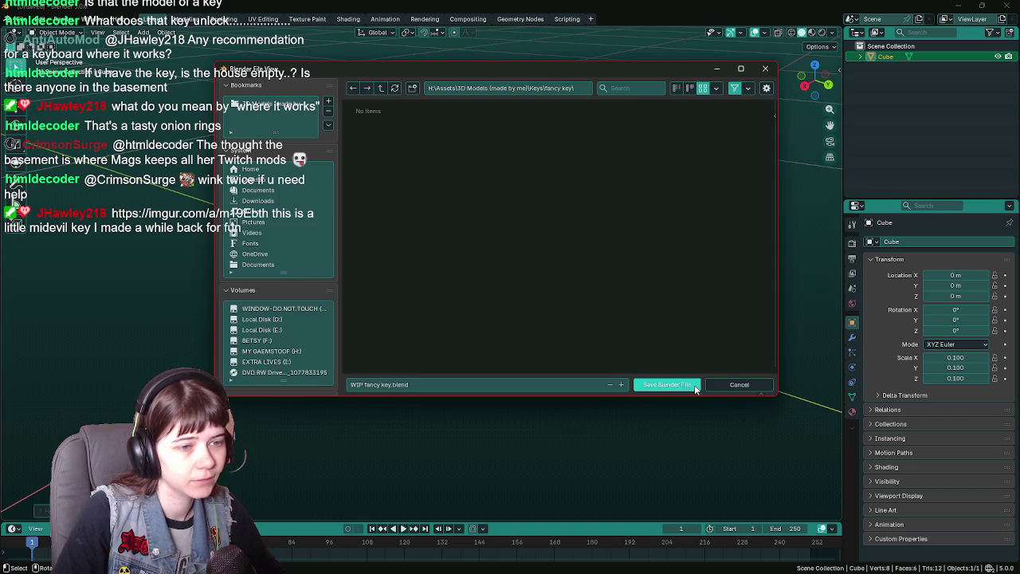
click(668, 385)
- Apply the cube's scale so it reads 1.000, then begin scaling it along Z
mouse_move(534, 272)
mouse_down()
mouse_move(635, 280)
mouse_move(572, 317)
mouse_move(618, 264)
mouse_move(641, 278)
mouse_up()
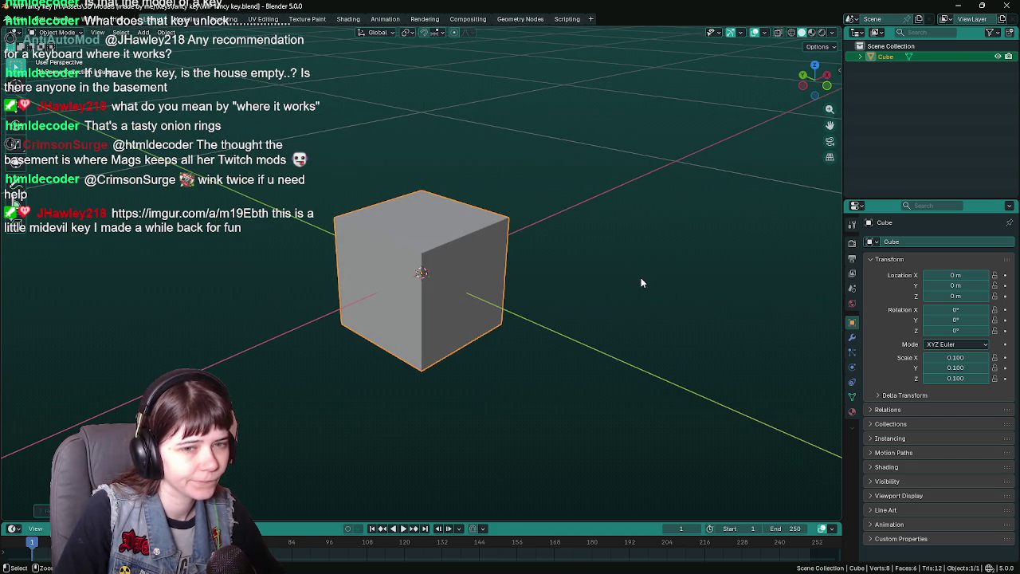
key(ctrl+a)
click(616, 301)
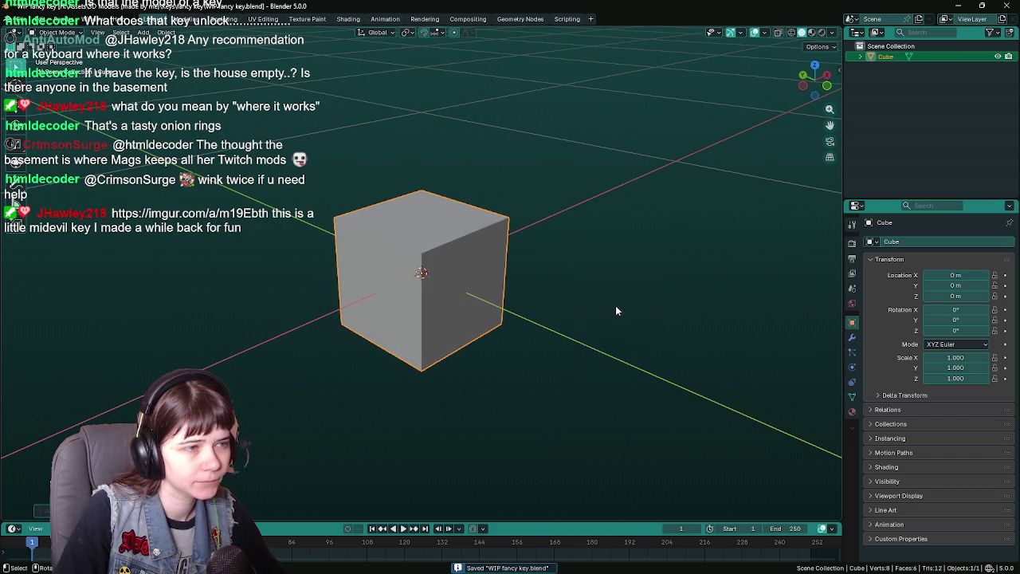
key(s)
key(z)
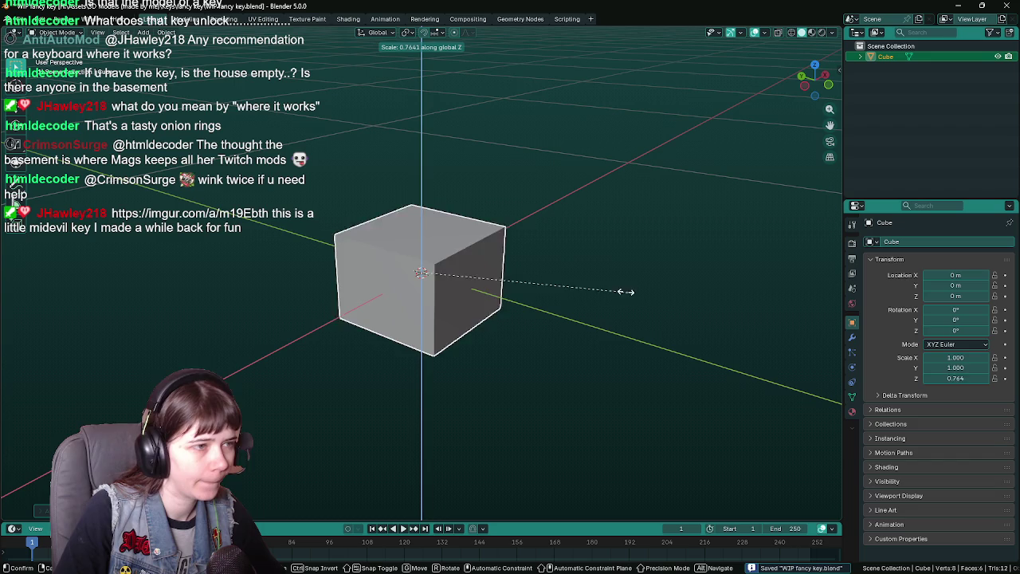
- Confirm the cube's Z scale of 0.25, isolate it in Local View and look from the top
click(490, 280)
key(KP_Divide)
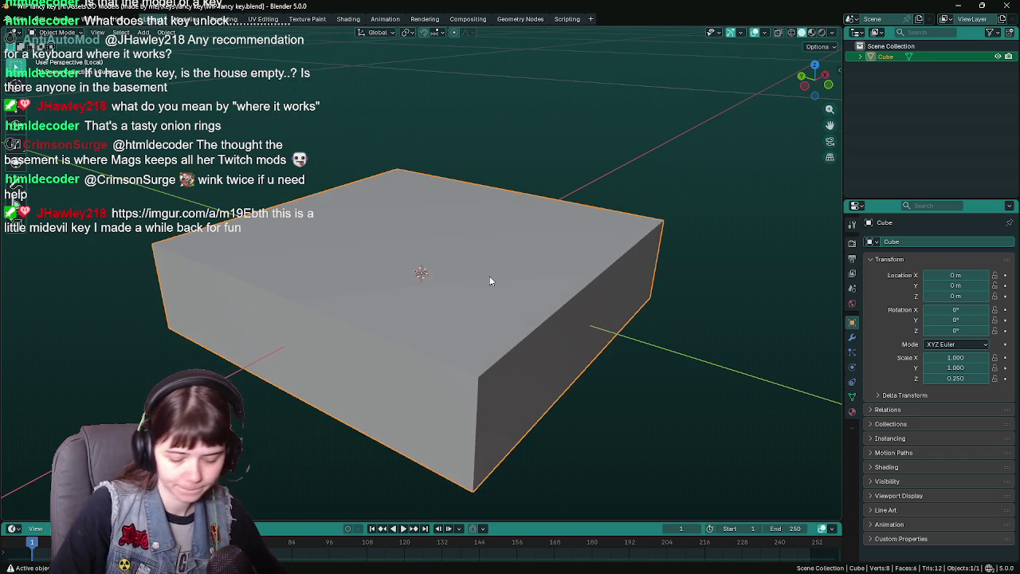
key(KP_7)
scroll(490, 281, down, 5)
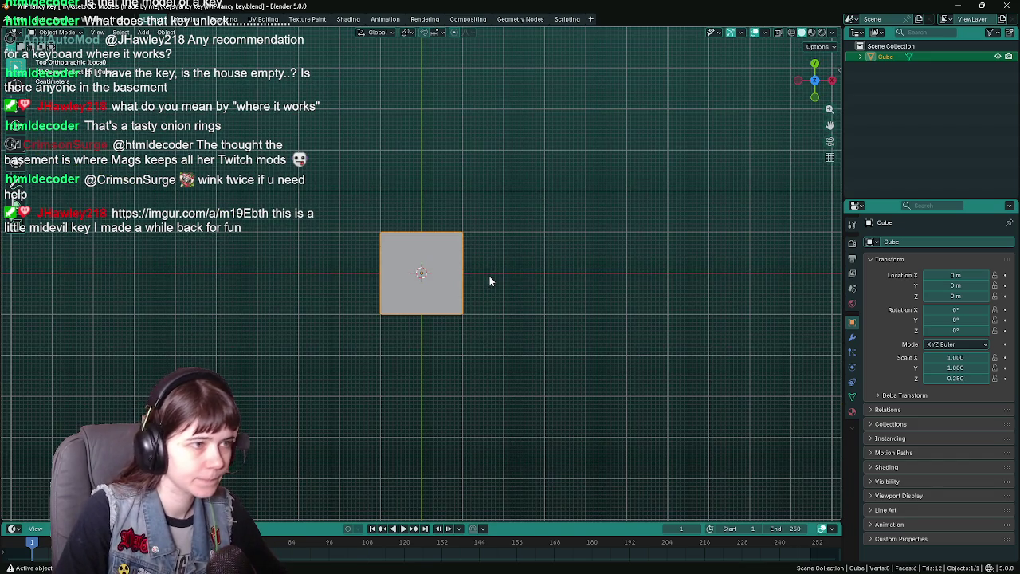
scroll(551, 289, down, 1)
scroll(535, 292, up, 2)
- Try scaling the cube to 0.25 along X, then undo so the slab stays square
key(s)
key(x)
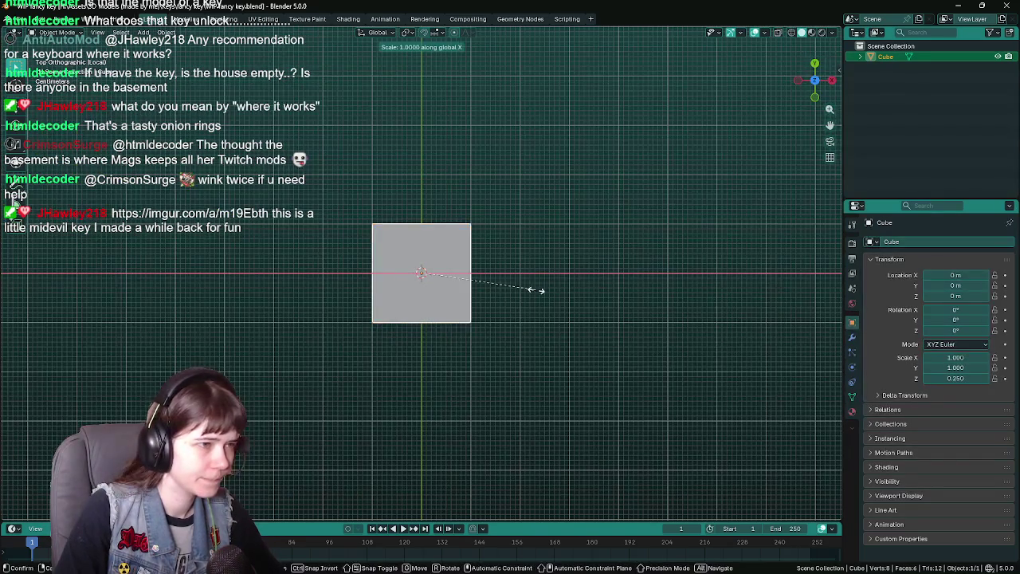
key(equal)
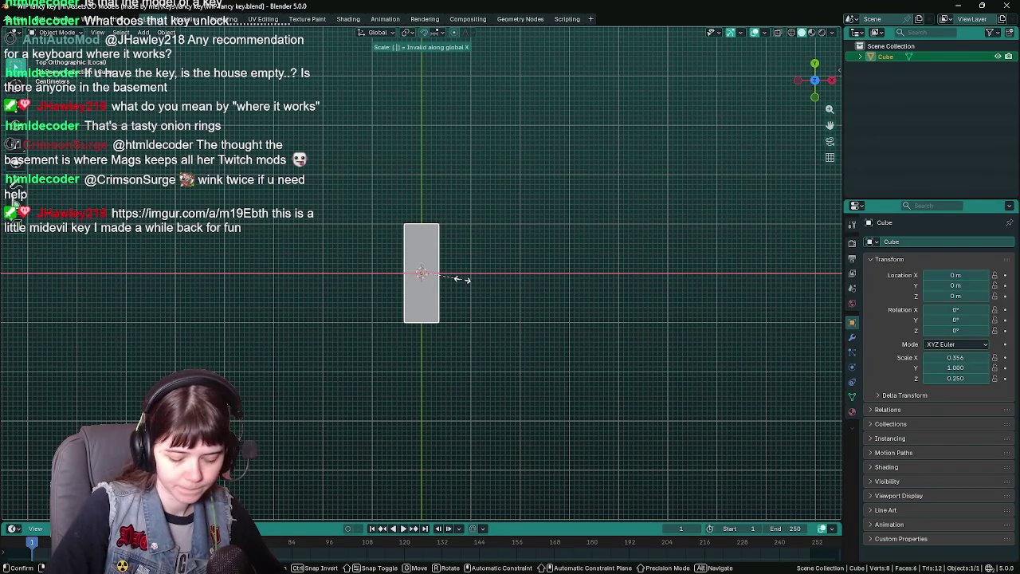
text(0.25)
key(Return)
mouse_move(367, 298)
mouse_down()
mouse_move(514, 220)
mouse_move(496, 223)
mouse_up()
mouse_move(663, 343)
mouse_down()
mouse_move(523, 302)
mouse_move(506, 311)
mouse_move(543, 306)
mouse_up()
key(ctrl+z)
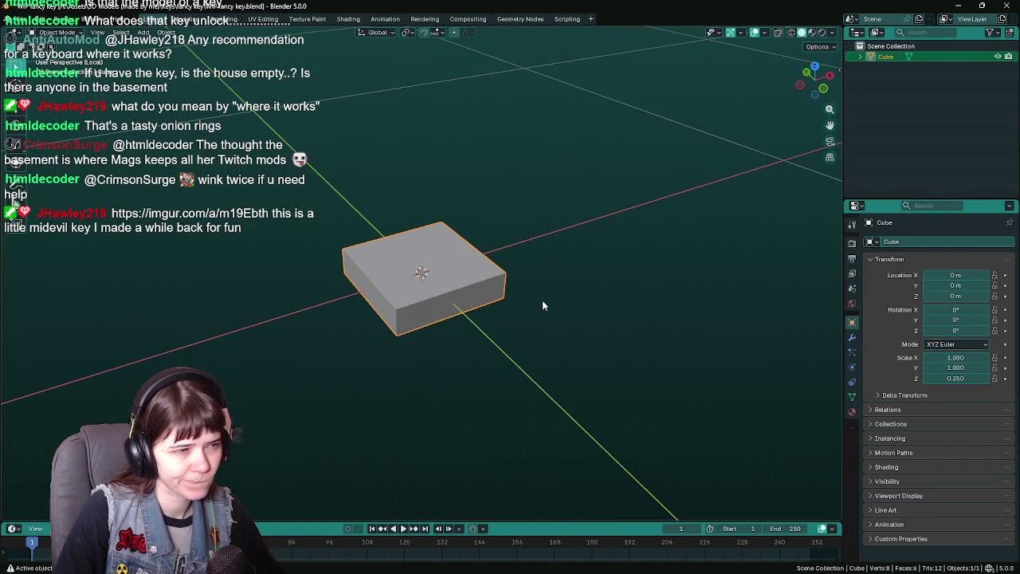
- Switch the flat slab into Edit Mode
scroll(542, 305, down, 5)
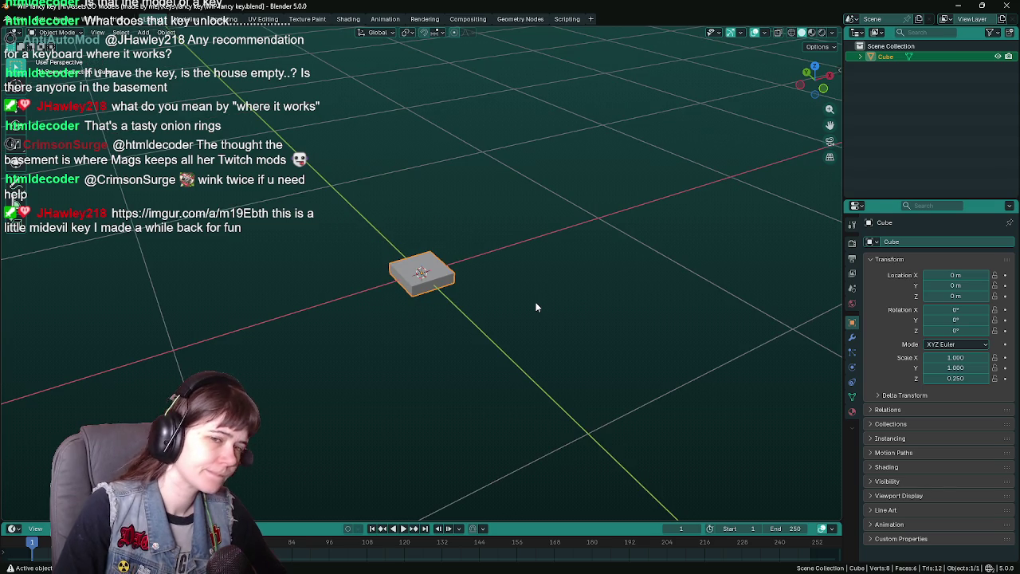
mouse_move(537, 307)
mouse_down()
mouse_move(513, 317)
mouse_move(501, 308)
mouse_move(520, 341)
mouse_move(425, 332)
mouse_move(421, 298)
mouse_up()
scroll(459, 327, up, 4)
key(Tab)
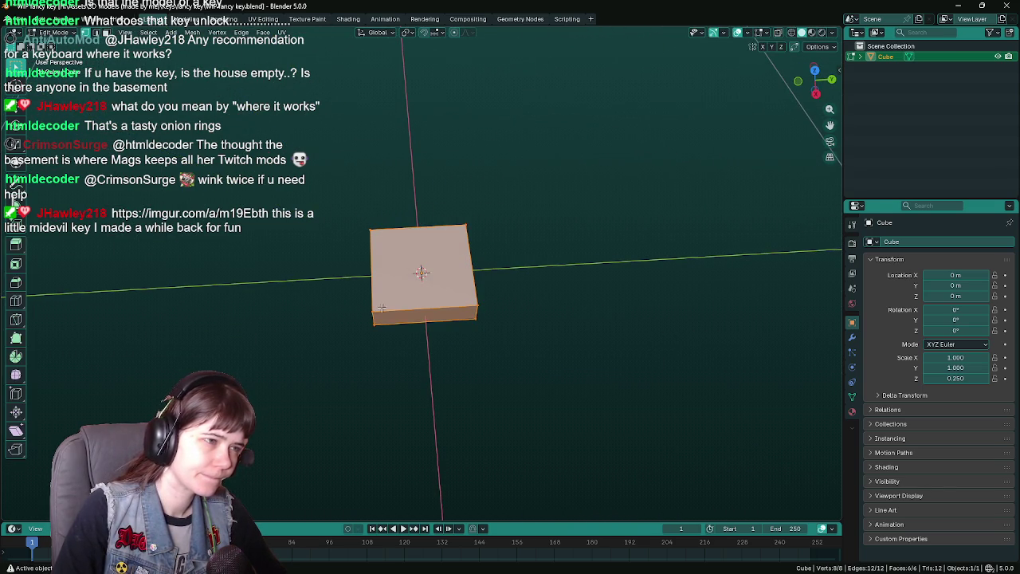
- Add evenly spaced loop cuts both ways to divide the slab into a 3×3 grid
key(ctrl+r)
scroll(421, 297, up, 1)
click(421, 297)
right_click(421, 297)
key(ctrl+r)
click(414, 283)
right_click(413, 283)
- Clear the mesh selection from top view and check the vertex context menu
key(a)
drag(522, 297, 385, 297)
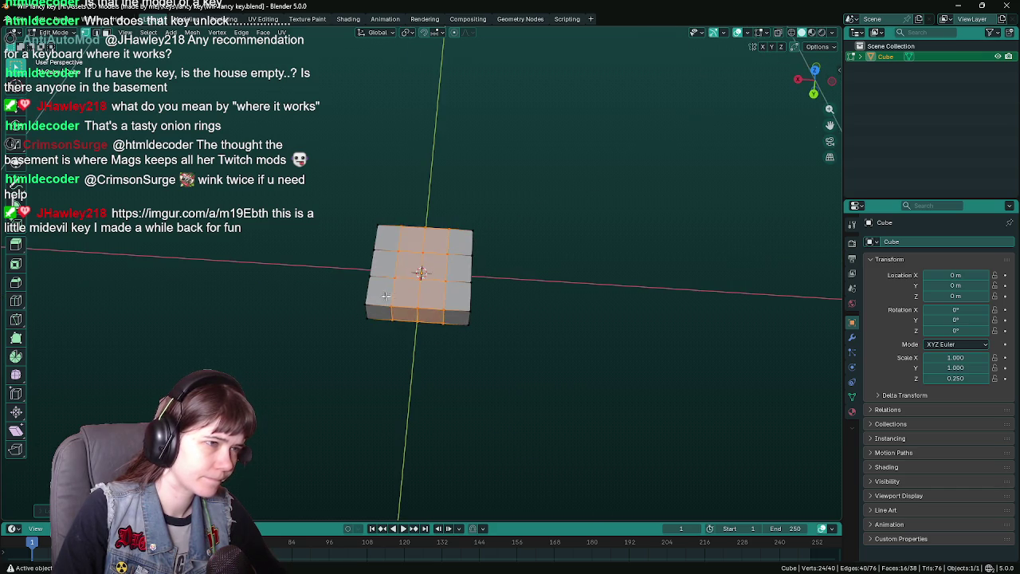
key(ctrl+z)
key(KP_7)
key(alt+a)
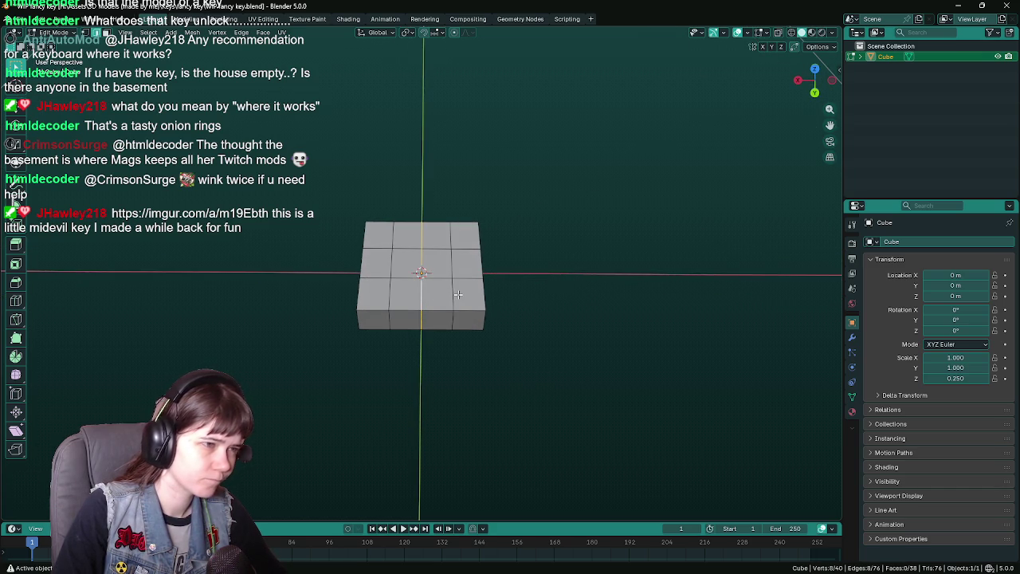
right_click(453, 295)
click(433, 363)
mouse_move(433, 364)
mouse_down()
mouse_move(461, 321)
mouse_move(446, 293)
mouse_move(416, 307)
mouse_up()
- Select the front middle face and delete it, leaving a notch in the edge
click(416, 307)
key(3)
click(428, 311)
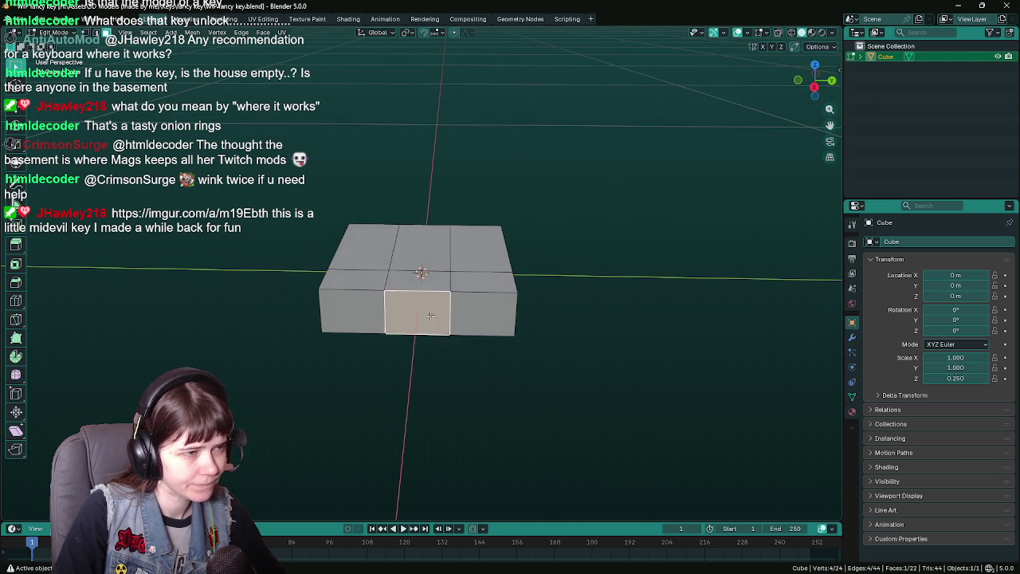
right_click(423, 319)
click(396, 265)
mouse_move(395, 261)
mouse_down()
mouse_move(441, 293)
mouse_move(463, 293)
mouse_up()
- Fill the open sides of the notch with new faces using F
shift+click(452, 272)
click(470, 293)
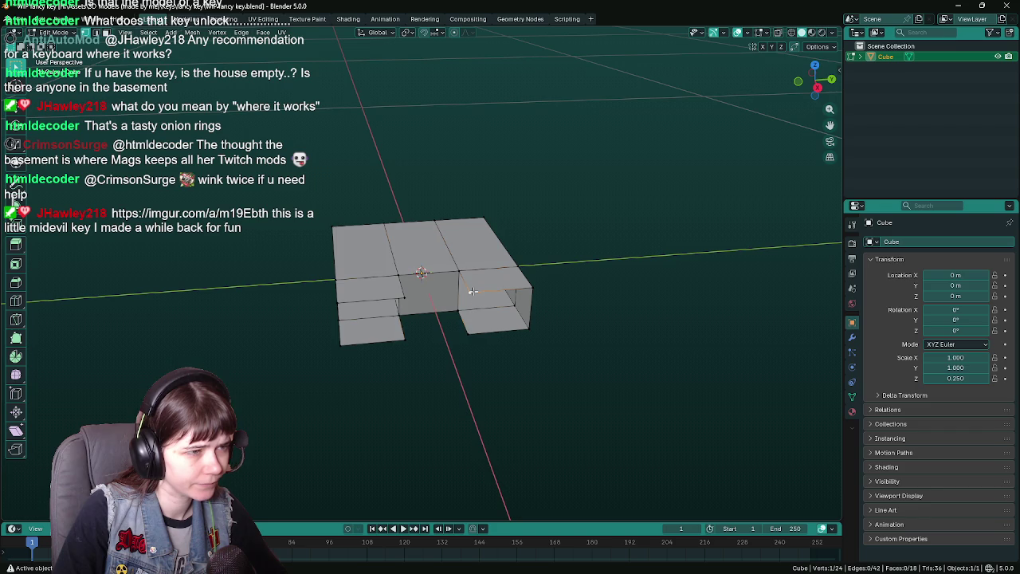
key(f)
drag(452, 276, 373, 283)
click(372, 283)
key(f)
click(372, 294)
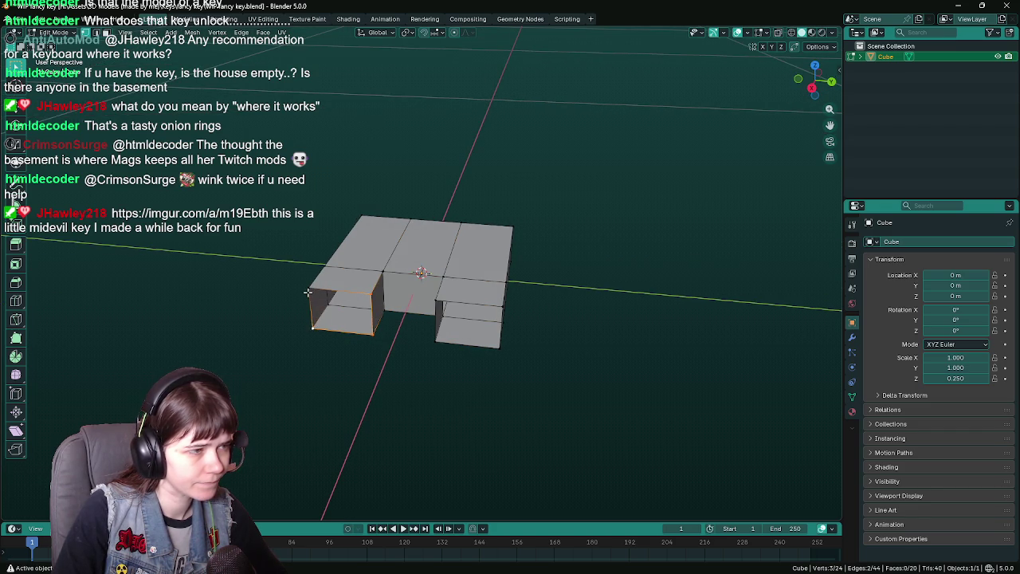
key(f)
click(433, 300)
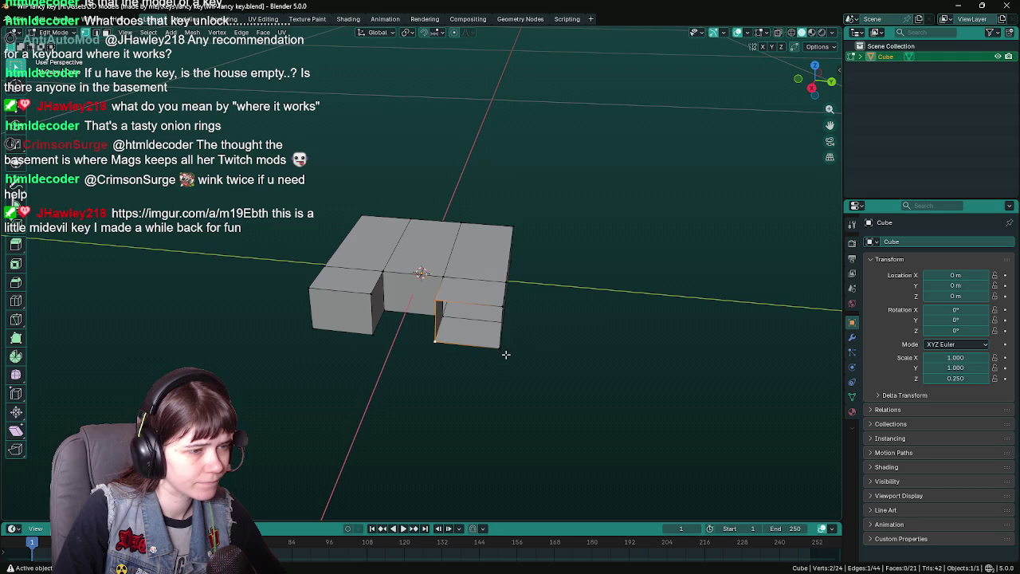
key(f)
drag(542, 321, 391, 372)
- In Object Mode set Scale Z to 0.1, then return to Edit Mode
key(Tab)
mouse_move(389, 290)
mouse_down()
mouse_move(433, 275)
mouse_move(638, 301)
mouse_up()
double_click(961, 377)
text(0.1)
key(Return)
mouse_move(558, 335)
mouse_down()
mouse_move(611, 323)
mouse_move(480, 277)
mouse_move(553, 344)
mouse_up()
key(Tab)
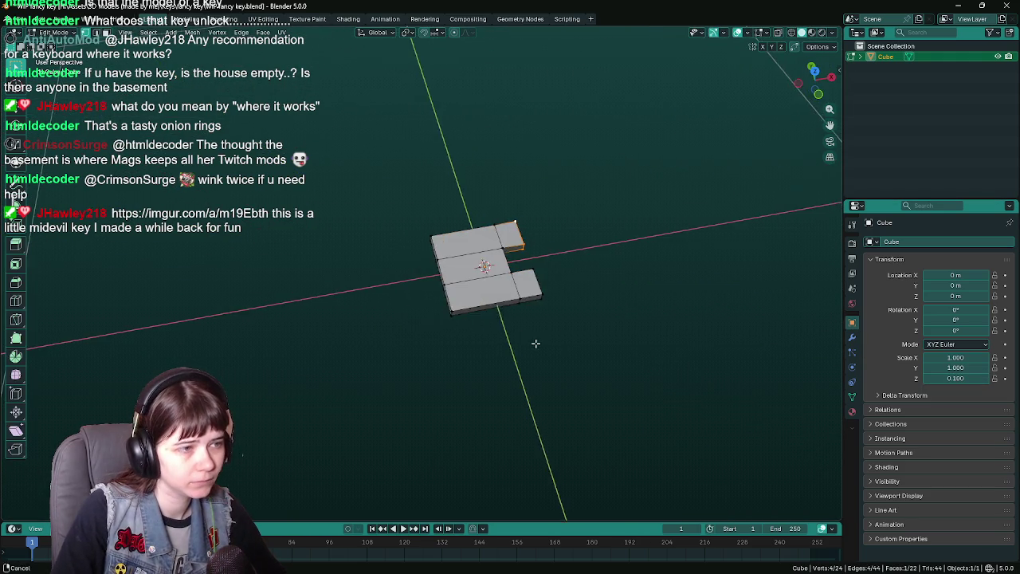
- Add an edge loop across the notched mesh
scroll(553, 344, up, 3)
drag(421, 270, 407, 264)
key(ctrl+r)
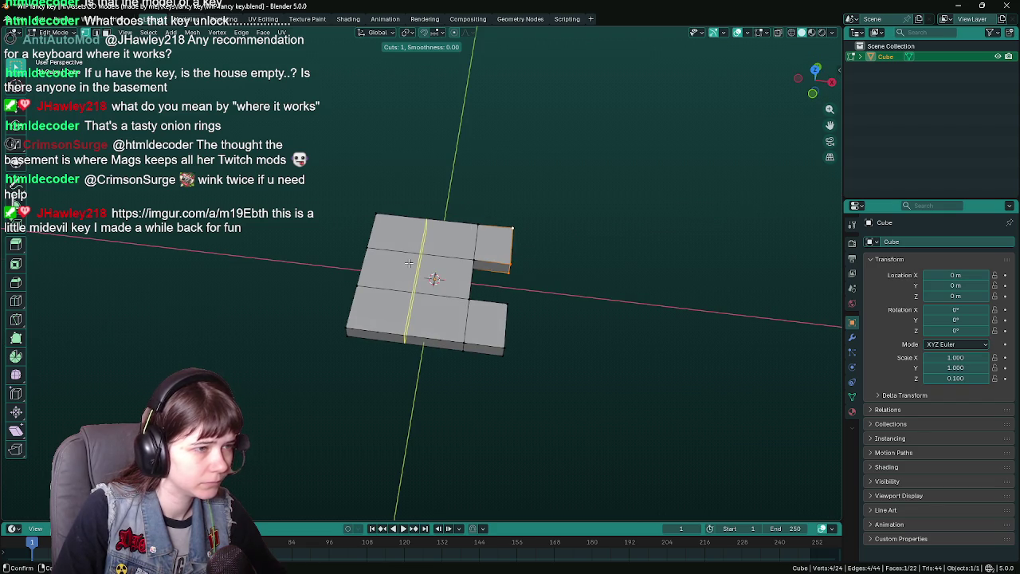
click(408, 263)
- In see-through top view, box-select and delete the left column of geometry
key(KP_7)
drag(427, 334, 422, 383)
key(alt+z)
drag(319, 220, 367, 391)
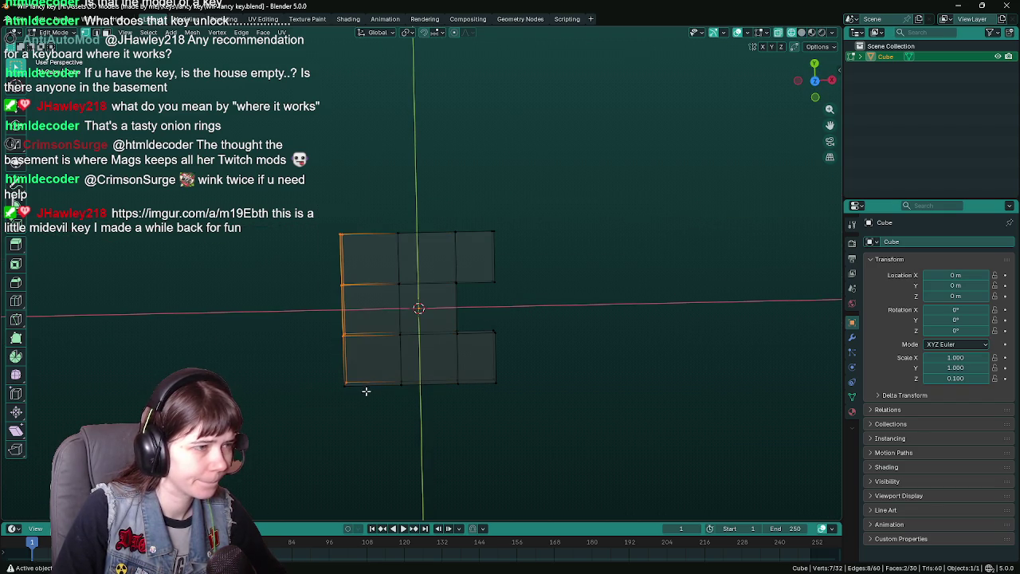
drag(322, 364, 368, 418)
key(x)
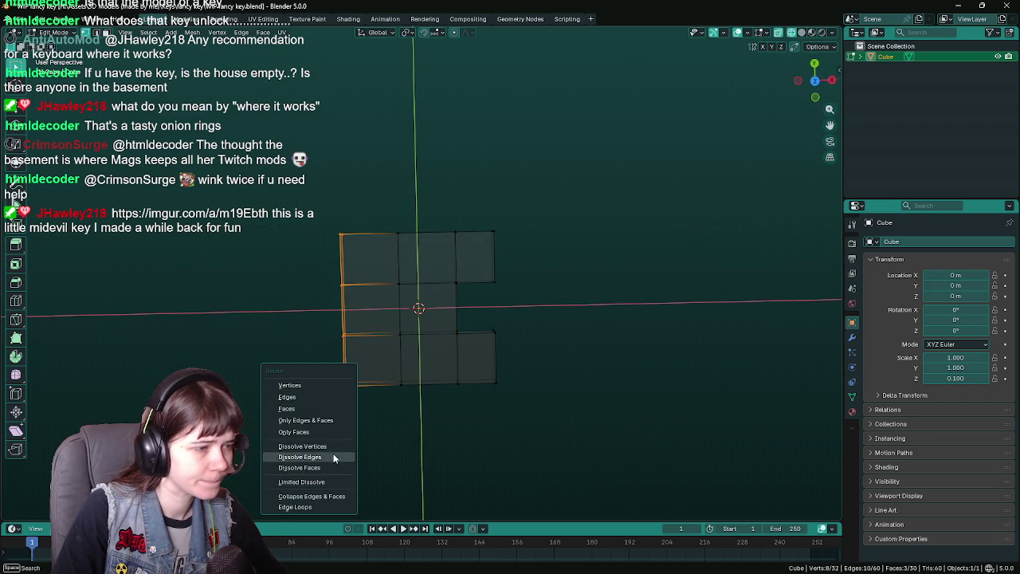
click(327, 447)
- Try extruding the left faces, then cancel and return to top view
key(z)
click(610, 381)
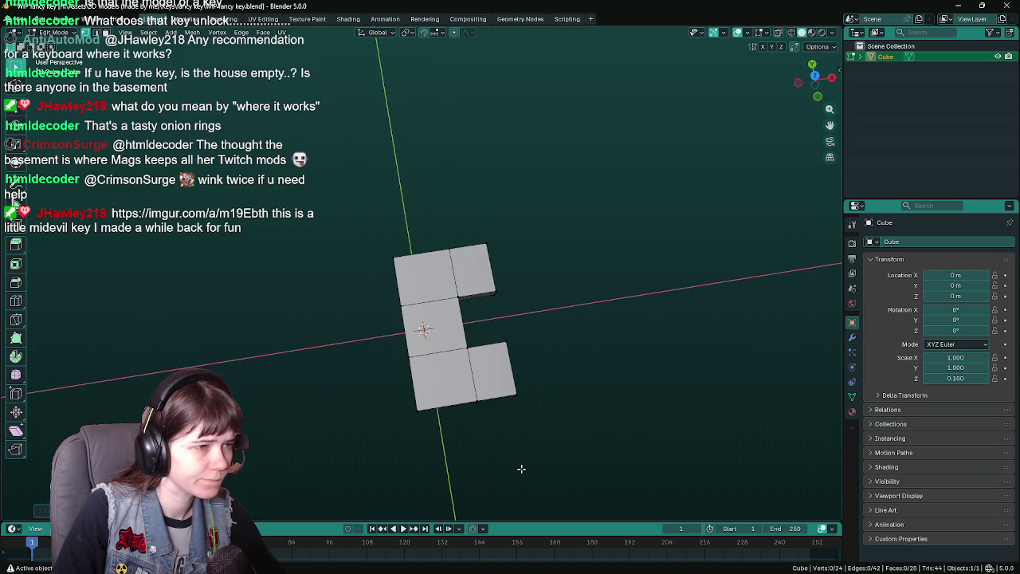
drag(438, 413, 450, 365)
key(e)
key(ctrl+z)
key(KP_7)
- Add two more edge loops, delete the front faces to cut the notch, and save WIP fancy key.blend
key(ctrl+r)
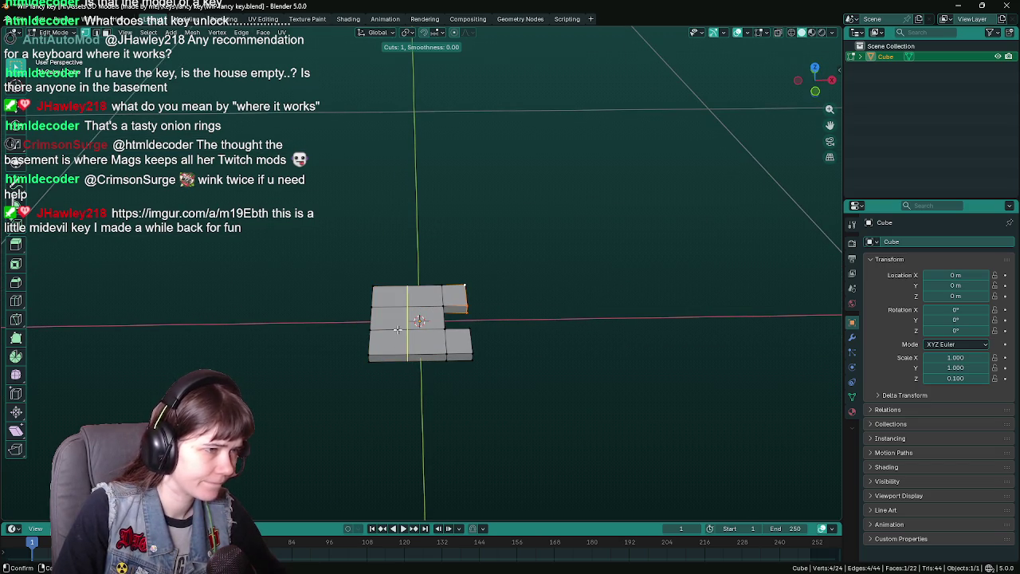
click(397, 329)
mouse_move(397, 329)
mouse_down()
mouse_move(386, 321)
mouse_move(376, 333)
mouse_move(463, 358)
mouse_up()
key(x)
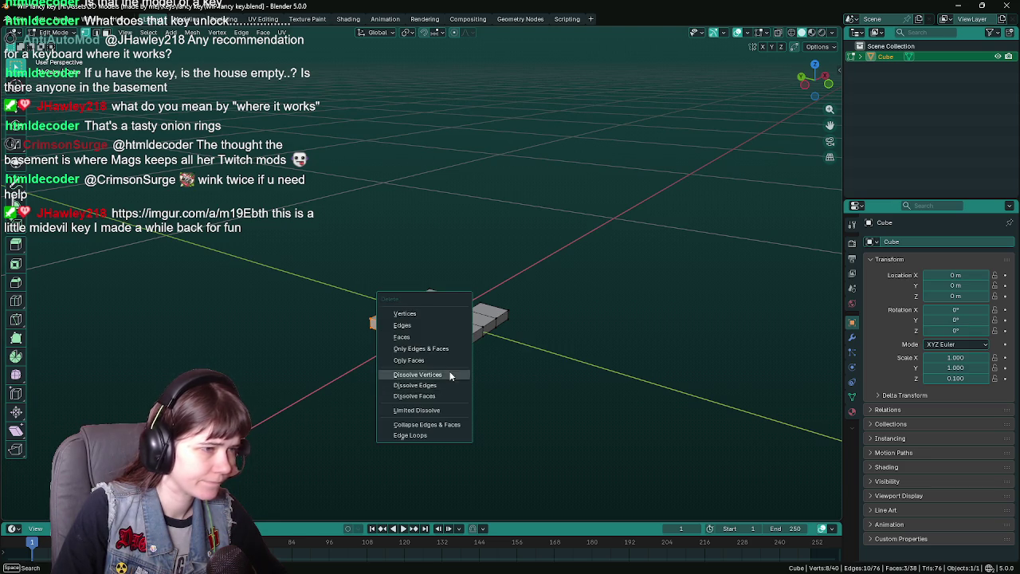
click(450, 375)
key(ctrl+s)
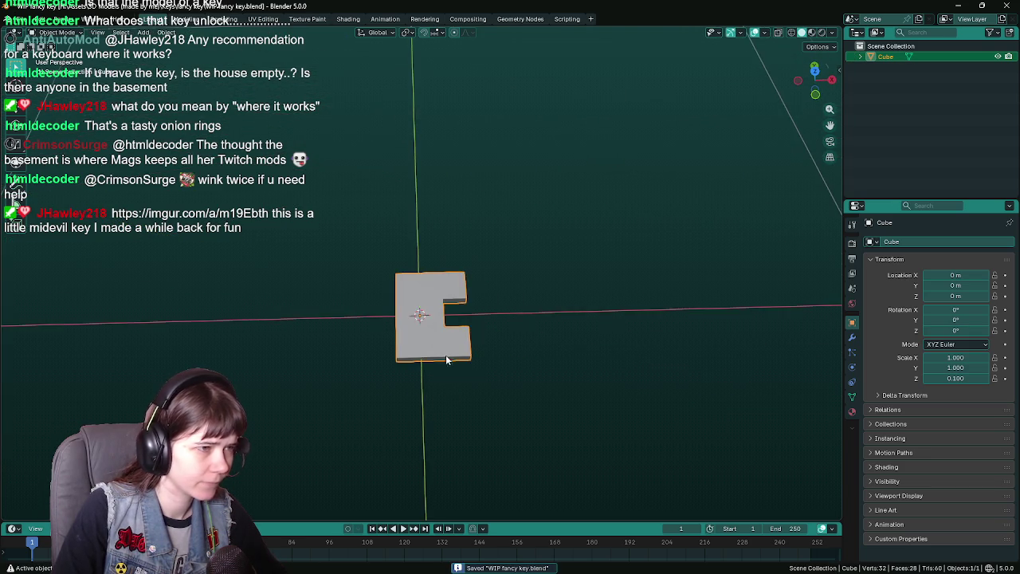
key(KP_7)
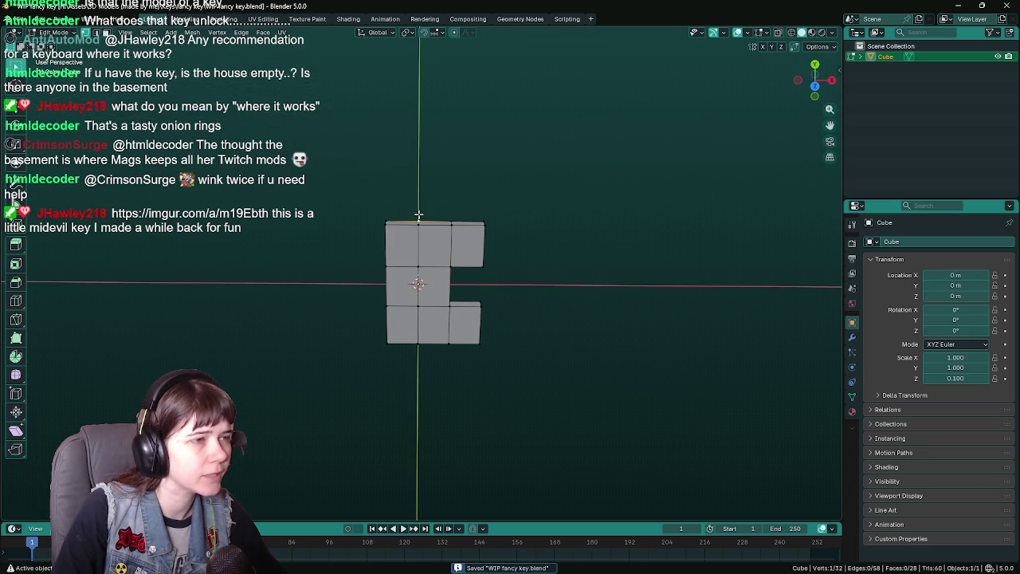
- Save, then extrude the head's top face upward to start the shaft
mouse_move(486, 237)
mouse_down()
mouse_move(405, 342)
mouse_move(476, 330)
mouse_move(433, 327)
mouse_move(569, 338)
mouse_move(537, 264)
mouse_move(399, 321)
mouse_move(563, 319)
mouse_move(428, 361)
mouse_up()
scroll(433, 327, up, 4)
scroll(451, 386, down, 5)
key(ctrl+s)
click(438, 328)
key(KP_7)
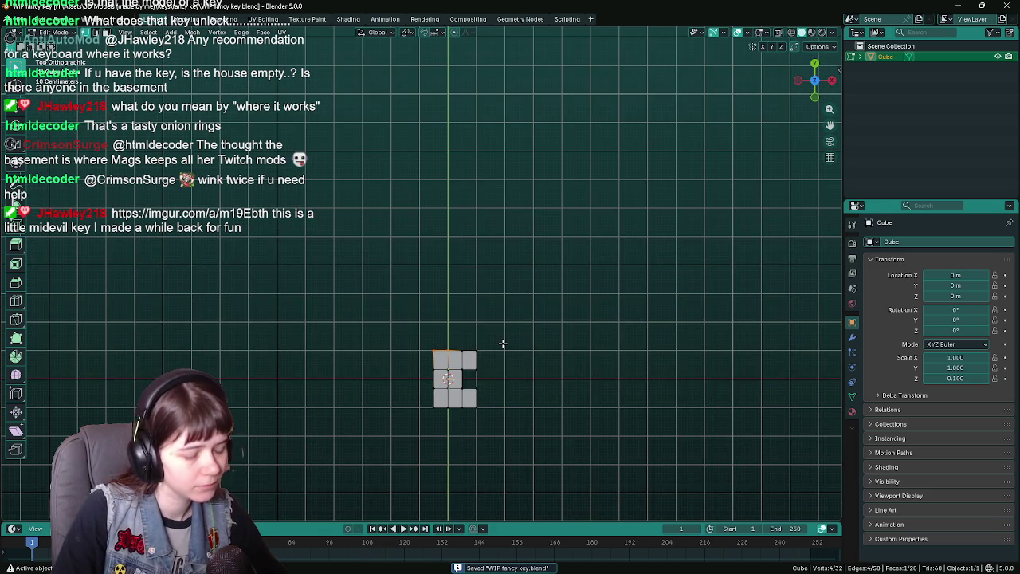
key(e)
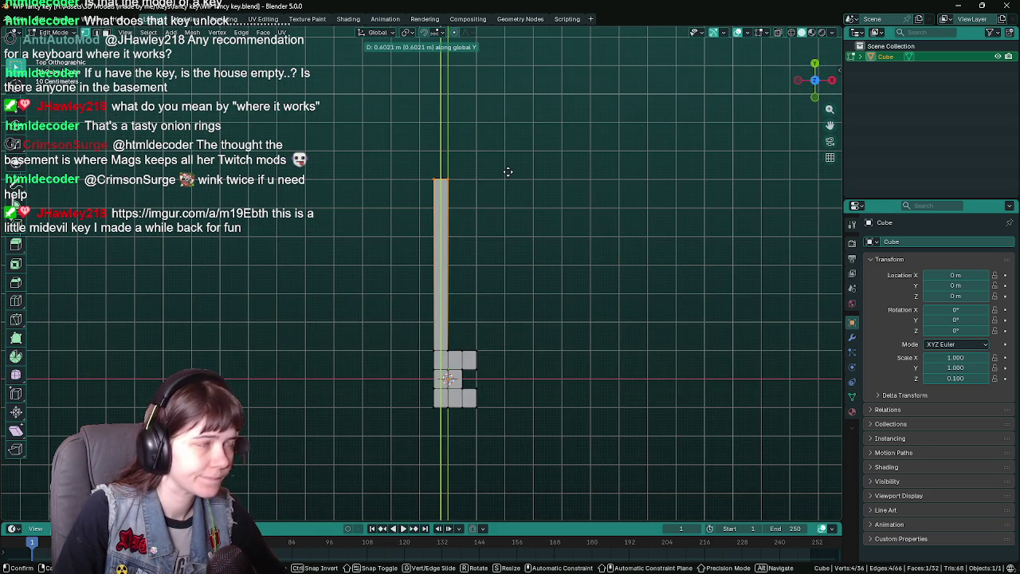
text(1)
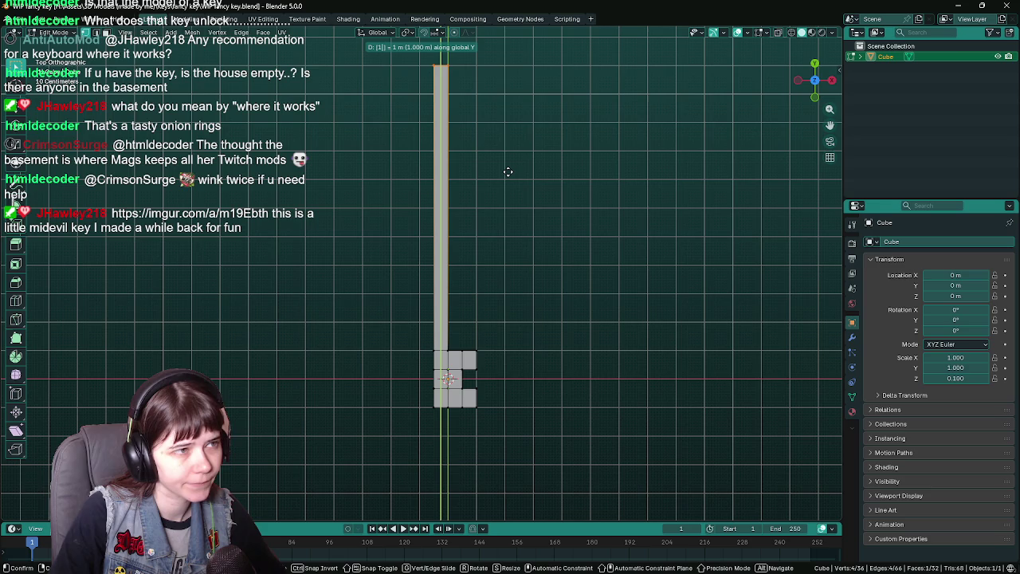
key(BackSpace)
text(.5)
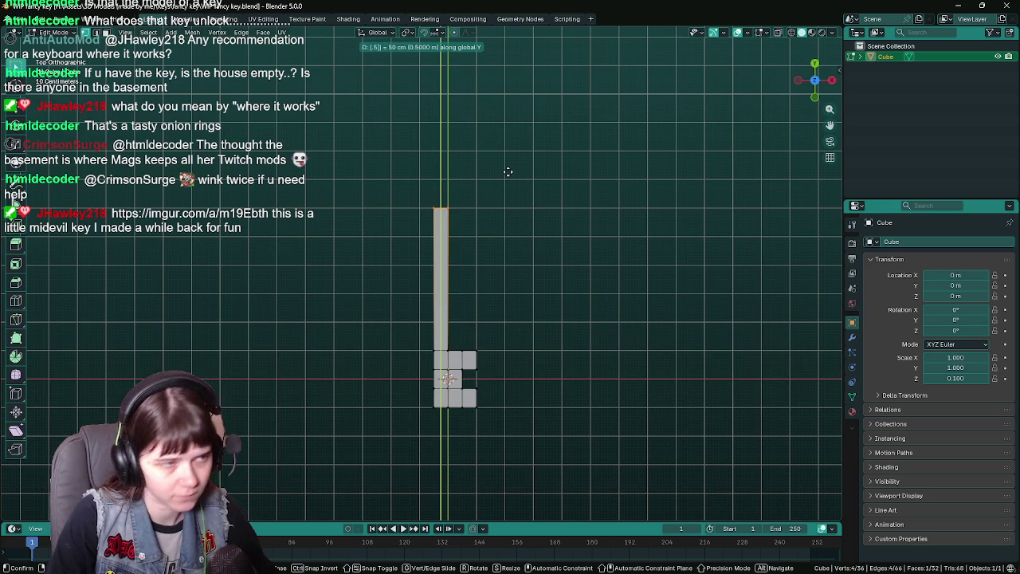
key(Return)
- Try dissolving a single vertex on the mesh, then undo it
key(Tab)
mouse_move(508, 170)
mouse_down()
mouse_move(492, 358)
mouse_move(401, 341)
mouse_move(503, 288)
mouse_move(544, 330)
mouse_move(511, 300)
mouse_move(570, 282)
mouse_up()
key(Tab)
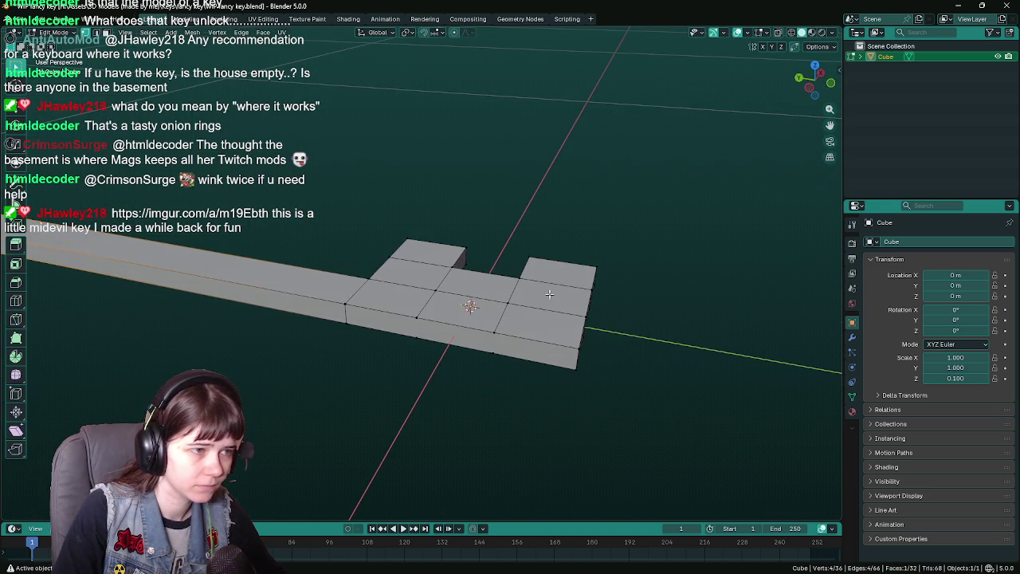
click(416, 319)
drag(416, 319, 457, 357)
key(x)
click(456, 359)
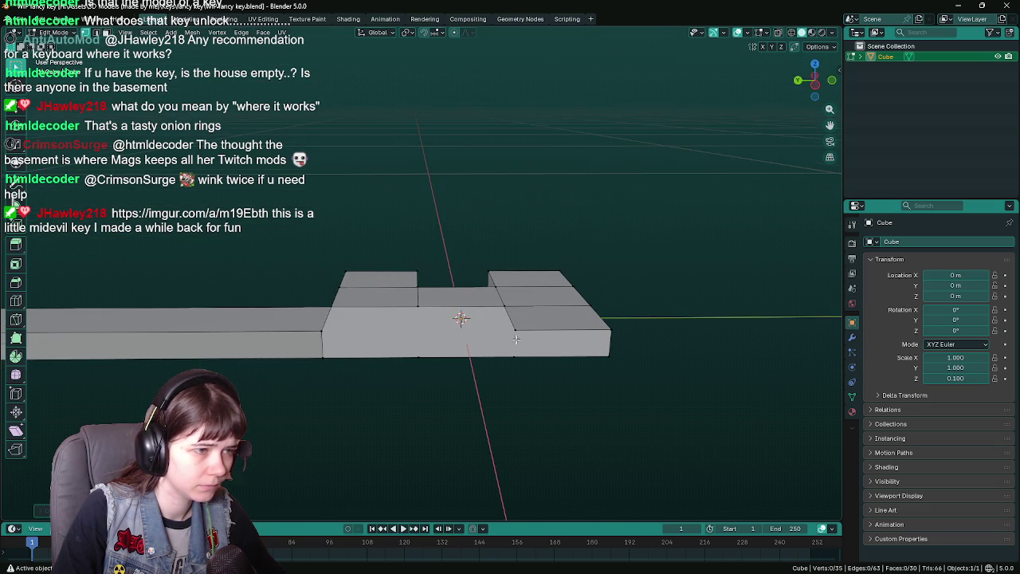
drag(516, 339, 498, 354)
key(ctrl+z)
- Select the lower edge, save the key file, and switch to Top Orthographic view
mouse_move(419, 361)
mouse_down()
mouse_move(438, 317)
mouse_move(422, 384)
mouse_up()
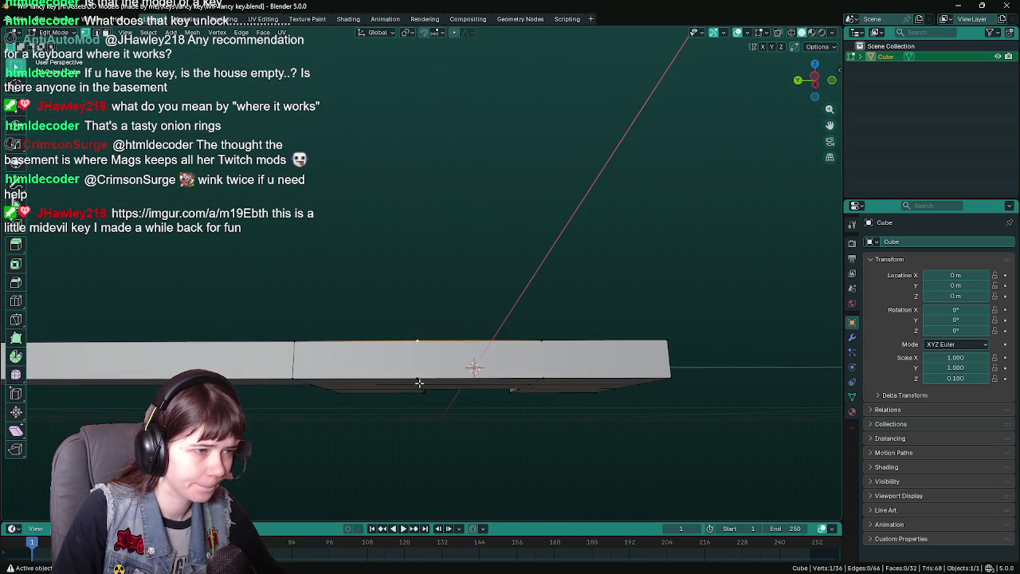
click(543, 377)
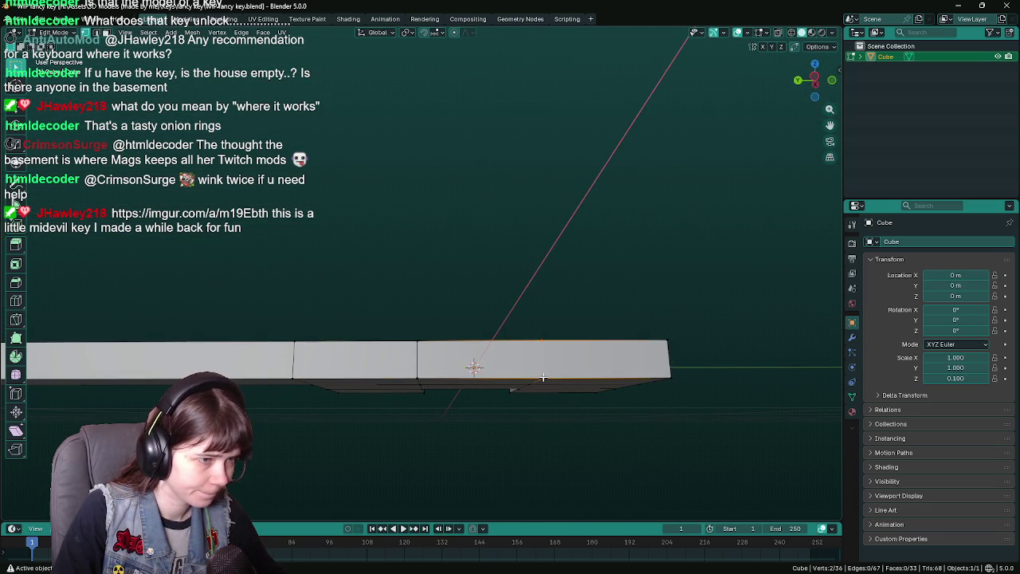
mouse_move(543, 377)
mouse_down()
mouse_move(479, 359)
mouse_move(338, 352)
mouse_move(362, 334)
mouse_up()
key(ctrl+s)
mouse_move(538, 313)
mouse_down()
mouse_move(447, 319)
mouse_move(390, 344)
mouse_move(535, 332)
mouse_up()
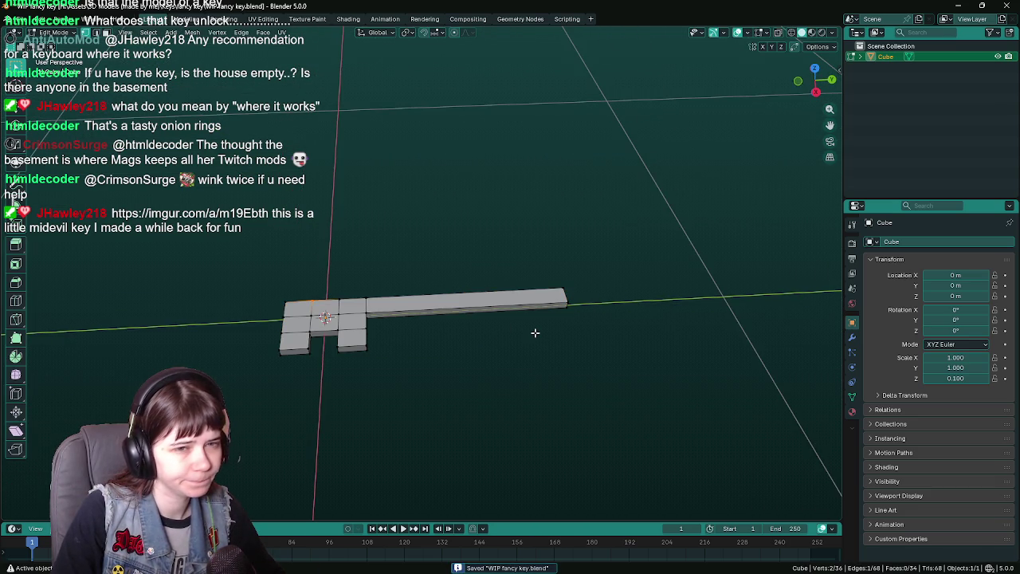
scroll(535, 333, up, 1)
key(KP_5)
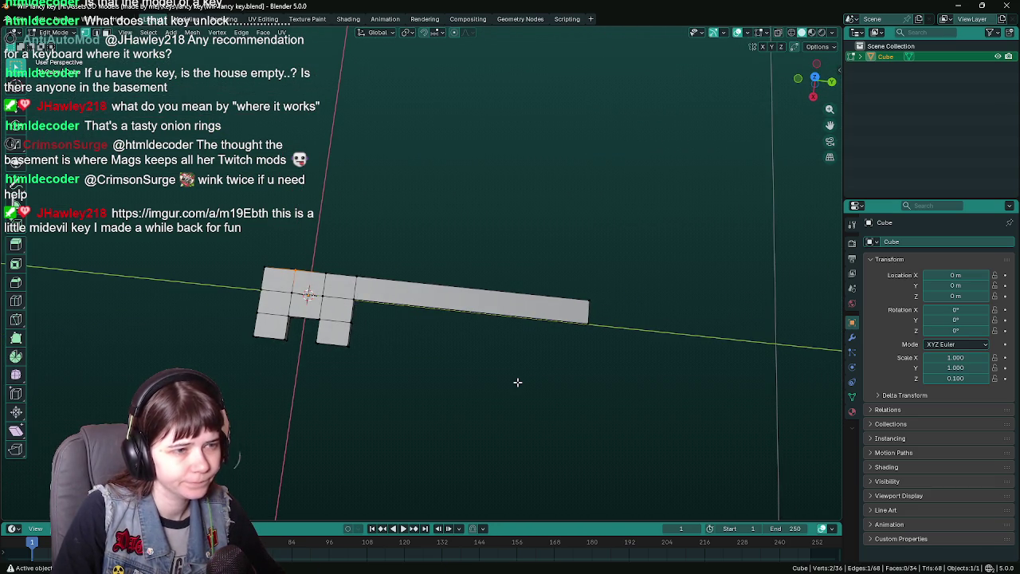
key(KP_7)
mouse_move(519, 366)
mouse_down()
mouse_move(530, 391)
mouse_move(496, 375)
mouse_move(454, 280)
mouse_move(461, 345)
mouse_up()
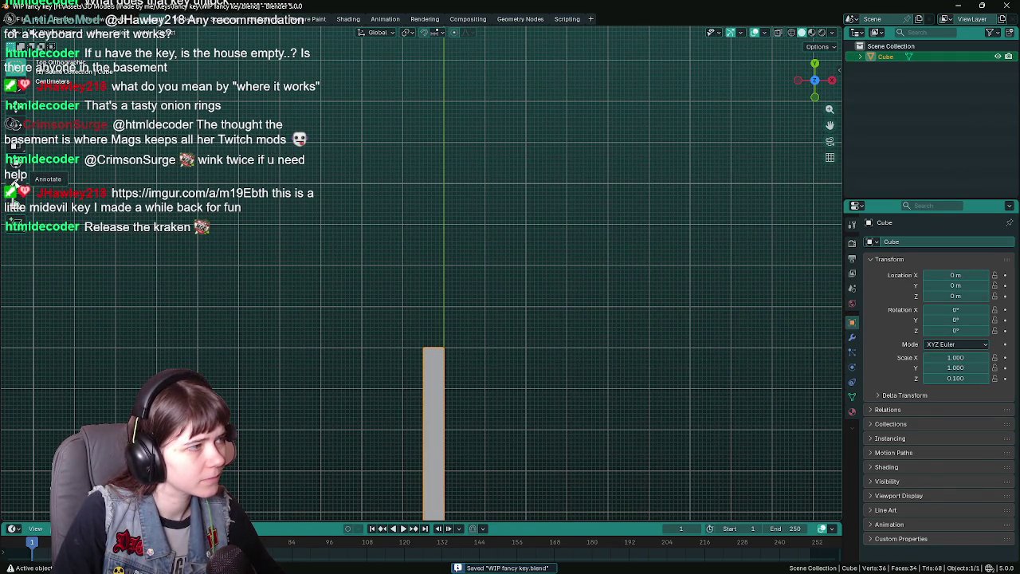
key(d)
drag(424, 348, 413, 340)
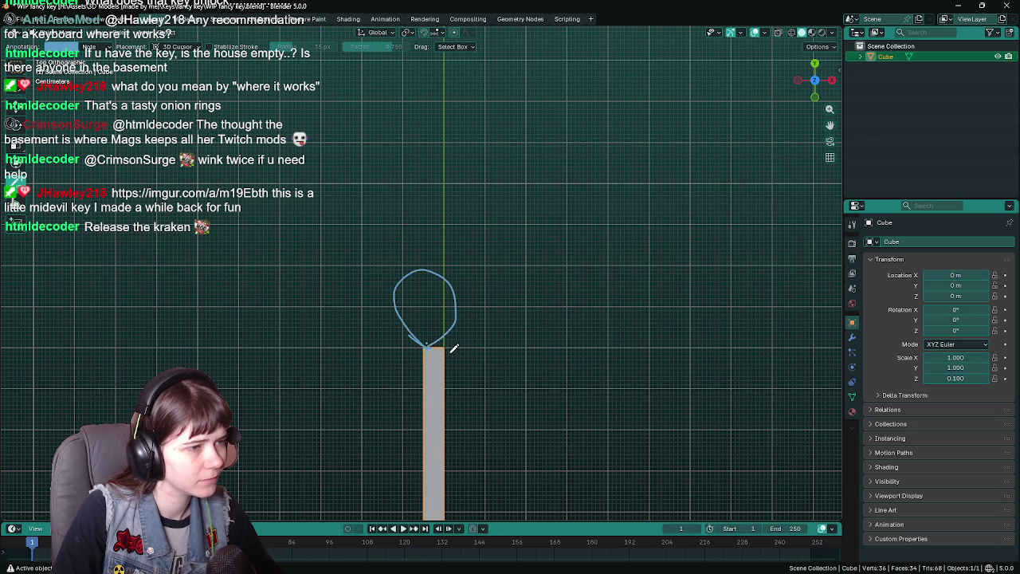
mouse_move(390, 260)
mouse_down()
mouse_move(401, 235)
mouse_move(456, 274)
mouse_move(459, 354)
mouse_up()
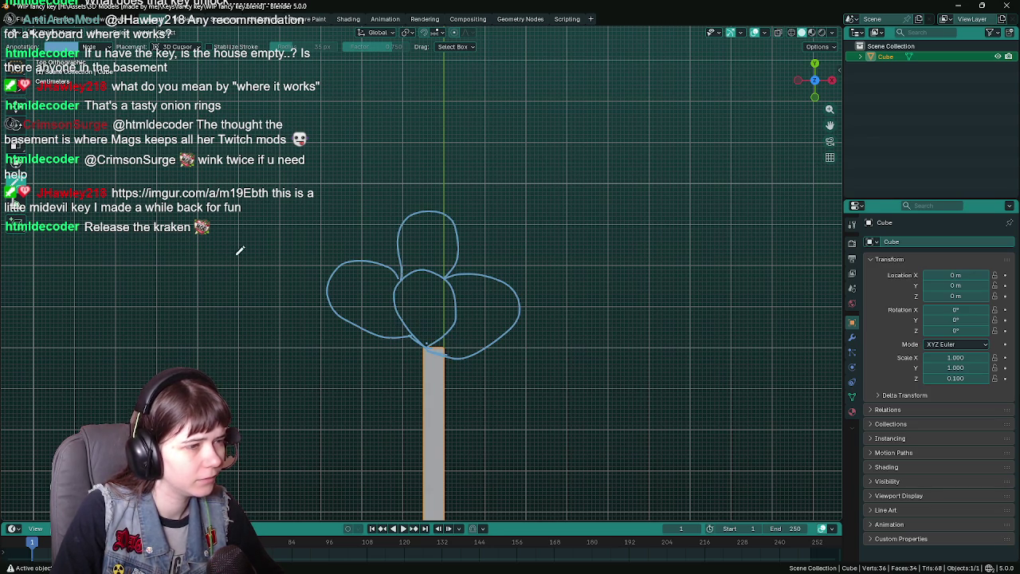
mouse_move(14, 191)
mouse_down()
mouse_move(64, 231)
mouse_move(64, 245)
mouse_up()
scroll(360, 302, down, 3)
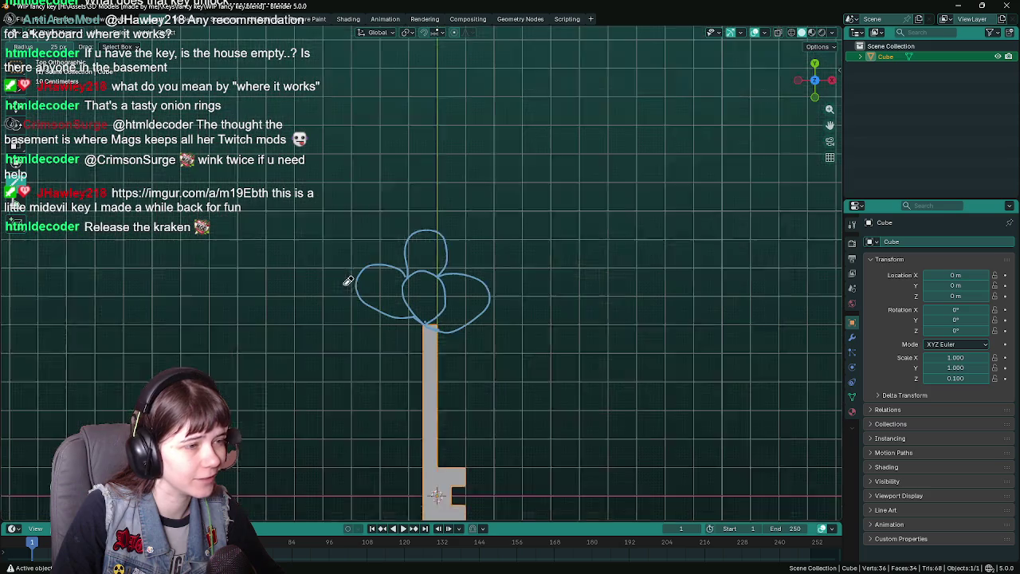
mouse_move(390, 226)
mouse_down()
mouse_move(410, 341)
mouse_move(434, 238)
mouse_up()
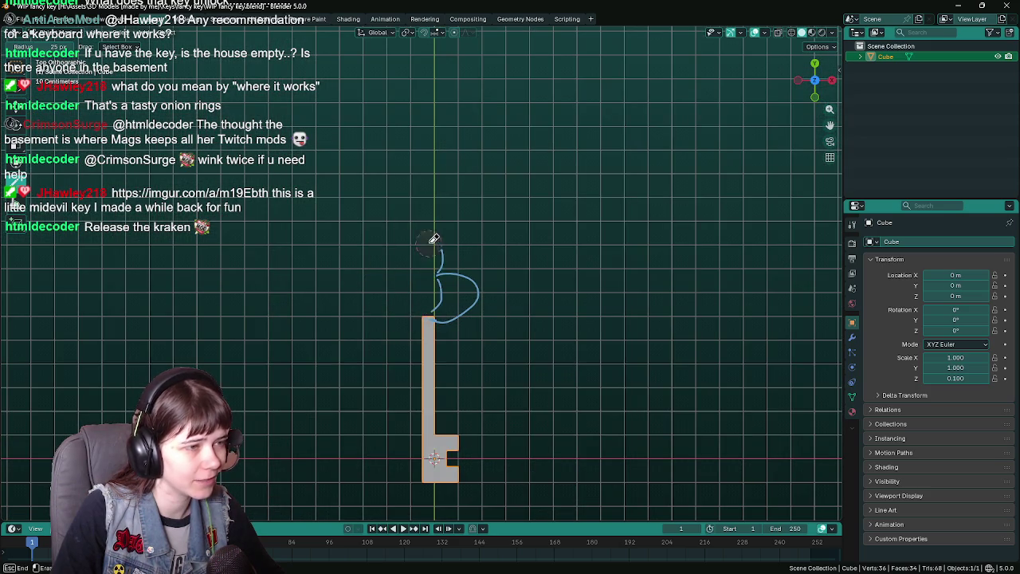
drag(434, 325, 480, 267)
scroll(423, 303, up, 2)
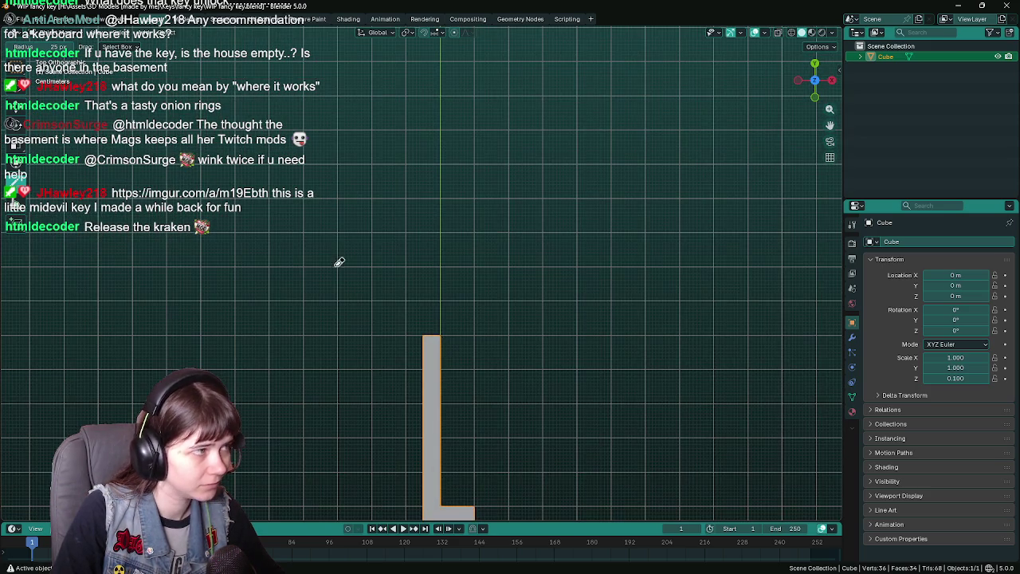
scroll(446, 319, down, 2)
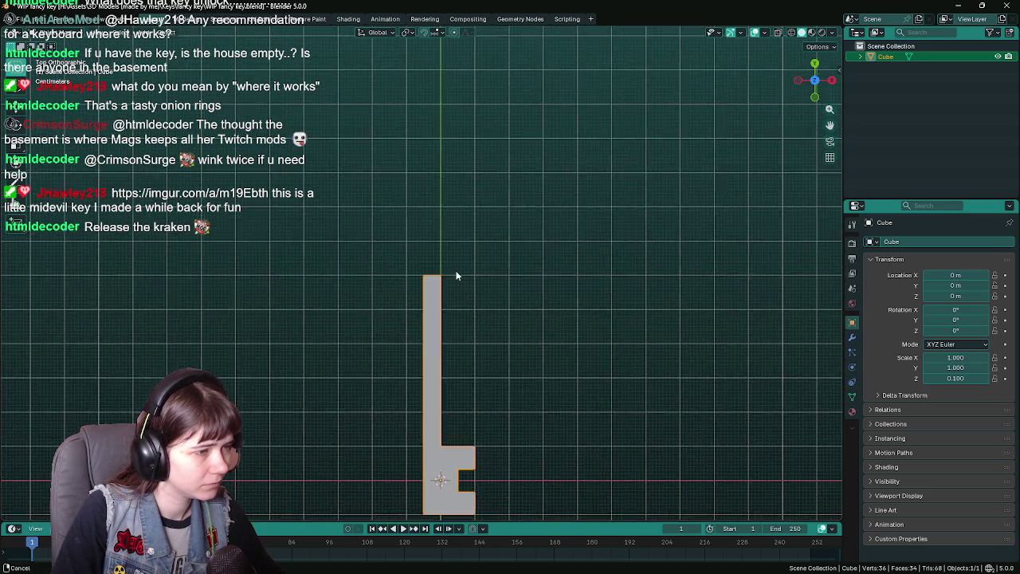
scroll(456, 267, up, 3)
- Add a Torus Knot from the Mesh > Torus Objects menu
key(shift+a)
mouse_move(444, 229)
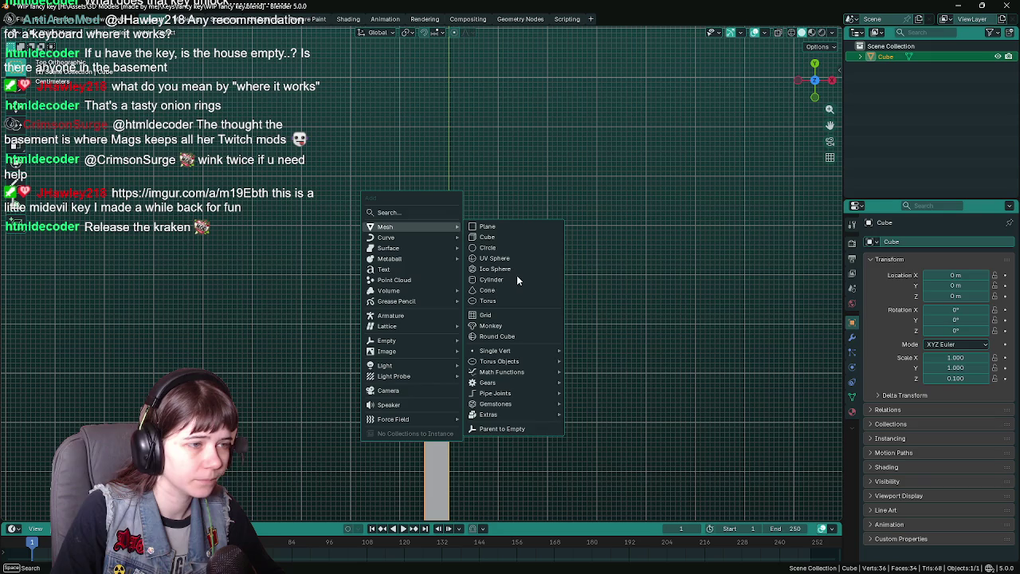
mouse_move(532, 361)
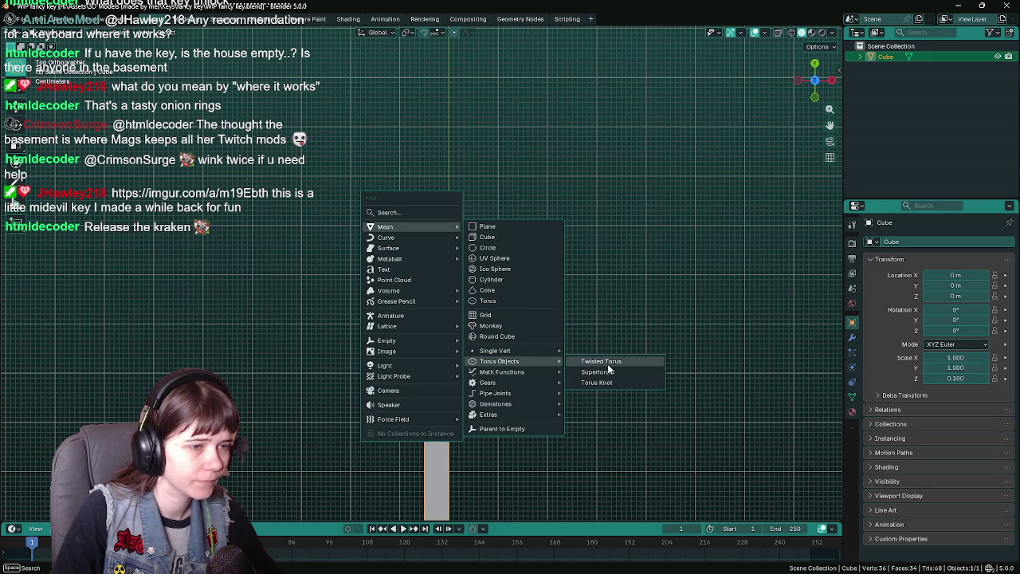
click(619, 378)
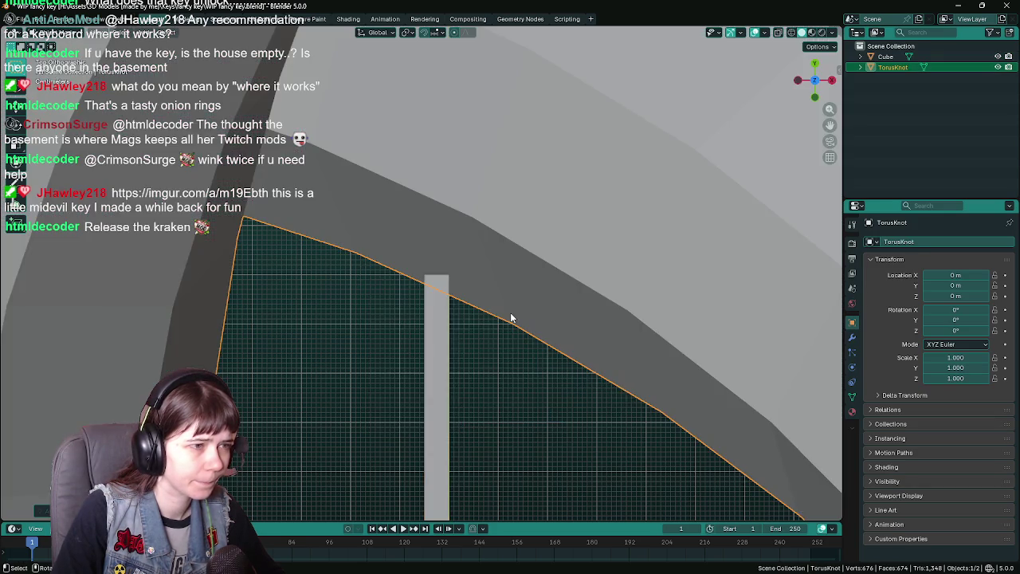
scroll(510, 313, down, 5)
mouse_move(510, 312)
mouse_down()
mouse_move(502, 402)
mouse_move(500, 255)
mouse_move(507, 350)
mouse_move(493, 310)
mouse_up()
scroll(510, 374, up, 2)
scroll(513, 379, down, 4)
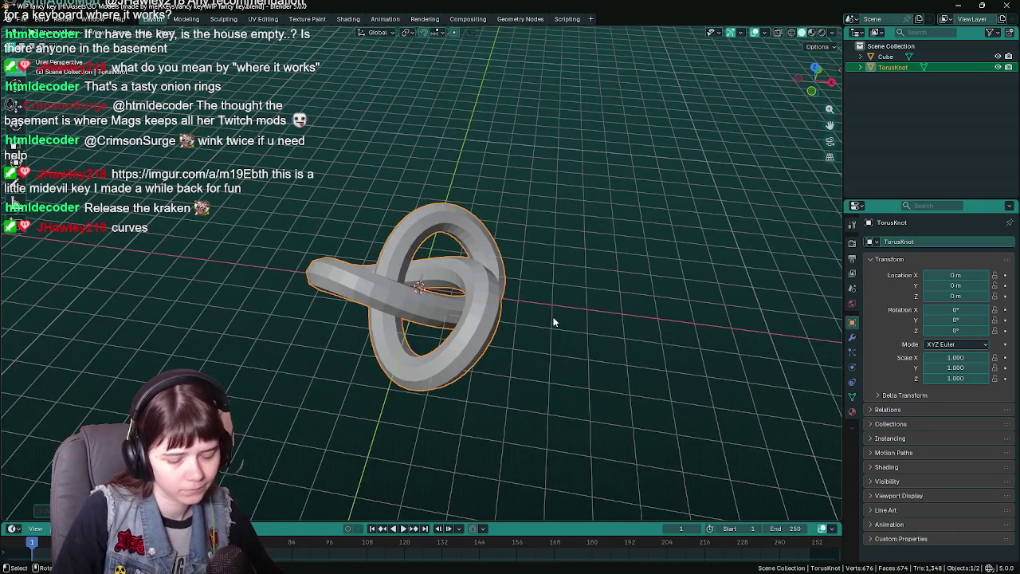
- Lower the torus knot's resolution and flatten it with S Z 0
click(40, 510)
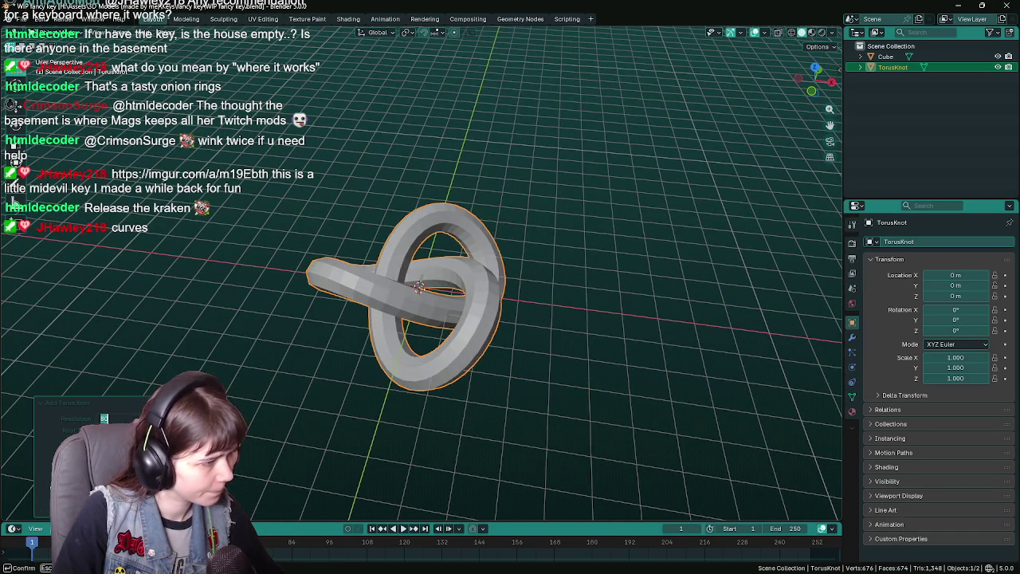
key(Return)
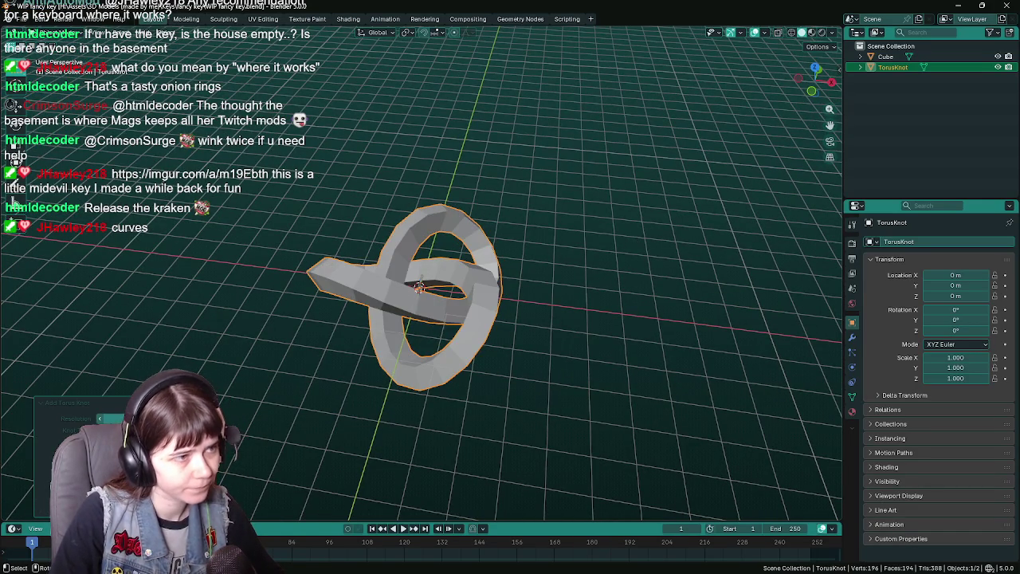
mouse_move(403, 289)
mouse_down()
mouse_move(422, 369)
mouse_move(422, 321)
mouse_up()
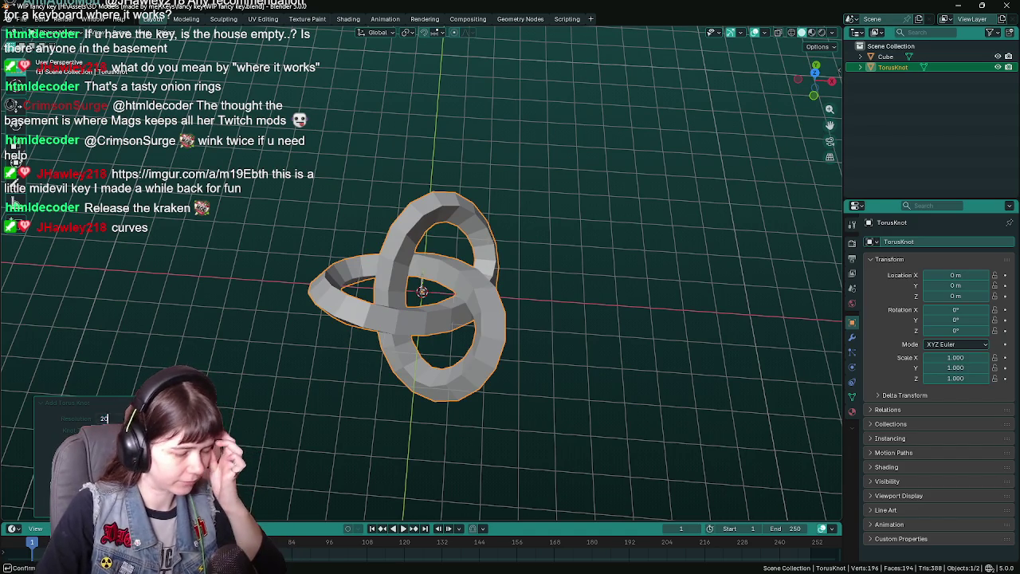
key(Return)
drag(411, 275, 429, 237)
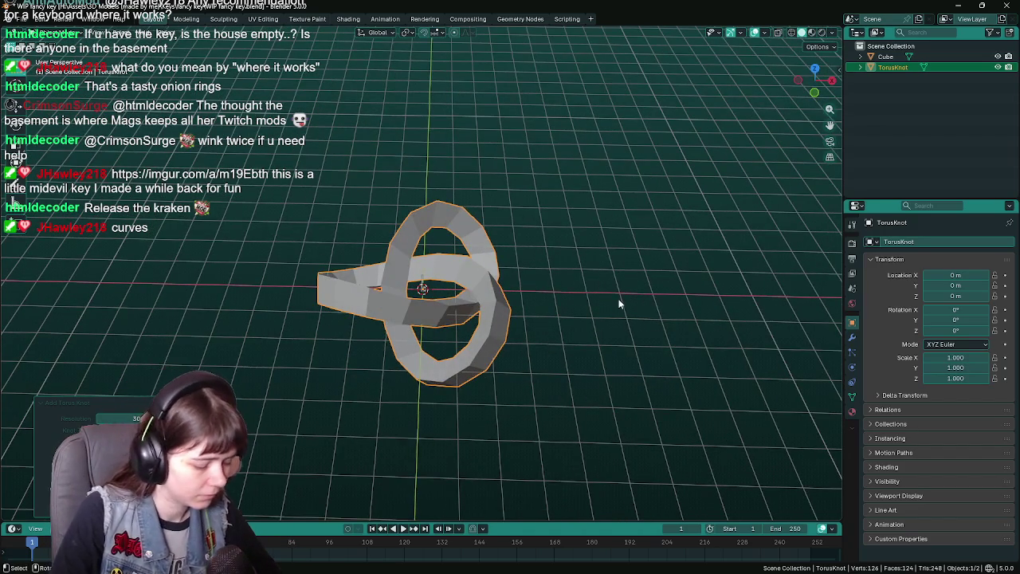
text(sz0)
key(Return)
- Undo away the torus knot, return to top view and save WIP fancy key.blend
mouse_move(554, 322)
mouse_down()
mouse_move(413, 337)
mouse_move(449, 272)
mouse_up()
scroll(414, 338, up, 5)
scroll(415, 338, down, 4)
key(ctrl+z)
key(ctrl+z)
key(KP_7)
key(ctrl+s)
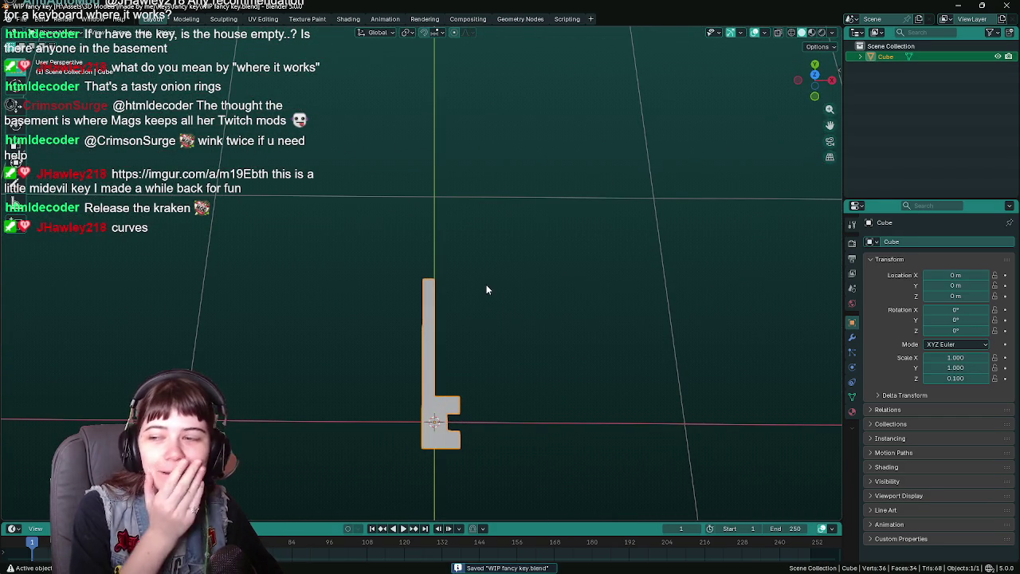
- Deselect the key, save again, and bring up the Add > Mesh shape list
mouse_move(480, 290)
mouse_down()
mouse_move(476, 299)
mouse_move(360, 273)
mouse_move(472, 297)
mouse_move(449, 267)
mouse_up()
click(470, 275)
key(ctrl+s)
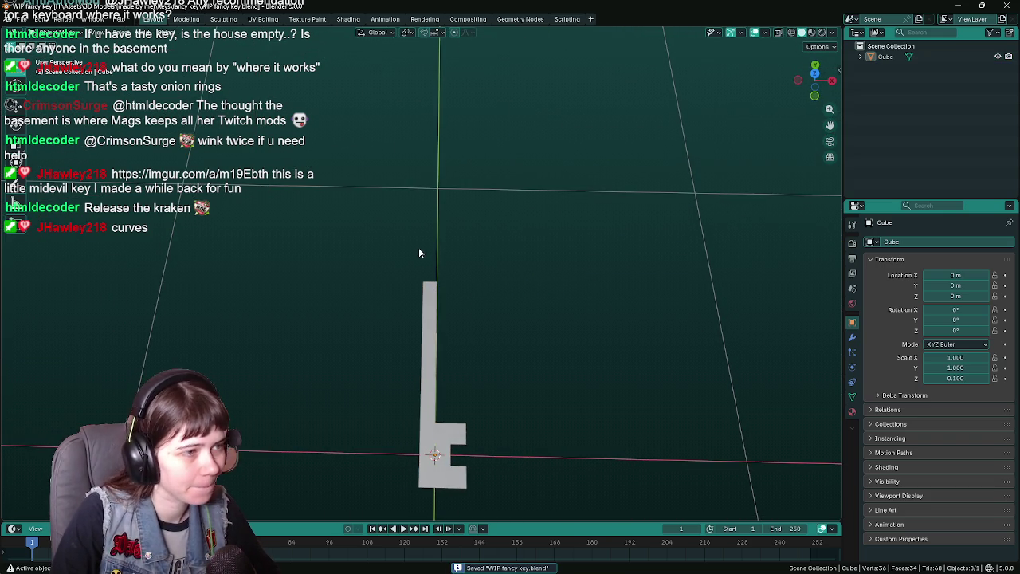
key(shift+a)
mouse_move(419, 247)
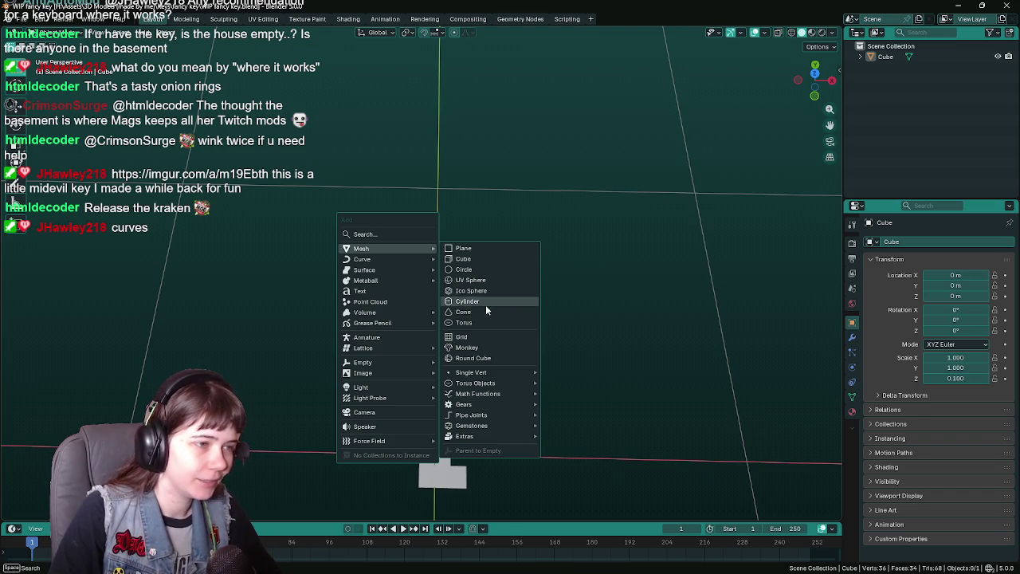
- Add a torus and give it 24 major and 6 minor segments
click(470, 322)
key(KP_Decimal)
scroll(486, 311, down, 3)
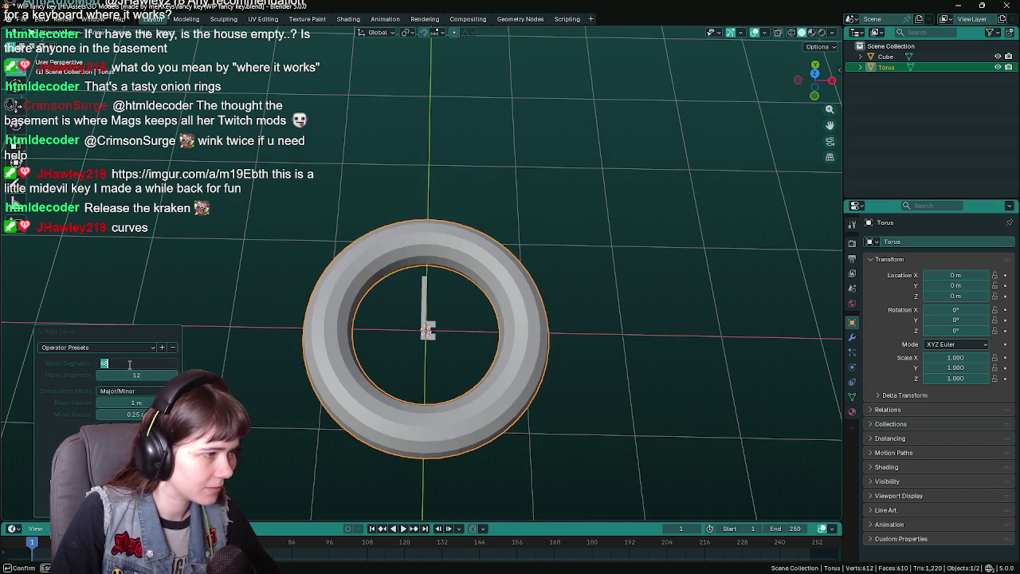
text(24)
key(Return)
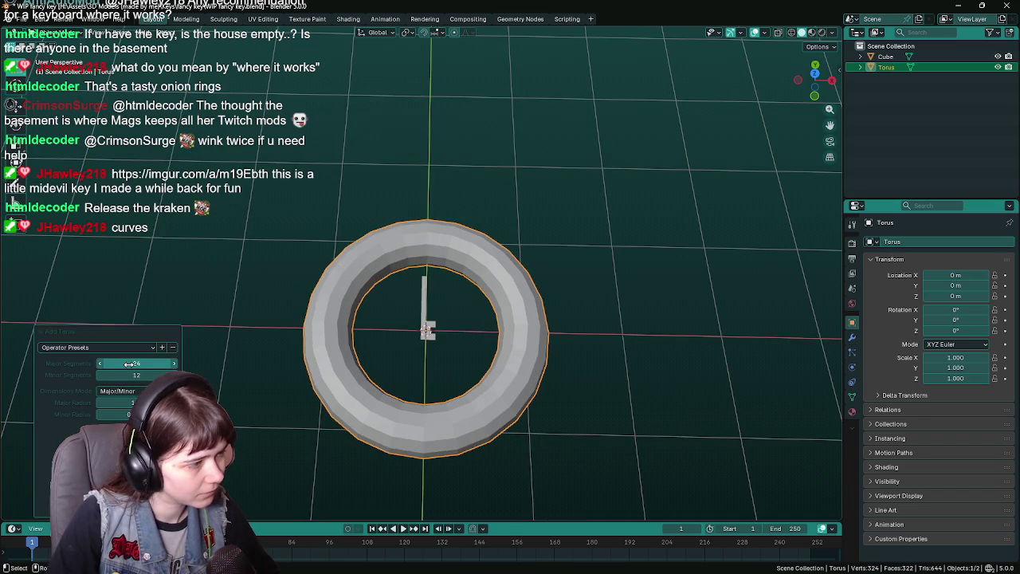
scroll(319, 315, up, 2)
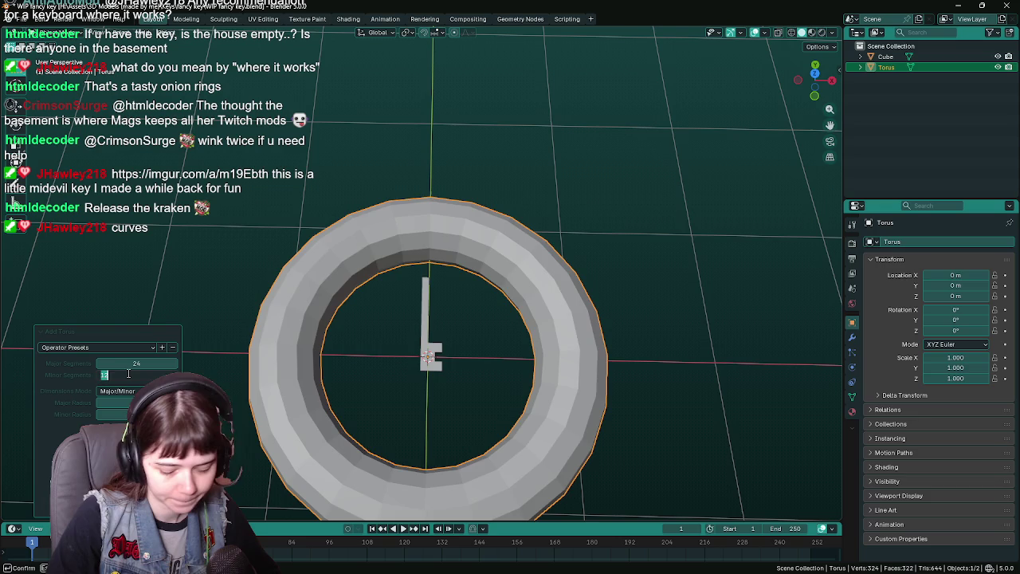
text(6)
key(Return)
- Lower the torus to 3 minor and 12 major segments for a low-poly ring
mouse_move(511, 320)
mouse_down()
mouse_move(371, 237)
mouse_move(415, 255)
mouse_up()
click(133, 375)
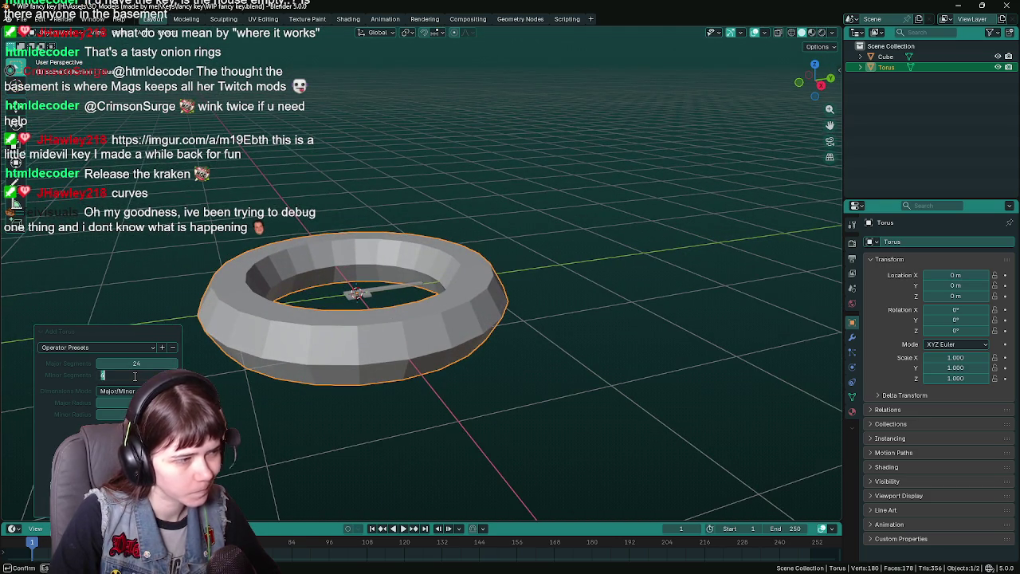
text(3)
key(Return)
drag(367, 303, 324, 362)
click(142, 364)
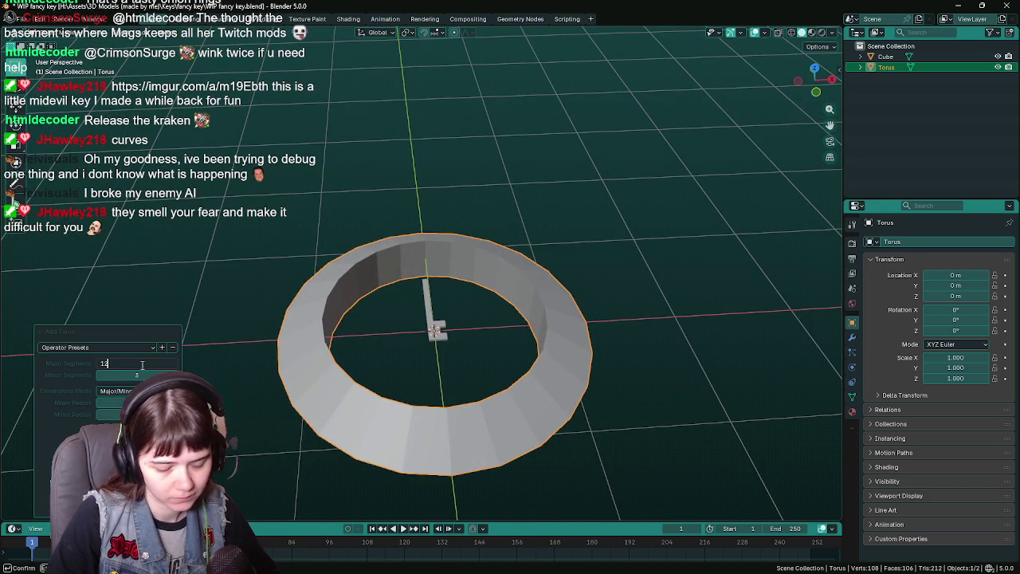
text(2)
key(Return)
mouse_move(447, 327)
mouse_down()
mouse_move(499, 352)
mouse_move(501, 278)
mouse_move(448, 271)
mouse_move(501, 301)
mouse_move(641, 314)
mouse_up()
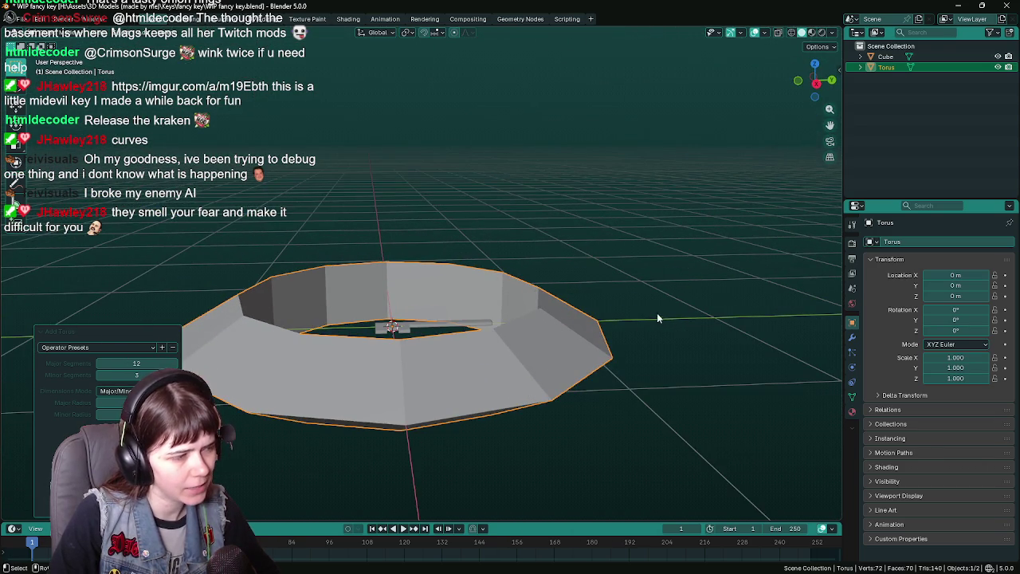
mouse_move(648, 349)
mouse_down()
mouse_move(630, 373)
mouse_move(473, 339)
mouse_move(490, 388)
mouse_up()
scroll(473, 338, up, 5)
- Snap the 3D cursor to the selected edges at the end of the key's shaft
click(468, 326)
key(Tab)
key(2)
right_click(484, 443)
click(471, 427)
alt+click(470, 426)
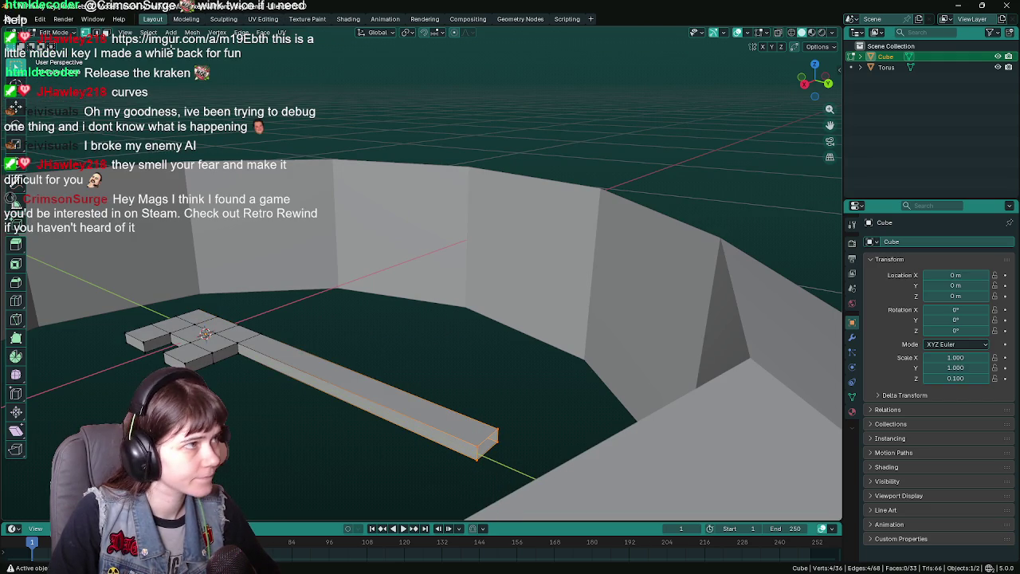
click(192, 32)
click(335, 114)
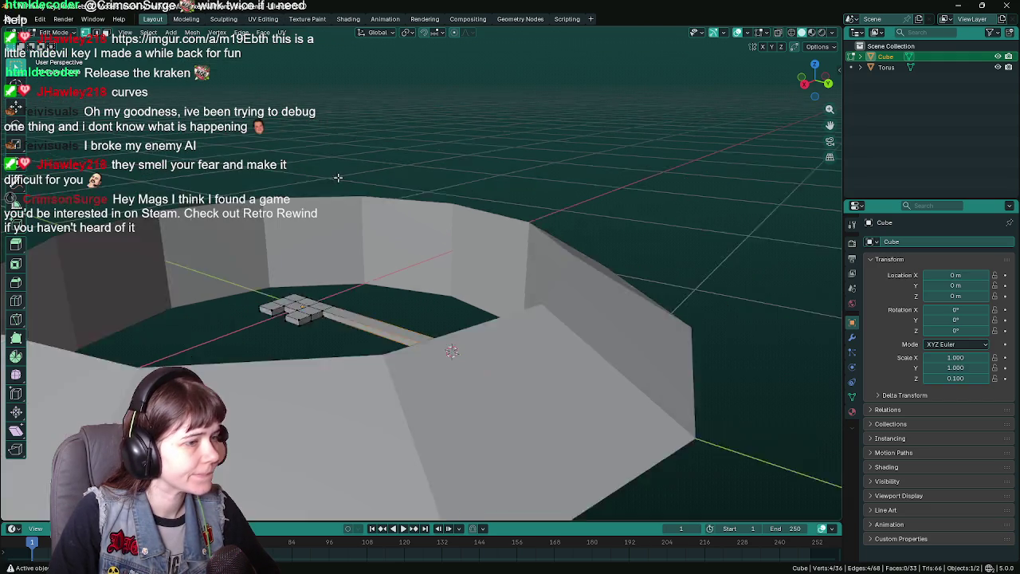
- Return to Object Mode, select the torus, and bring up the Object Snap options
key(Tab)
click(414, 240)
scroll(499, 263, down, 3)
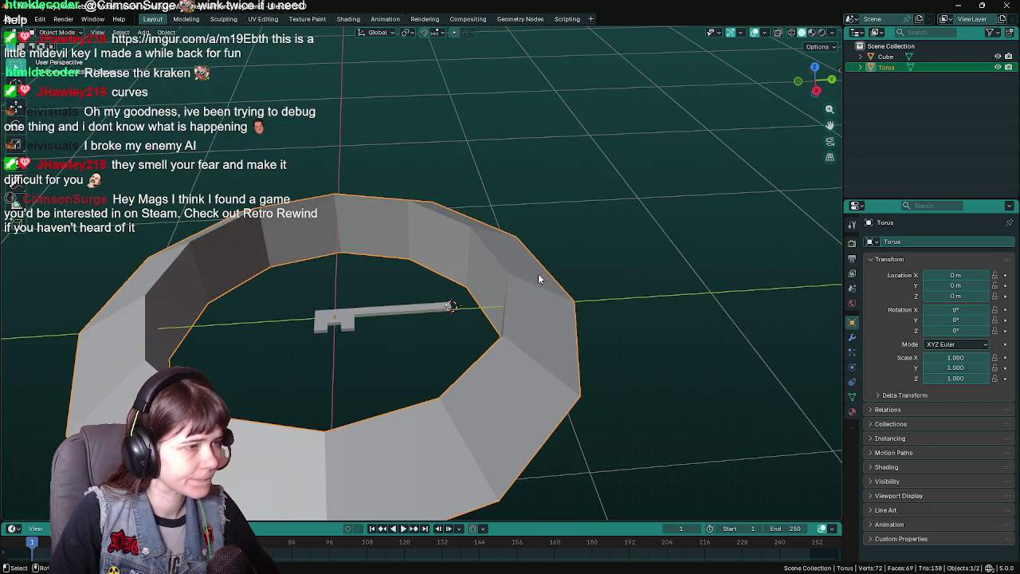
click(166, 32)
mouse_move(193, 97)
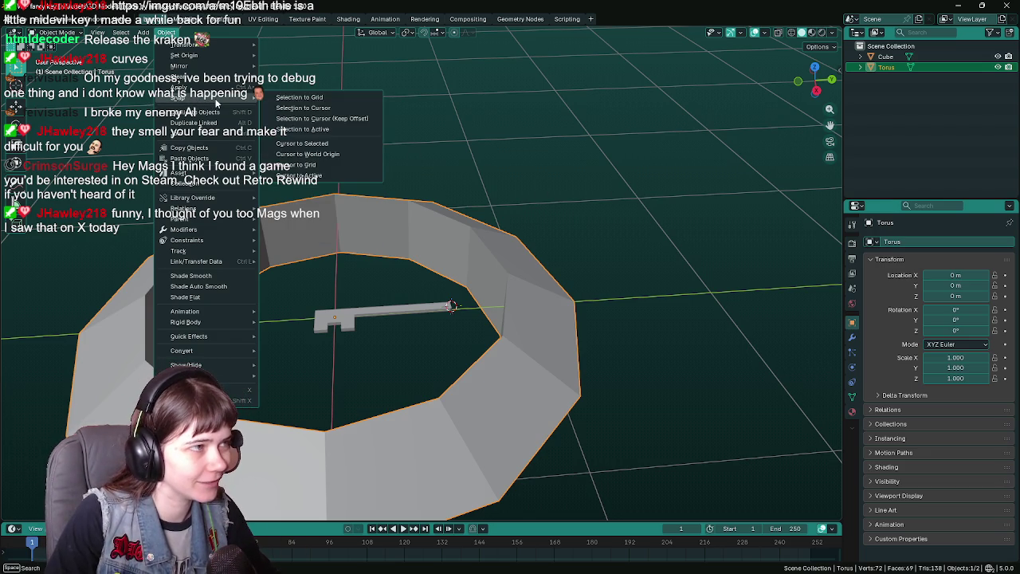
- Snap the torus to the 3D cursor, placing it at X -0.025 m, Y 0.6 m
click(338, 106)
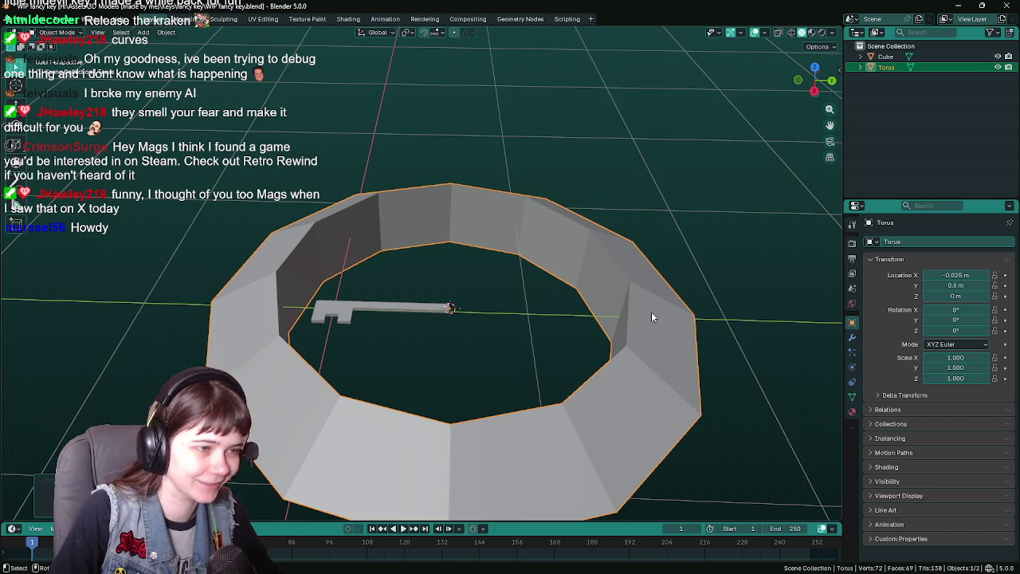
scroll(654, 311, down, 2)
scroll(582, 310, up, 4)
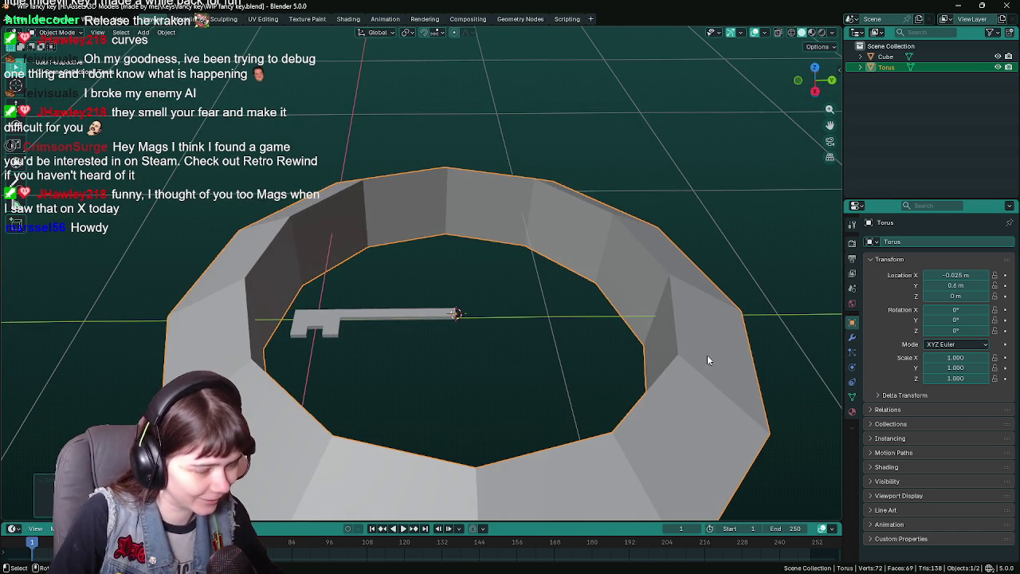
- Scale the torus to 0.1 on all three axes
key(s)
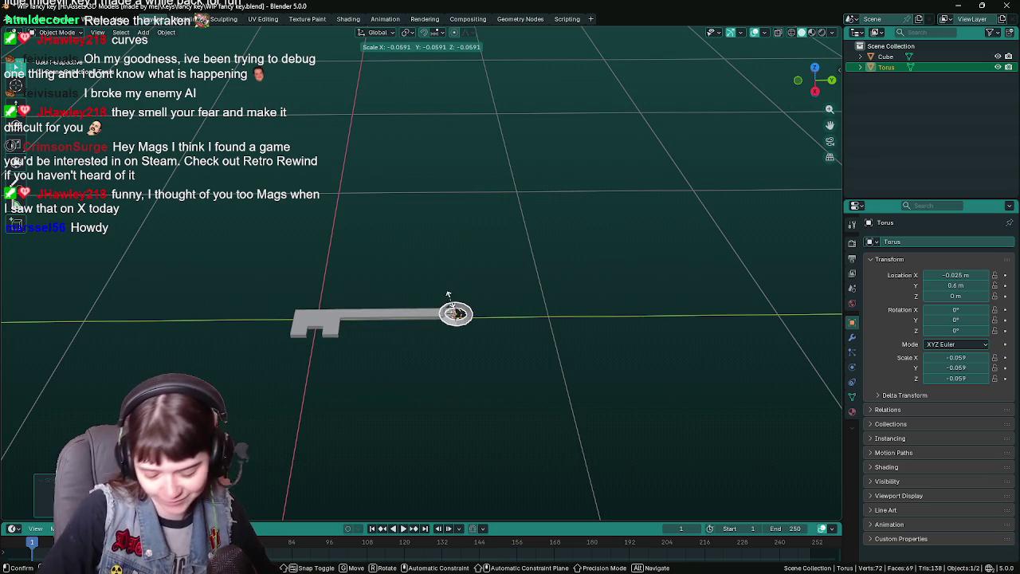
click(448, 295)
key(KP_Decimal)
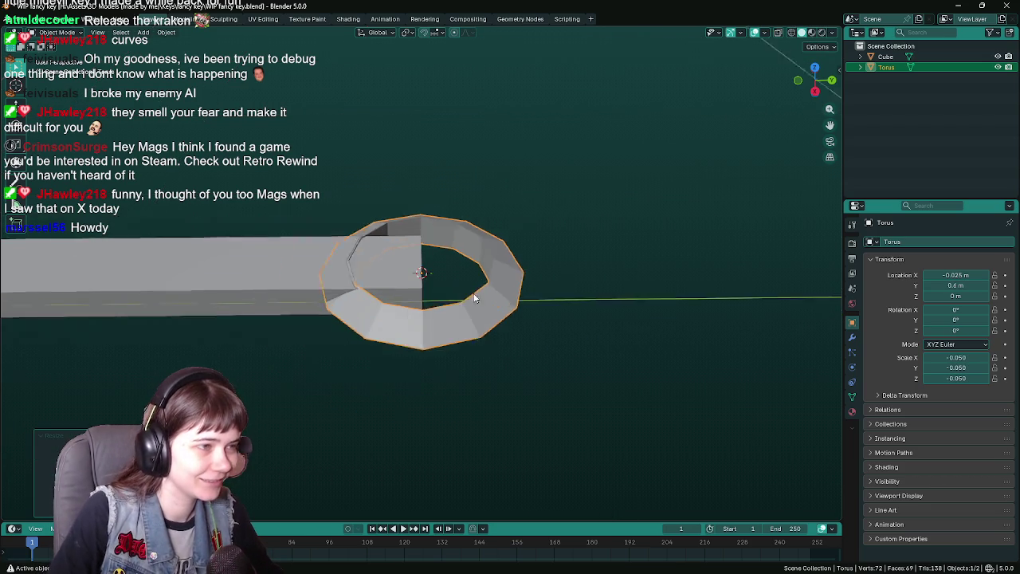
mouse_move(463, 291)
mouse_down()
mouse_move(507, 298)
mouse_move(456, 290)
mouse_move(459, 280)
mouse_move(593, 360)
mouse_move(499, 308)
mouse_move(494, 324)
mouse_up()
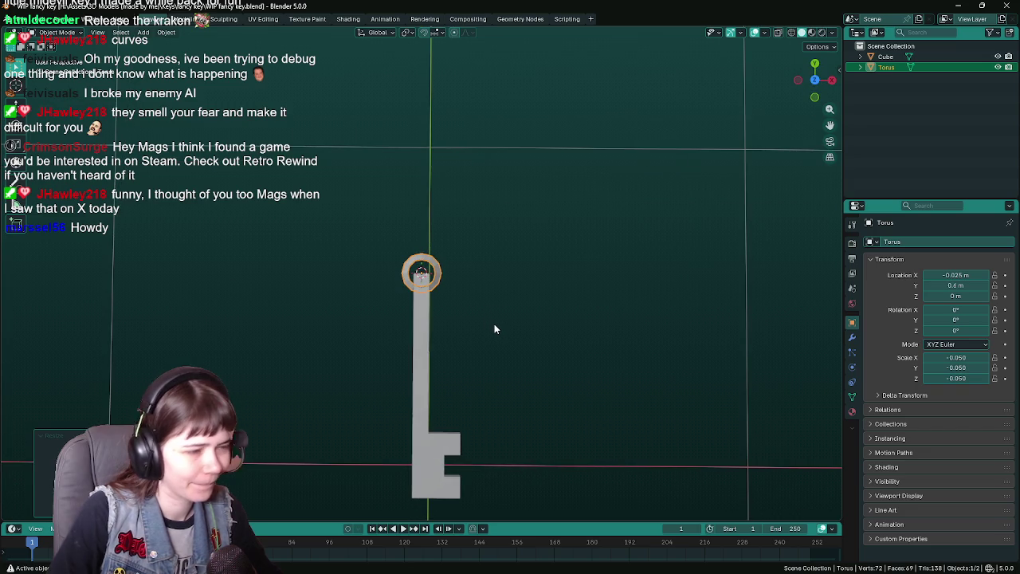
scroll(494, 324, down, 2)
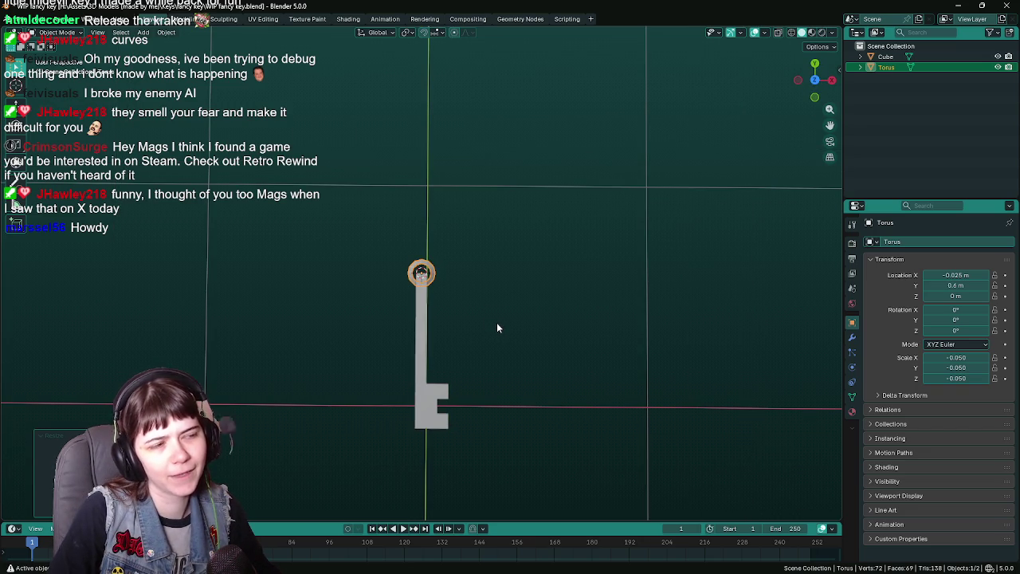
click(953, 356)
text(0.1)
key(Return)
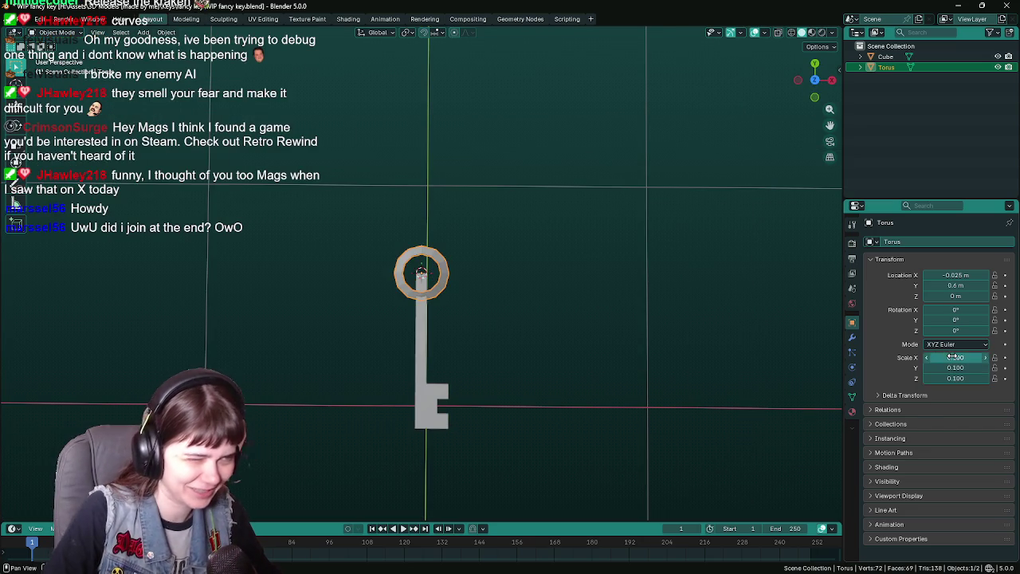
scroll(492, 302, up, 1)
- Move the torus 0.1 along Y to Y 0.7 m at the shaft end
key(g)
key(y)
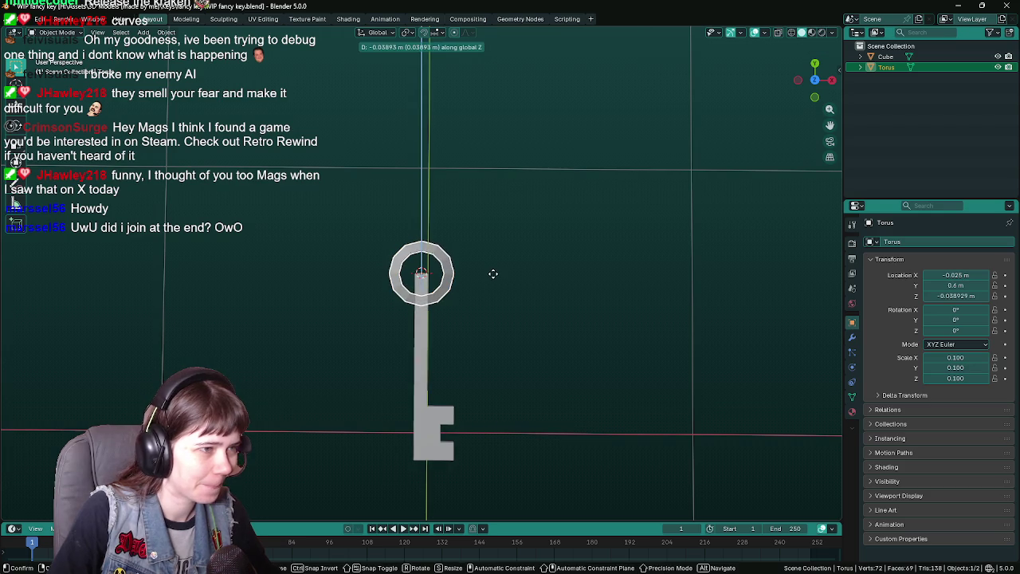
click(546, 283)
mouse_move(546, 284)
mouse_down()
mouse_move(420, 275)
mouse_move(472, 227)
mouse_move(435, 273)
mouse_move(469, 265)
mouse_up()
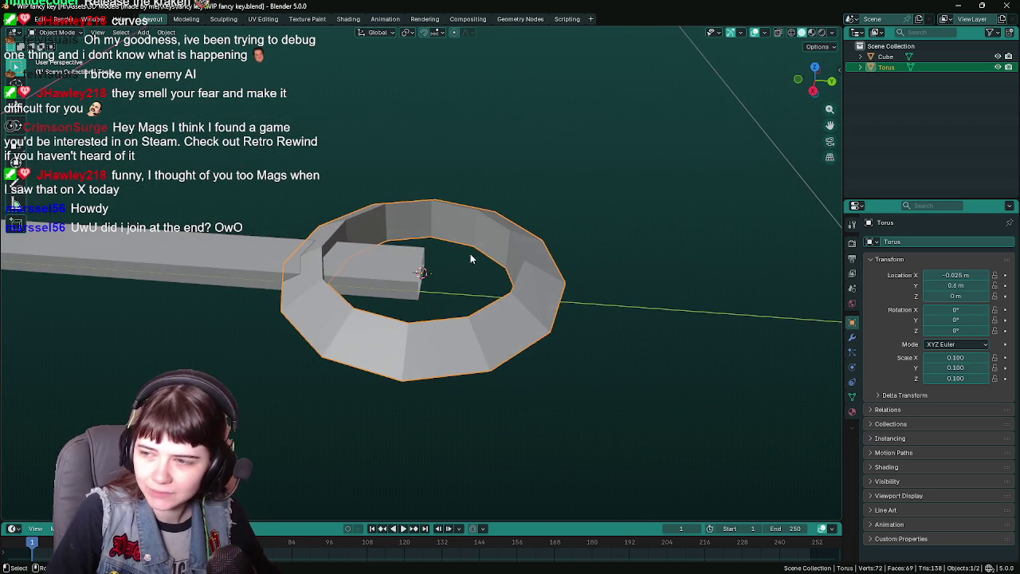
drag(560, 237, 559, 223)
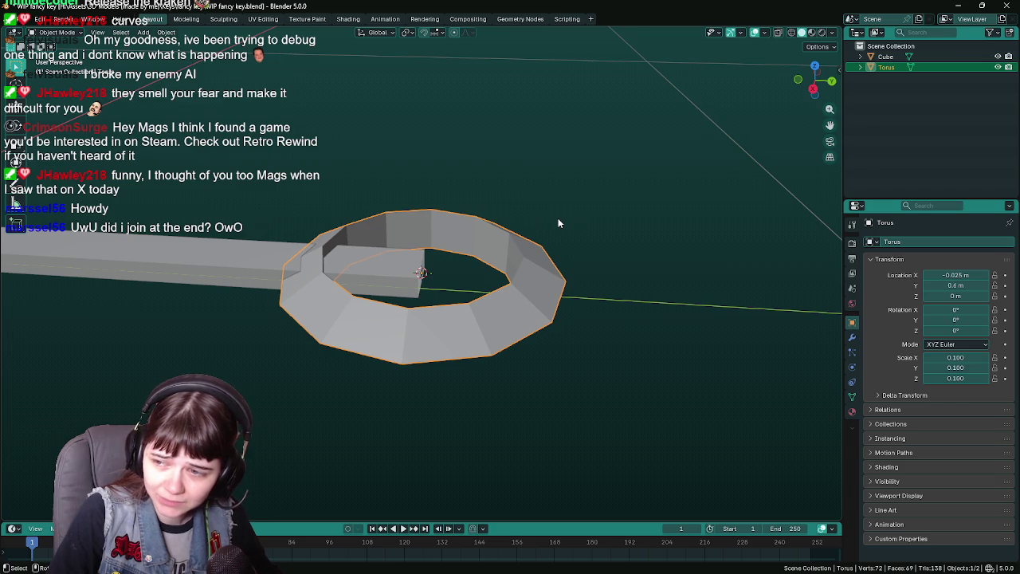
mouse_move(487, 232)
mouse_down()
mouse_move(538, 255)
mouse_move(537, 273)
mouse_up()
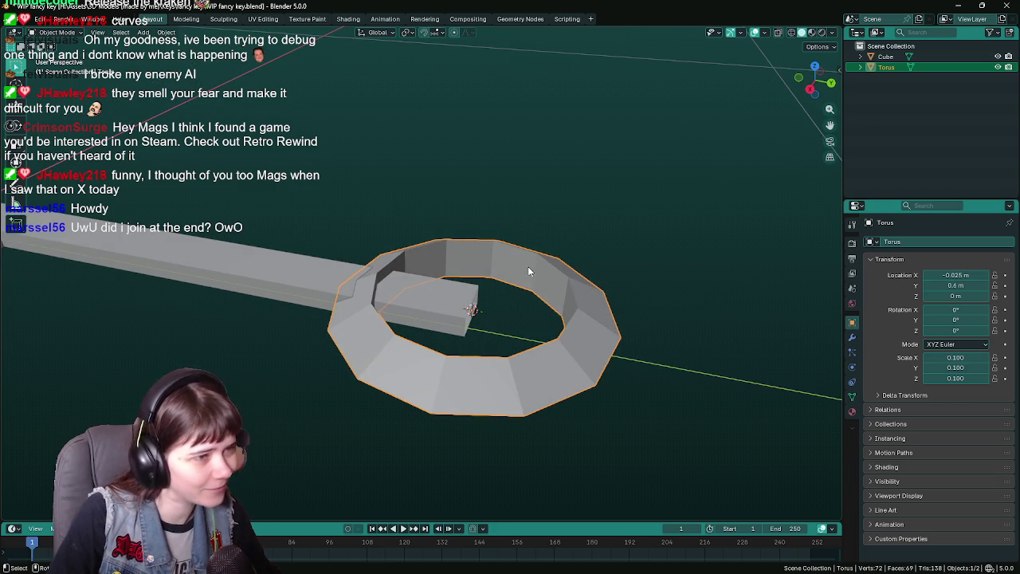
key(g)
key(y)
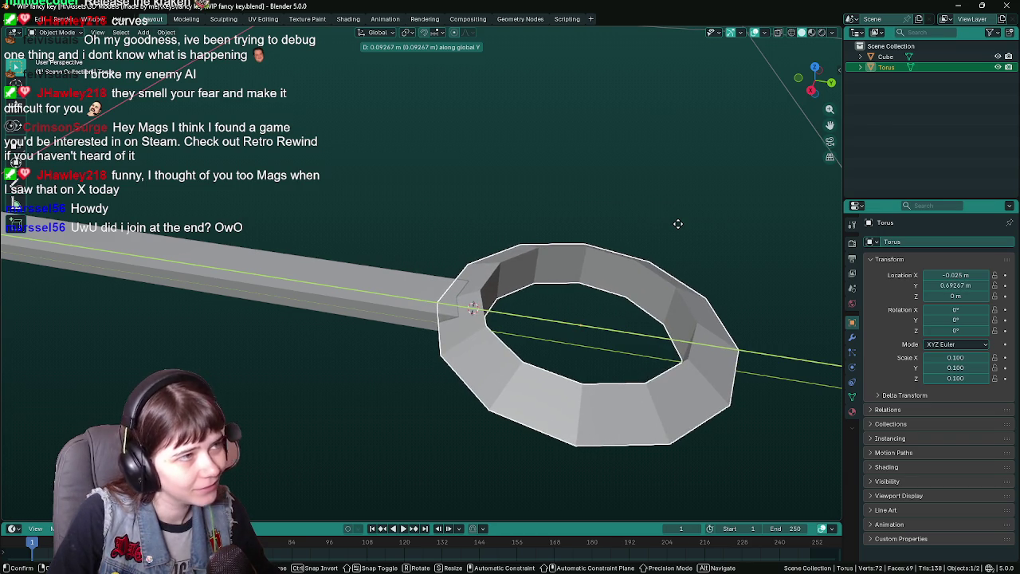
text(0.1)
key(Return)
mouse_move(635, 274)
mouse_down()
mouse_move(507, 260)
mouse_move(467, 236)
mouse_up()
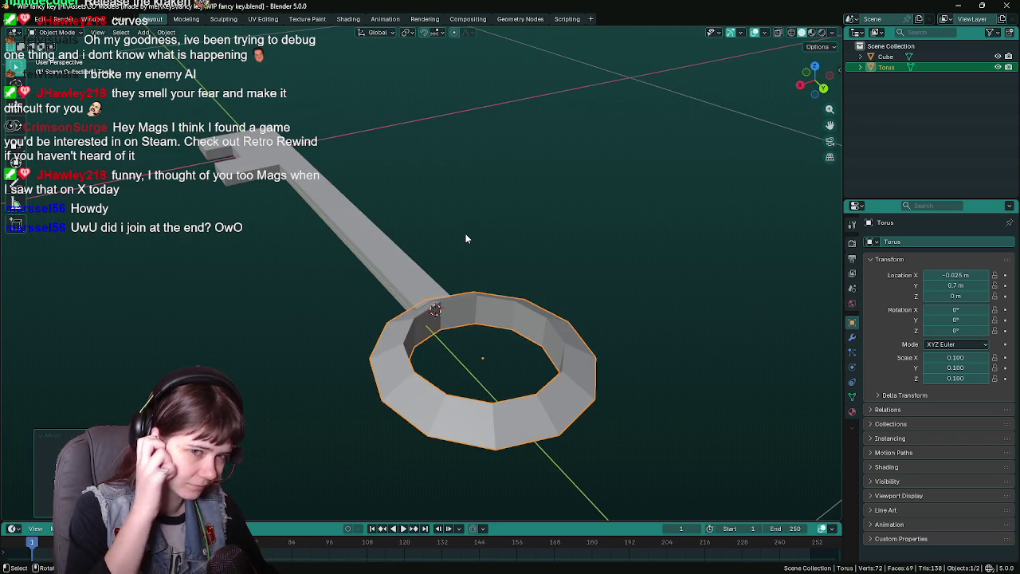
- In wireframe side view, box-select and delete the torus's lower vertices
drag(467, 239, 530, 317)
key(Tab)
key(alt+a)
mouse_move(603, 220)
mouse_down()
mouse_move(580, 220)
mouse_move(541, 266)
mouse_up()
alt+click(478, 305)
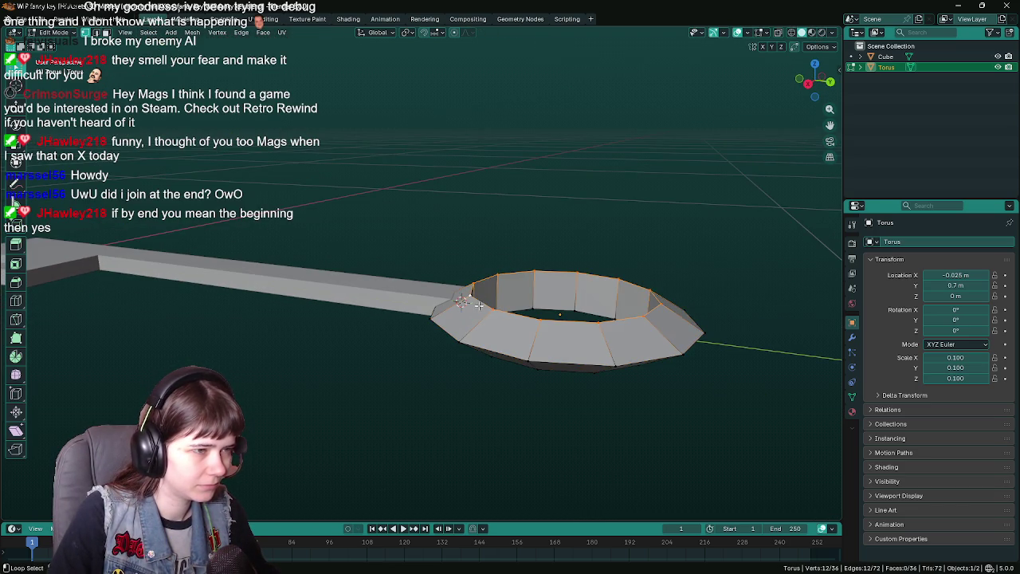
key(KP_3)
key(z)
click(426, 331)
drag(417, 310, 710, 354)
key(x)
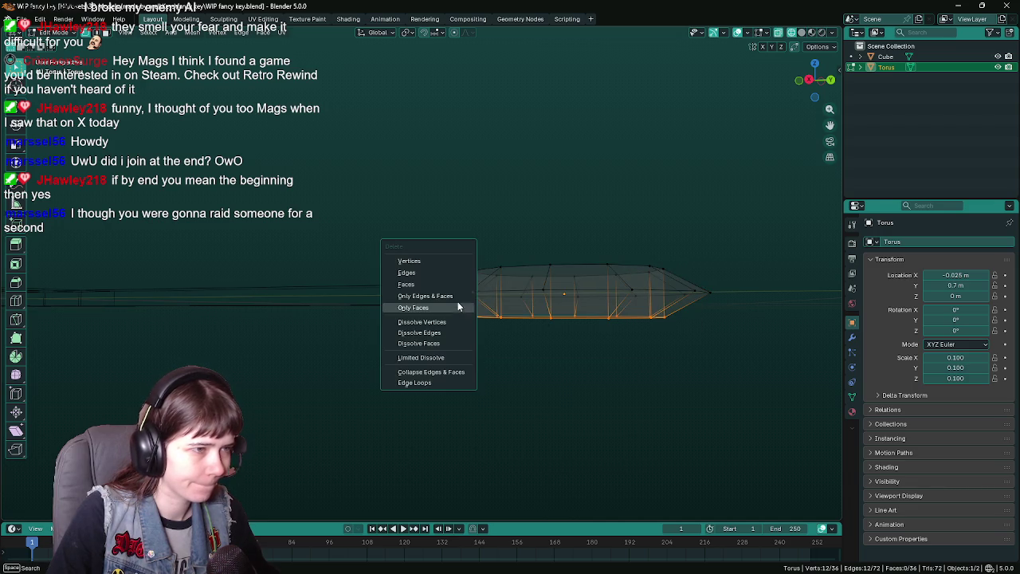
click(442, 261)
- Back in Object Mode, bring up the torus's Add Modifier Generate list
key(Tab)
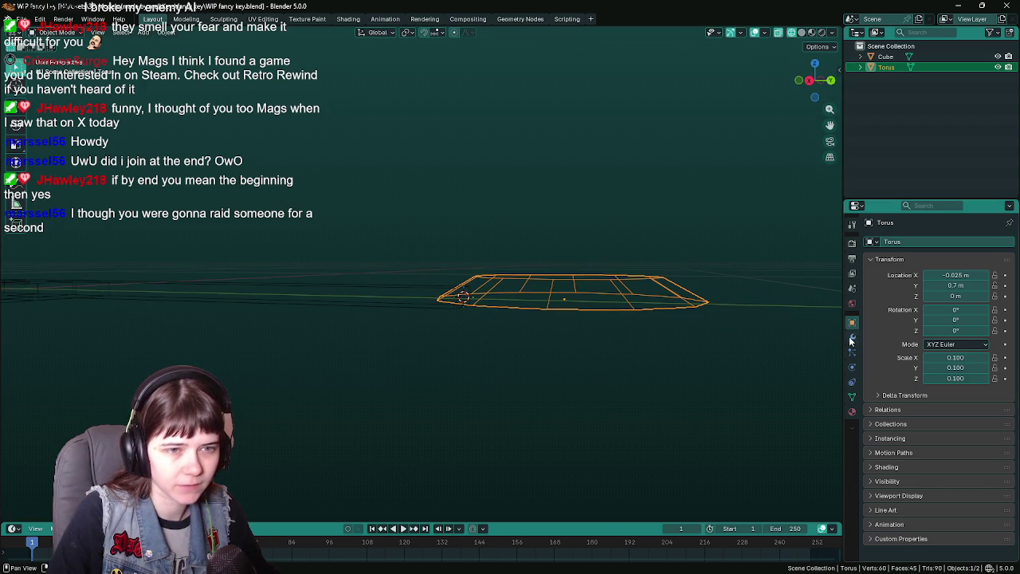
click(852, 338)
click(907, 244)
mouse_move(900, 268)
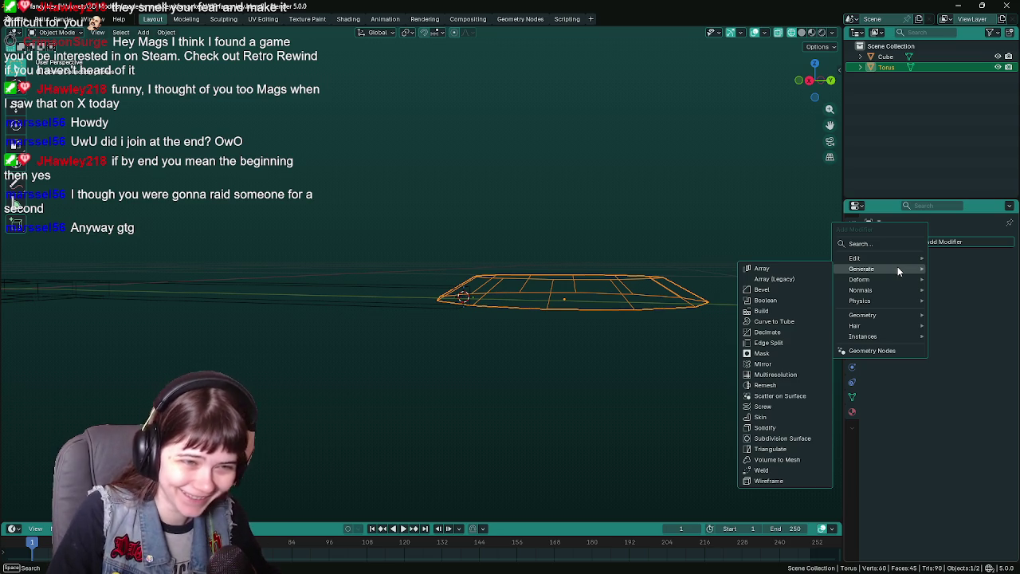
- Add a Mirror modifier to the torus mirroring on Z only, in solid shading
click(762, 365)
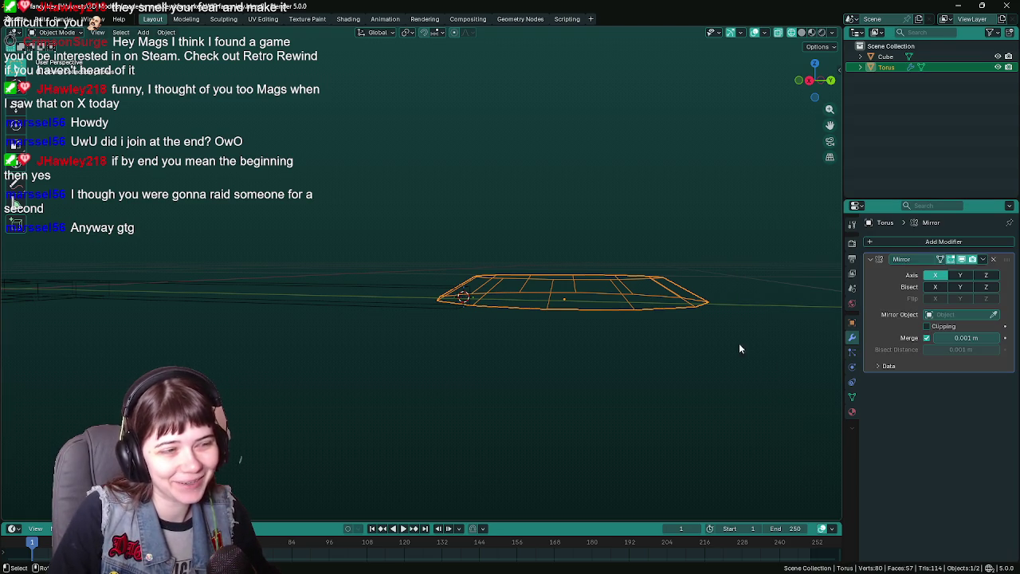
click(936, 275)
click(961, 275)
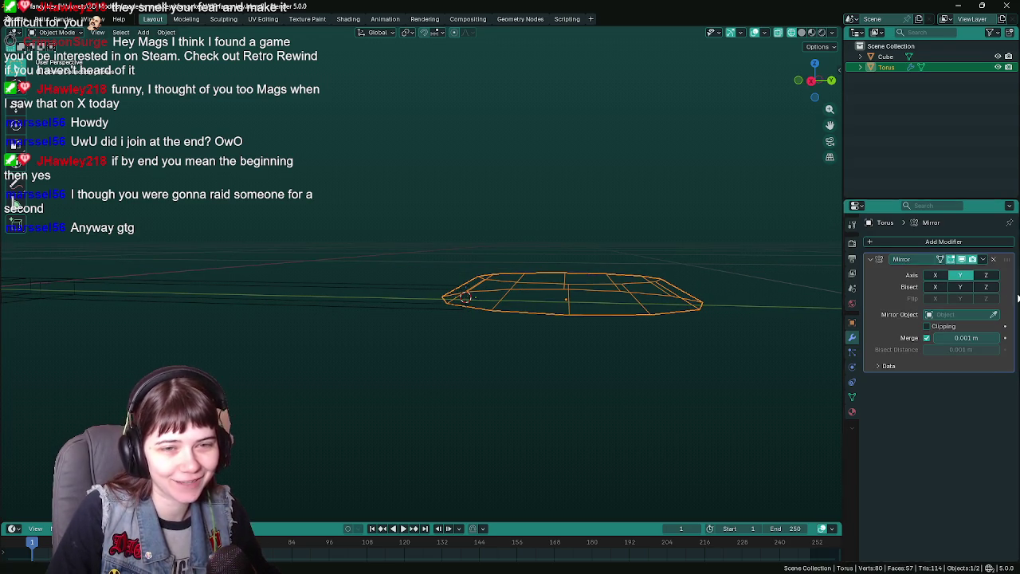
click(961, 275)
click(986, 275)
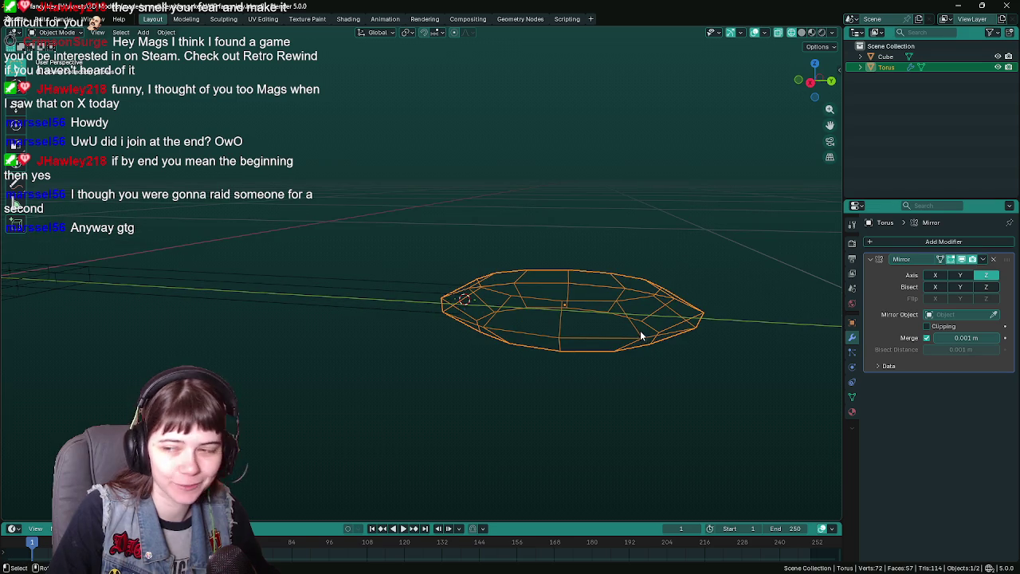
key(z)
click(677, 321)
mouse_move(677, 335)
mouse_down()
mouse_move(689, 349)
mouse_move(691, 327)
mouse_up()
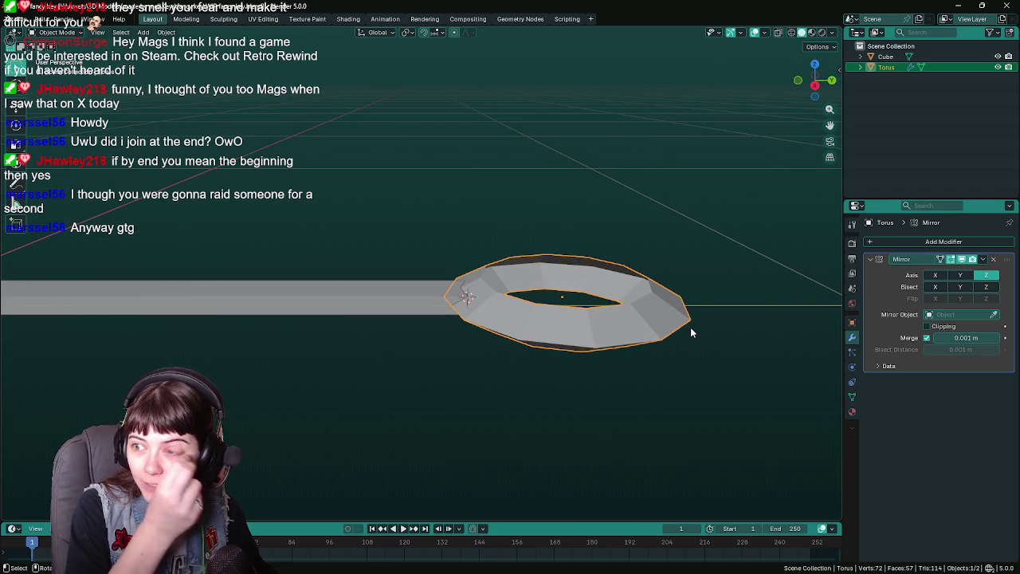
- Save the key file and set Cube as the Mirror modifier's mirror object
key(ctrl+s)
mouse_move(693, 322)
mouse_down()
mouse_move(713, 275)
mouse_move(670, 293)
mouse_up()
key(KP_3)
key(KP_8)
key(KP_3)
scroll(670, 292, up, 3)
key(g)
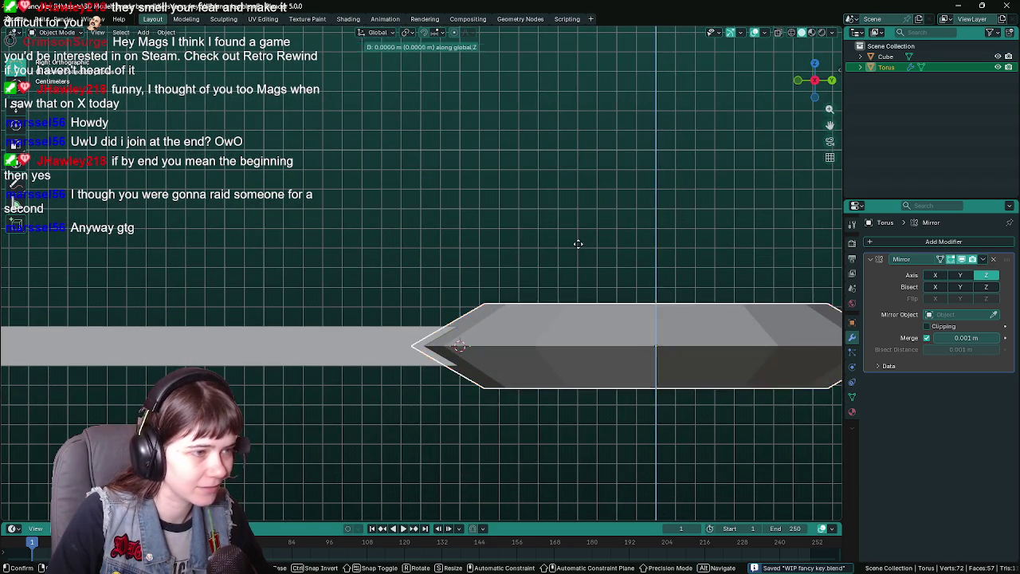
key(z)
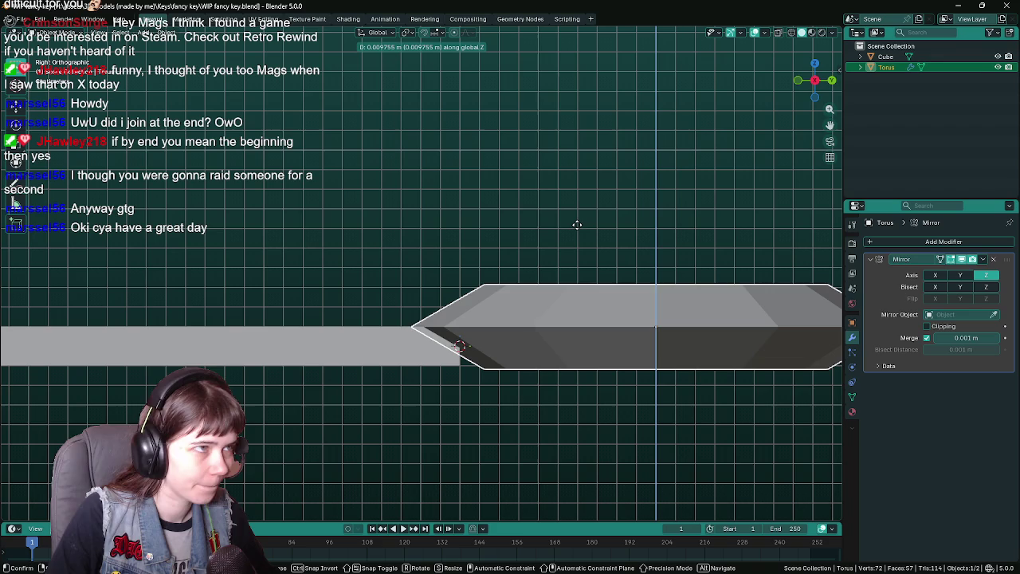
text(0)
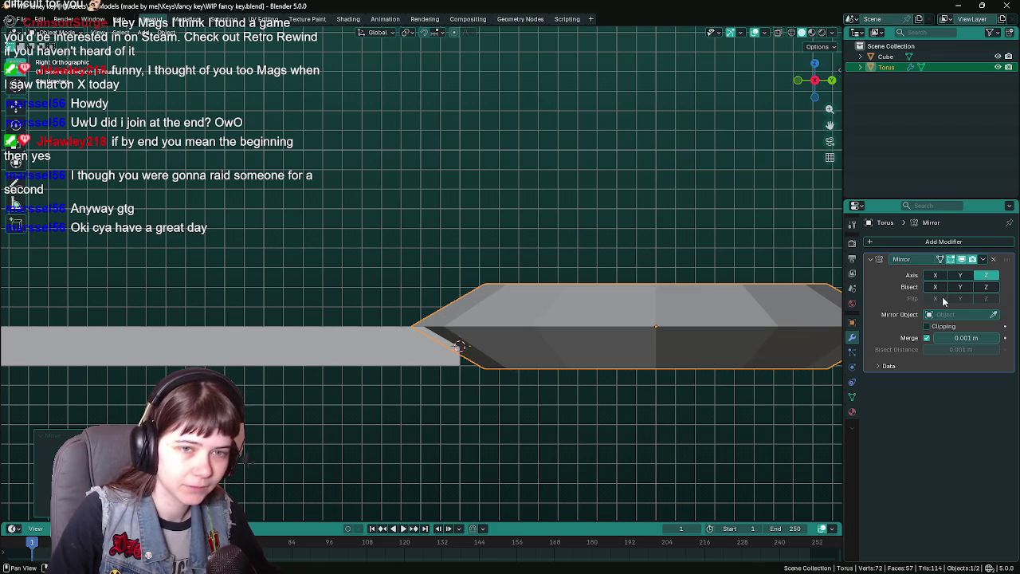
click(994, 315)
click(404, 366)
- Rotate the torus ring -16° around the Z axis
mouse_move(404, 367)
mouse_down()
mouse_move(490, 365)
mouse_move(439, 342)
mouse_move(423, 358)
mouse_move(420, 398)
mouse_move(426, 380)
mouse_move(574, 415)
mouse_move(551, 433)
mouse_up()
mouse_move(545, 379)
mouse_down()
mouse_move(592, 369)
mouse_move(601, 330)
mouse_up()
key(r)
key(z)
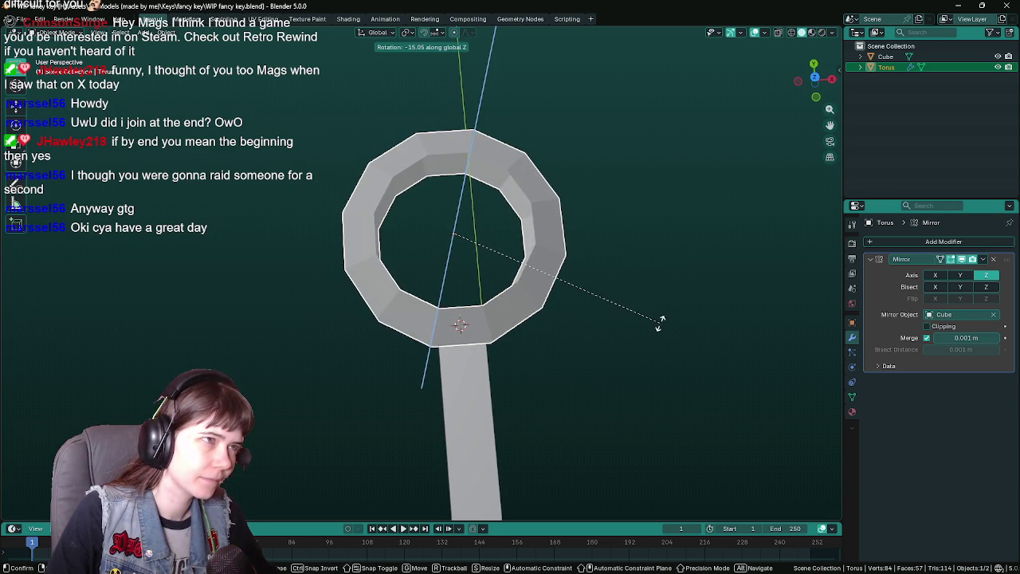
text(-16)
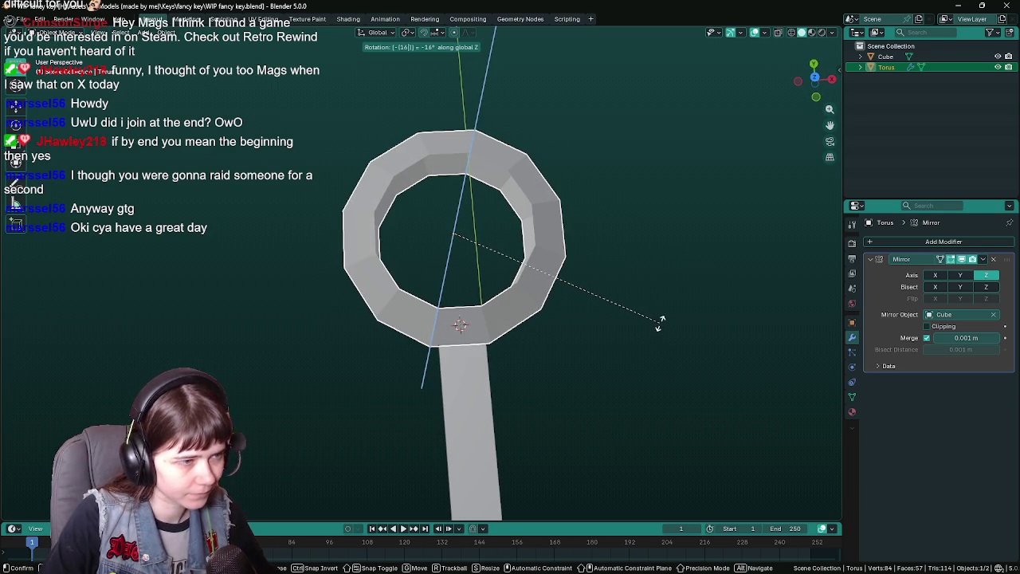
key(Return)
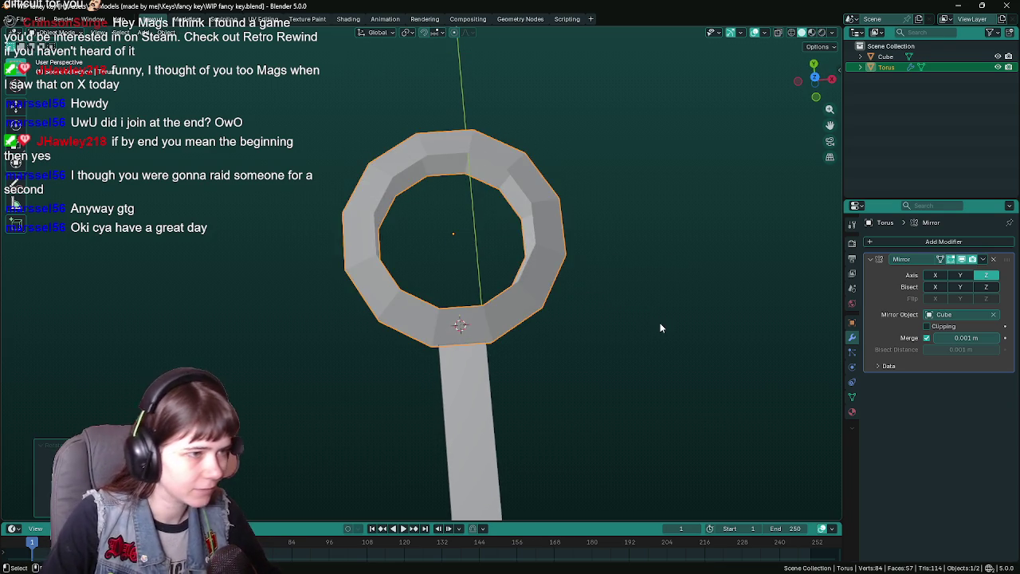
key(KP_7)
mouse_move(632, 285)
mouse_down()
mouse_move(603, 329)
mouse_move(445, 273)
mouse_move(473, 252)
mouse_move(471, 303)
mouse_move(434, 272)
mouse_up()
- Reselect the torus and slide its mesh along Y to join the shaft end
key(Tab)
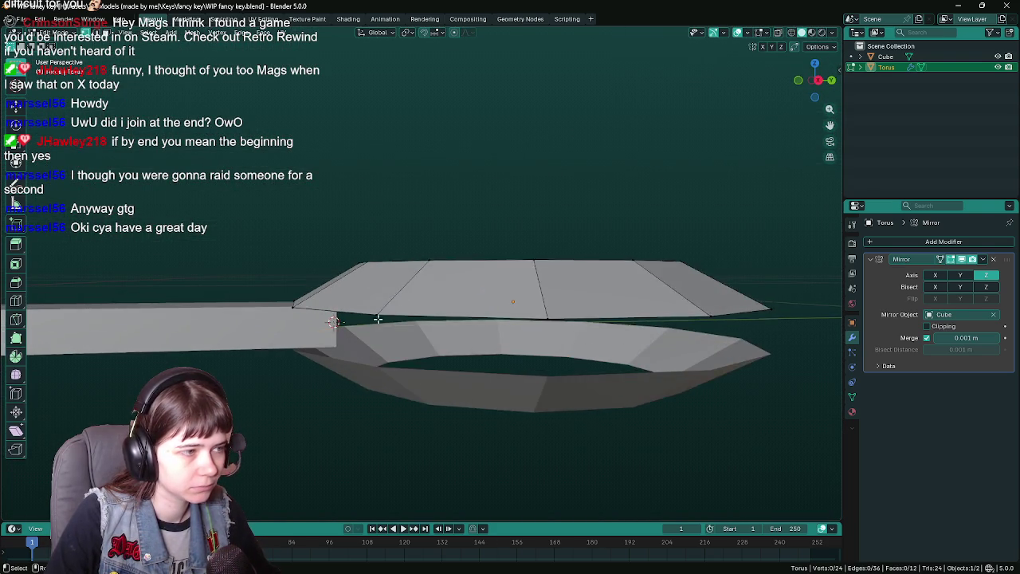
key(Tab)
click(321, 340)
scroll(500, 302, up, 2)
mouse_move(500, 302)
mouse_down()
mouse_move(458, 275)
mouse_move(495, 308)
mouse_up()
click(458, 276)
key(Tab)
key(Tab)
key(g)
key(y)
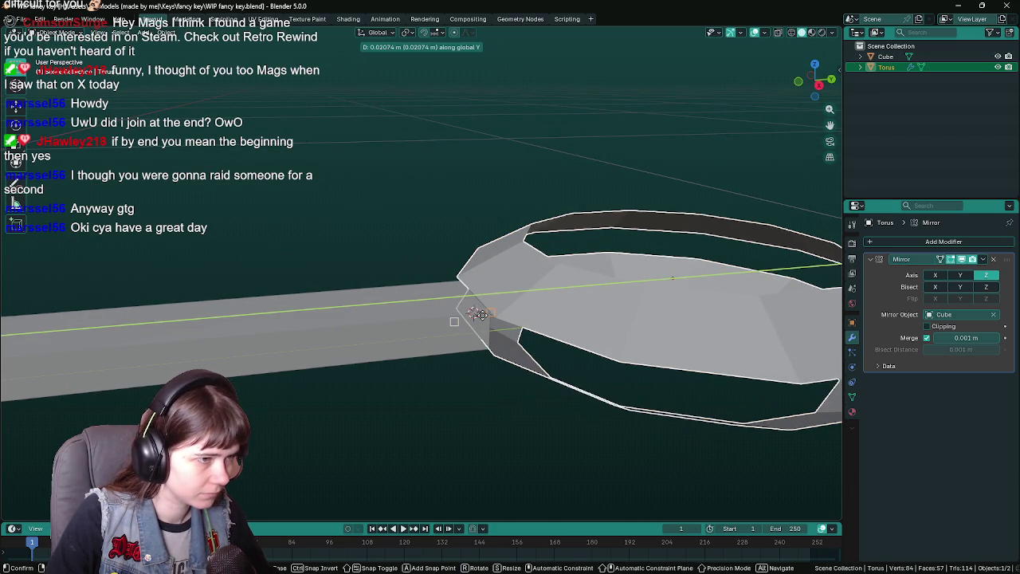
click(471, 315)
- Check the ring-shaft join from side and top views, ending in Object Mode
key(KP_3)
mouse_move(479, 299)
mouse_down()
mouse_move(444, 285)
mouse_move(445, 302)
mouse_move(581, 353)
mouse_move(592, 383)
mouse_up()
scroll(443, 305, down, 2)
key(Tab)
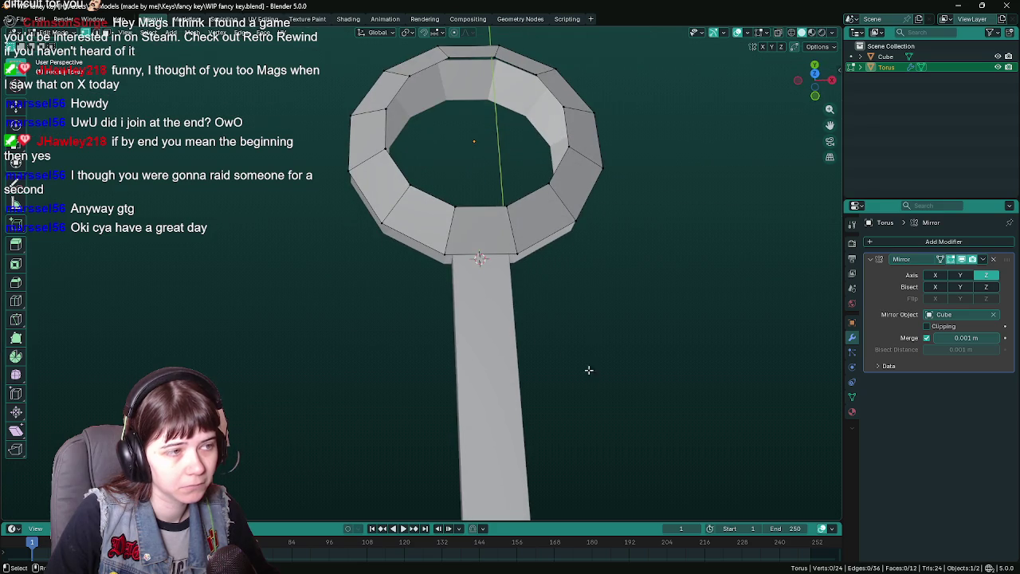
mouse_move(566, 262)
mouse_down()
mouse_move(527, 419)
mouse_move(553, 332)
mouse_move(444, 354)
mouse_move(531, 346)
mouse_move(496, 353)
mouse_move(492, 428)
mouse_move(479, 313)
mouse_up()
scroll(555, 330, down, 4)
key(Tab)
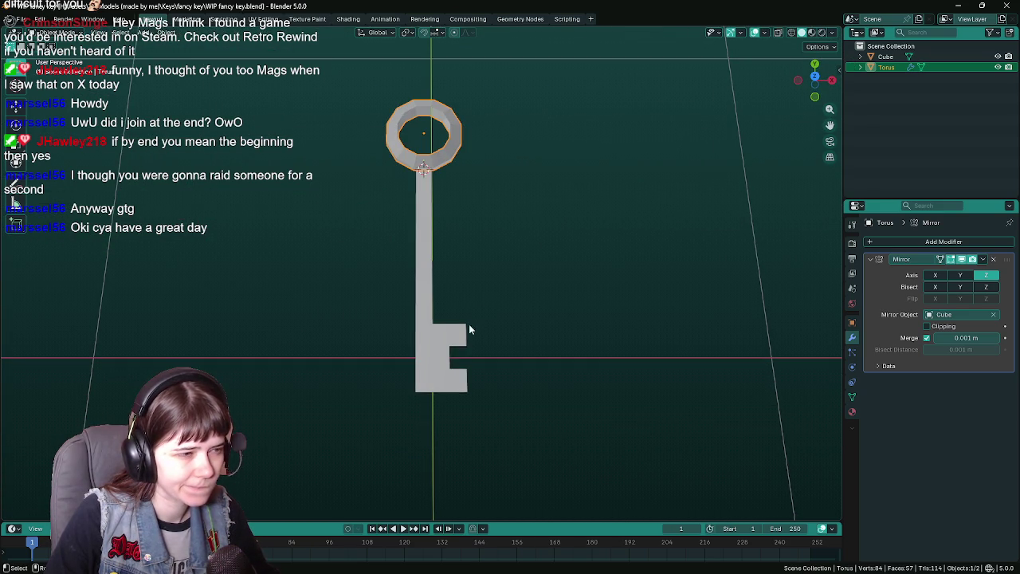
- Extrude Manifold two bottom faces of the key bit inward by -0.02
click(446, 355)
key(Tab)
mouse_move(474, 403)
mouse_down()
mouse_move(383, 346)
mouse_move(469, 299)
mouse_move(510, 300)
mouse_move(477, 365)
mouse_up()
click(507, 285)
shift+click(550, 295)
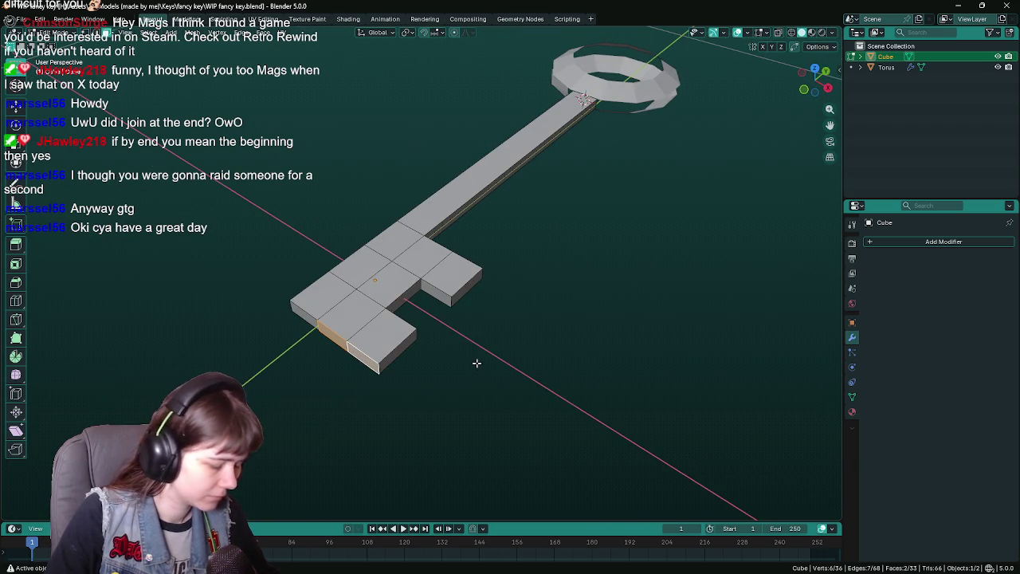
key(F3)
text(extr)
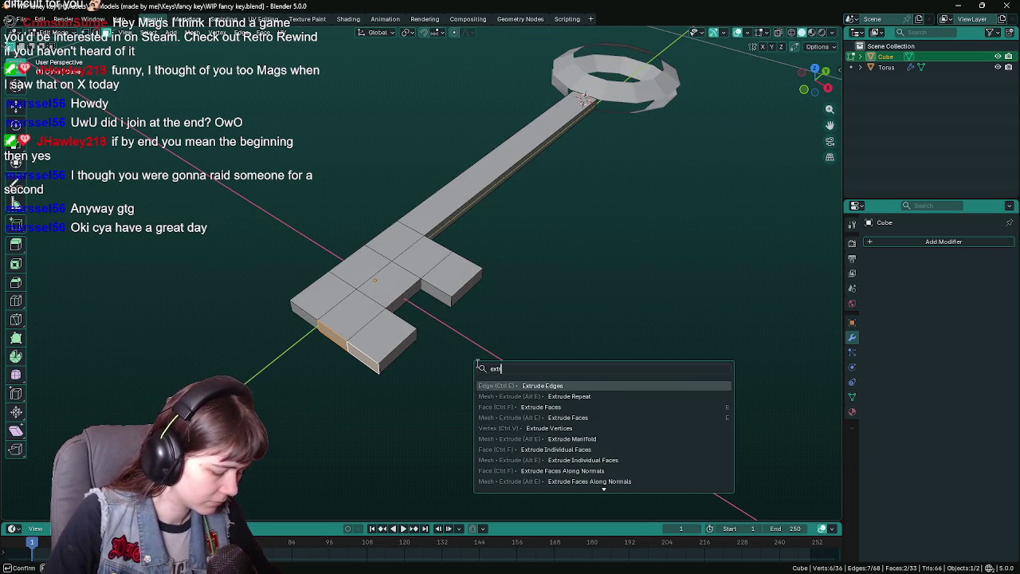
text(ude m)
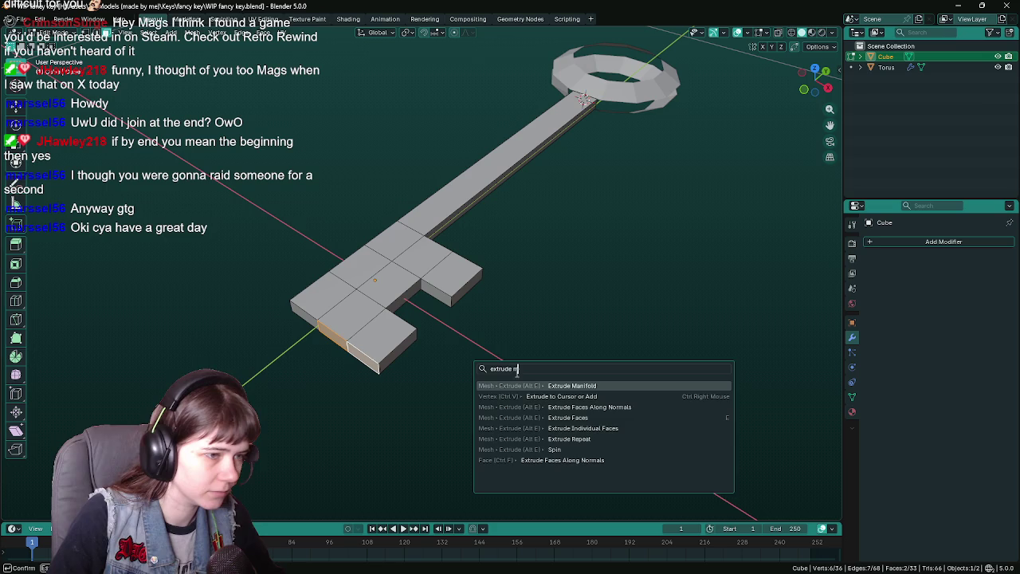
key(Return)
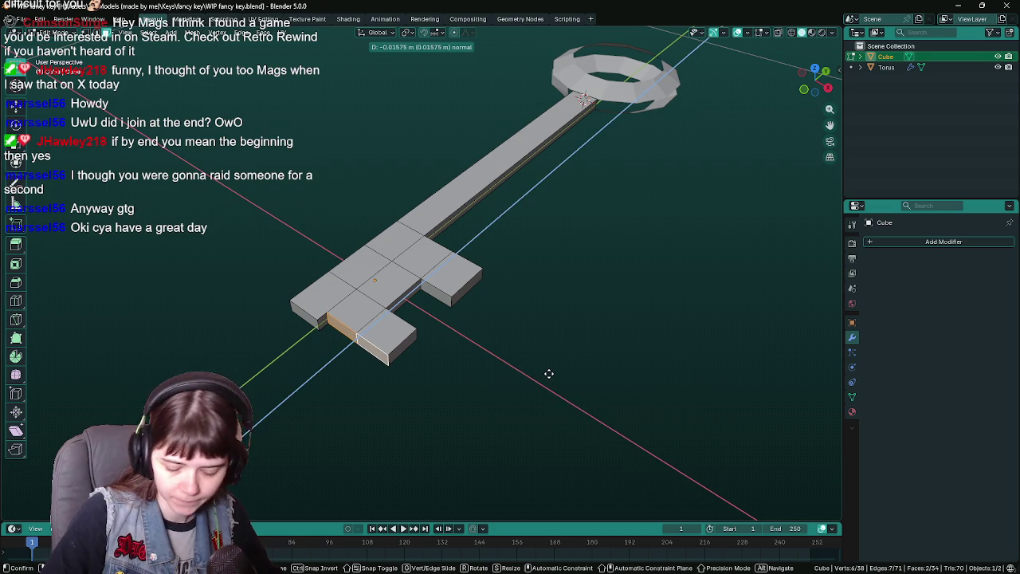
text(-.02)
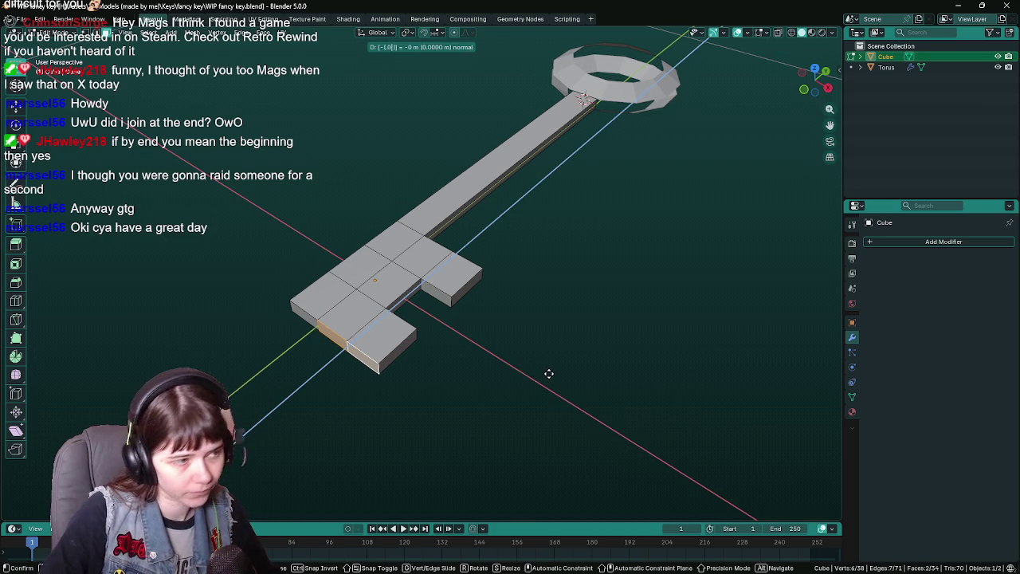
key(Return)
- Tweak and undo an edit on the small bit block, then save WIP fancy key.blend
mouse_move(565, 371)
mouse_down()
mouse_move(505, 374)
mouse_move(438, 314)
mouse_move(443, 257)
mouse_up()
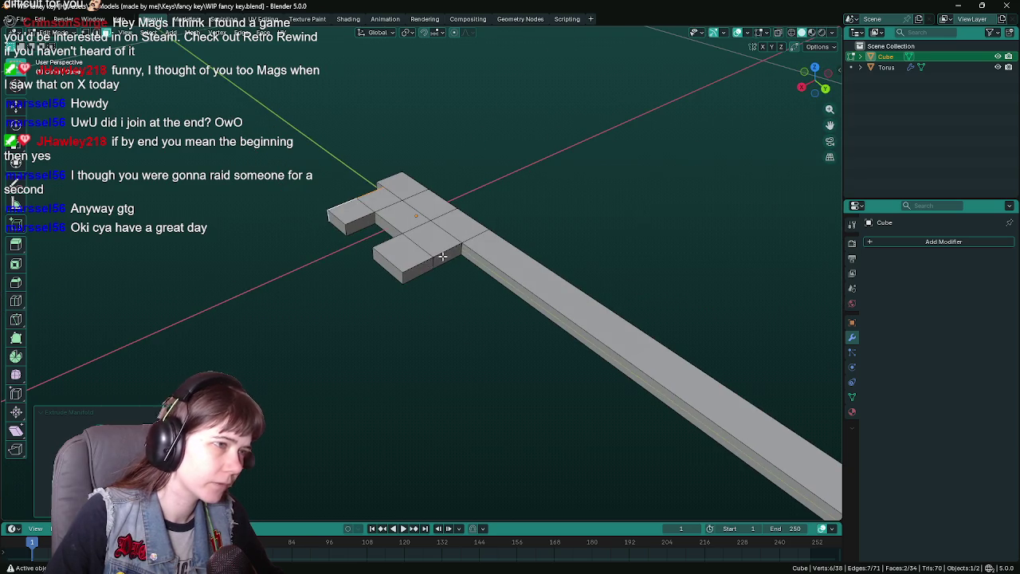
click(443, 257)
mouse_move(419, 304)
mouse_down()
mouse_move(453, 304)
mouse_move(512, 331)
mouse_move(504, 353)
mouse_move(625, 348)
mouse_move(472, 370)
mouse_move(574, 369)
mouse_move(476, 353)
mouse_move(560, 340)
mouse_move(478, 278)
mouse_move(553, 317)
mouse_move(554, 298)
mouse_up()
click(451, 263)
shift+click(450, 263)
key(ctrl+z)
key(Tab)
key(ctrl+s)
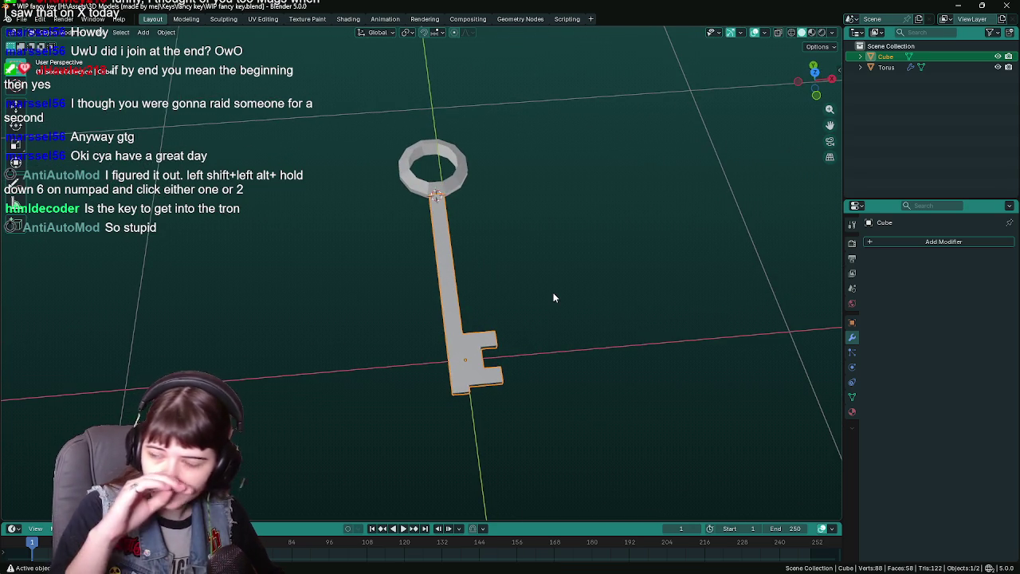
- Select the ring object, view it front-on, and save the key file
mouse_move(539, 284)
mouse_down()
mouse_move(507, 268)
mouse_move(505, 336)
mouse_move(432, 276)
mouse_move(449, 308)
mouse_up()
scroll(504, 336, up, 3)
click(484, 281)
key(Tab)
scroll(484, 278, up, 5)
key(Tab)
key(ctrl+s)
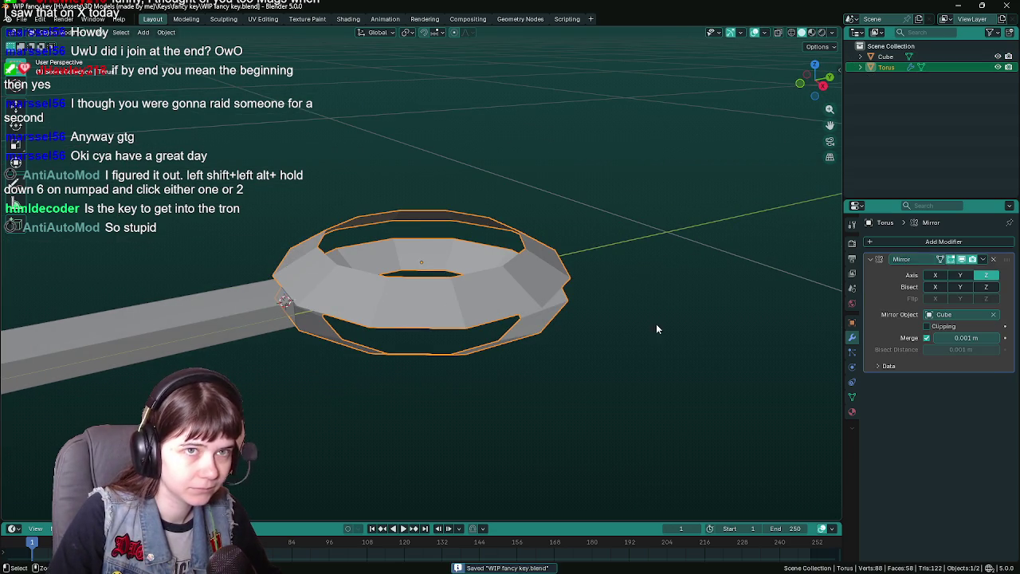
- Apply the ring's Mirror modifier and bridge its upper and lower outer edge loops
key(ctrl+a)
key(Tab)
alt+click(431, 327)
drag(501, 335, 540, 288)
alt+shift+click(563, 284)
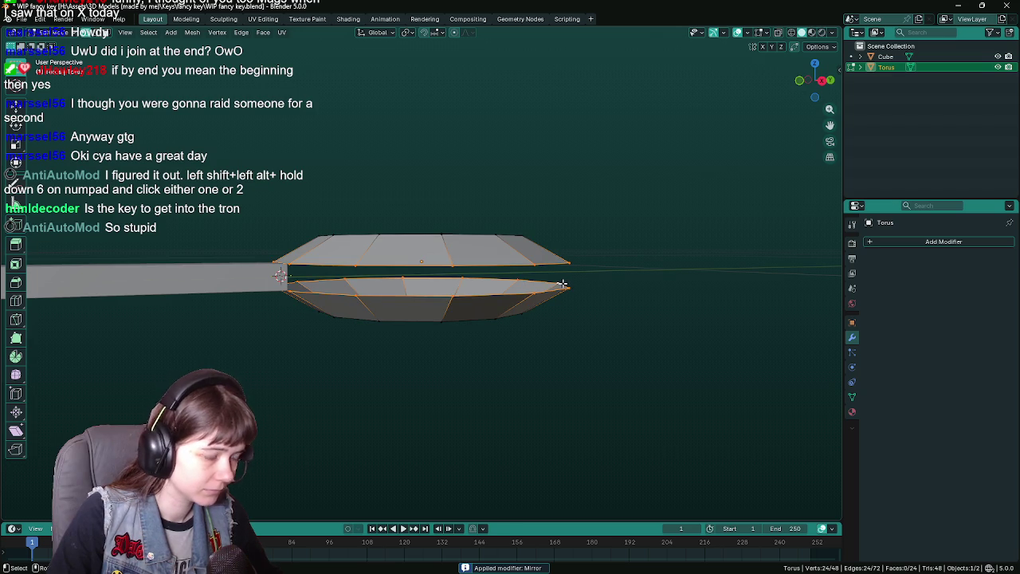
key(F3)
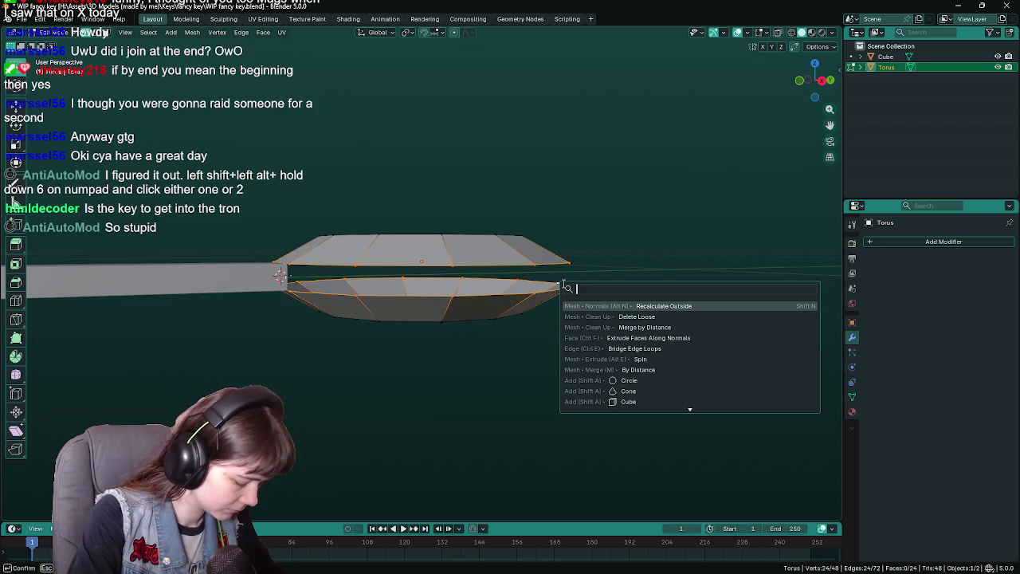
text(bridge)
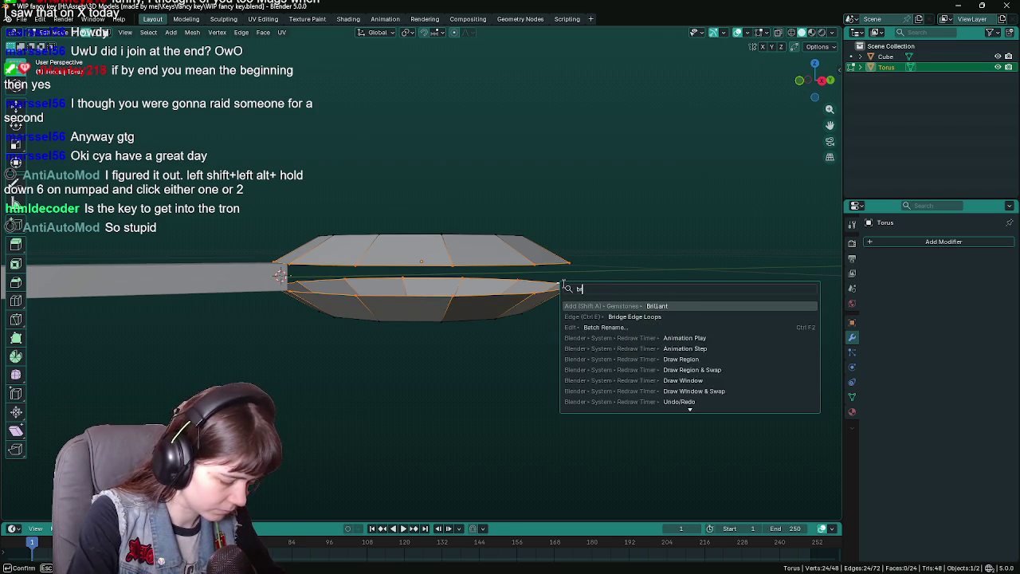
key(Return)
- Check the bridge face and edge where the shaft meets, then select the whole ring mesh
key(KP_8)
key(KP_8)
key(KP_8)
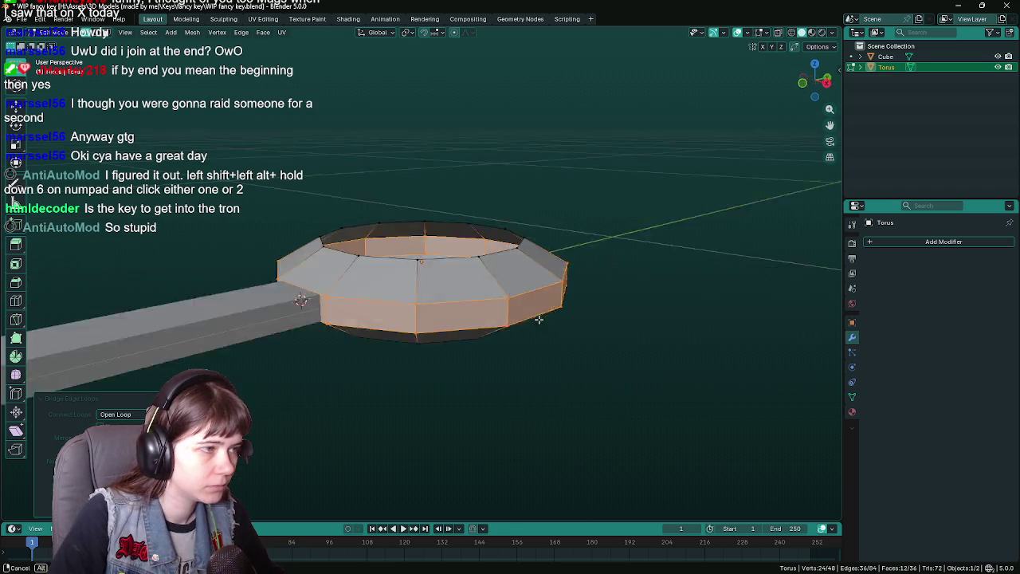
click(478, 368)
drag(511, 374, 512, 311)
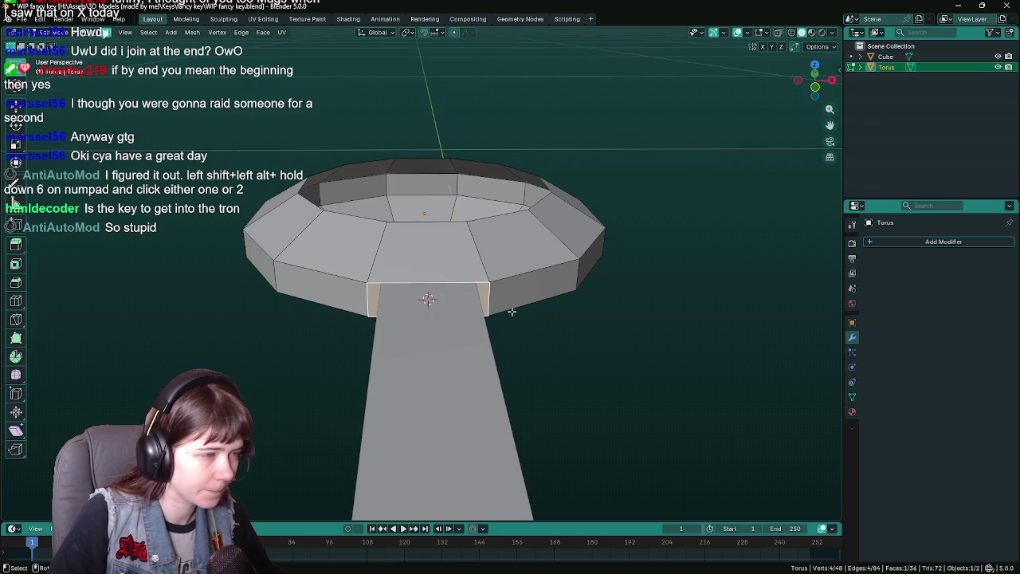
key(1)
click(488, 284)
shift+click(487, 317)
key(KP_6)
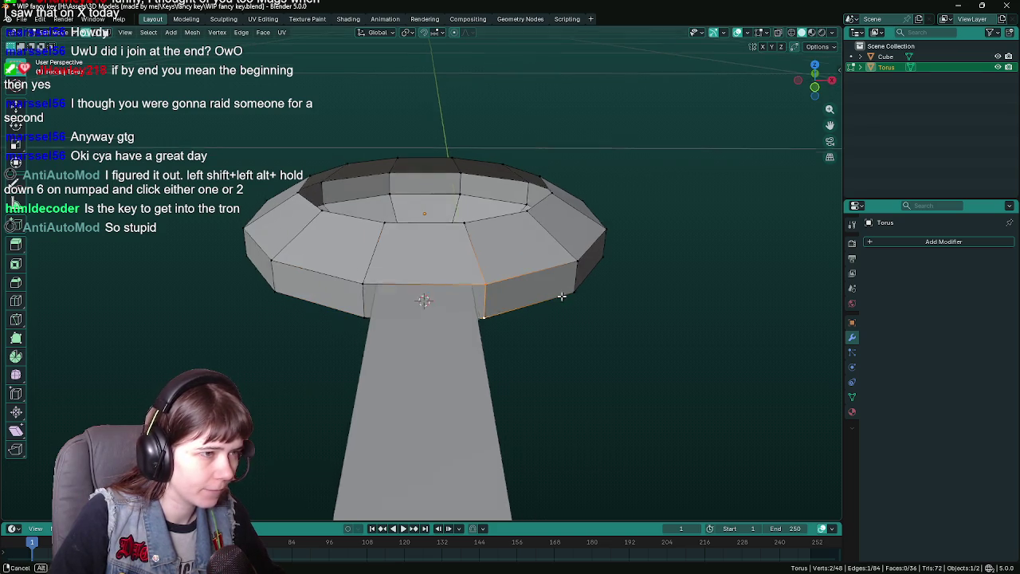
key(a)
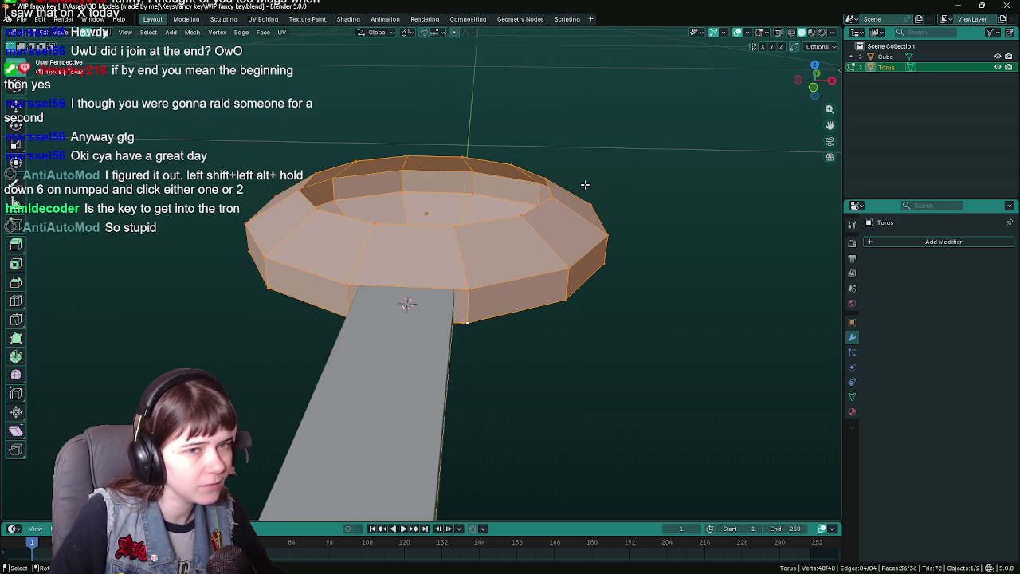
click(852, 322)
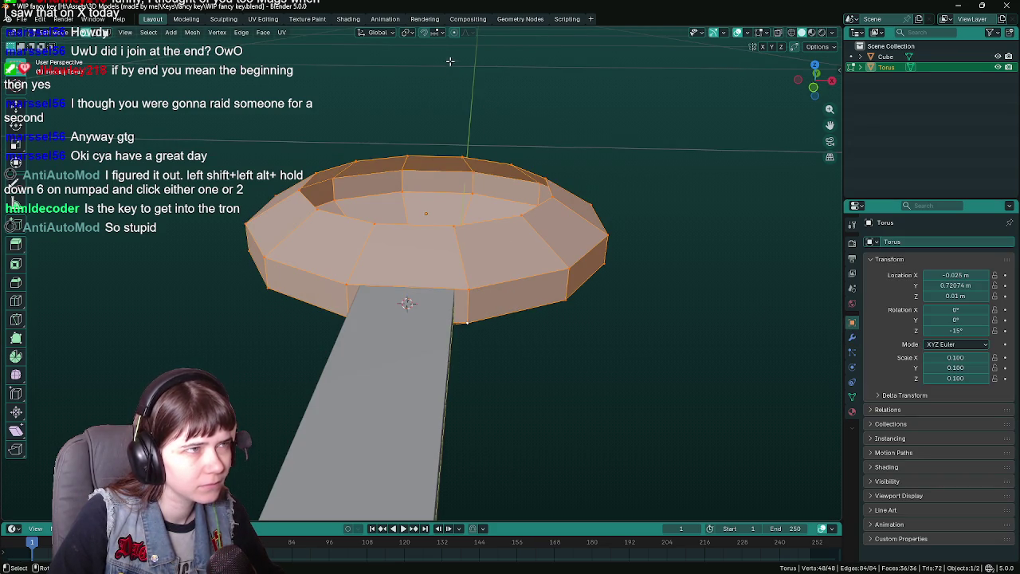
- Make snapping affect scale and target vertices, testing a ring scale then cancelling it
click(437, 33)
click(459, 323)
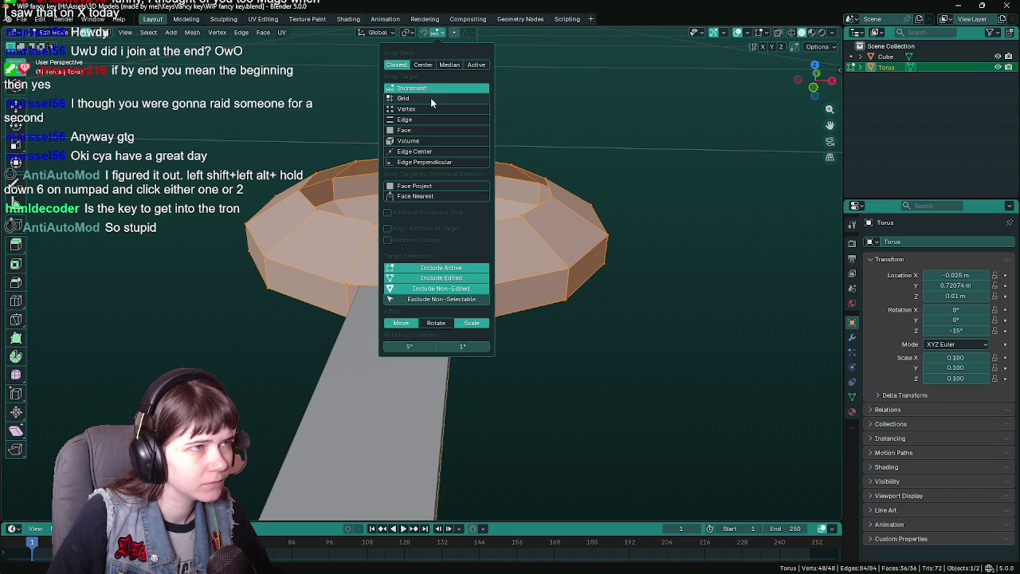
click(431, 109)
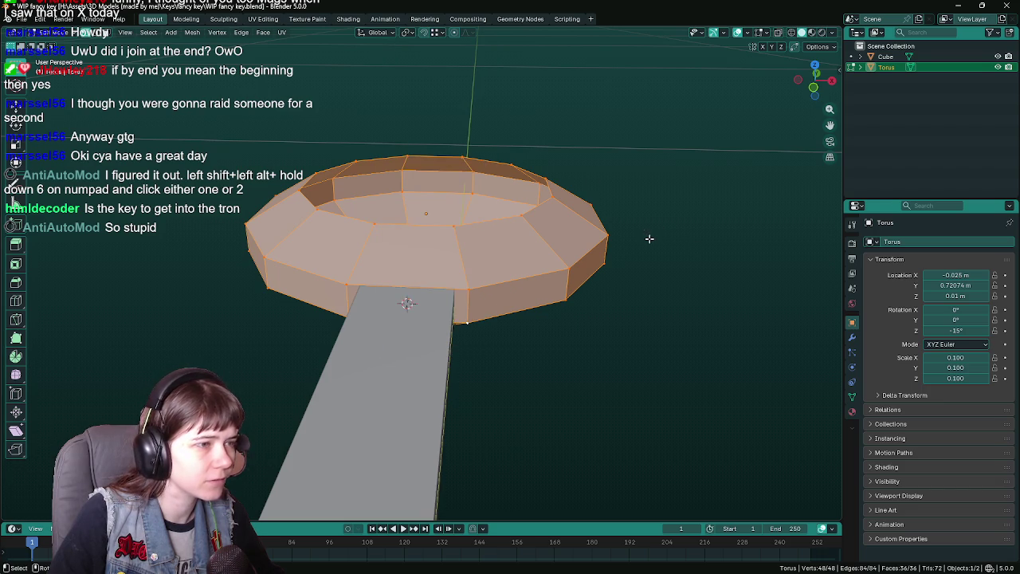
key(s)
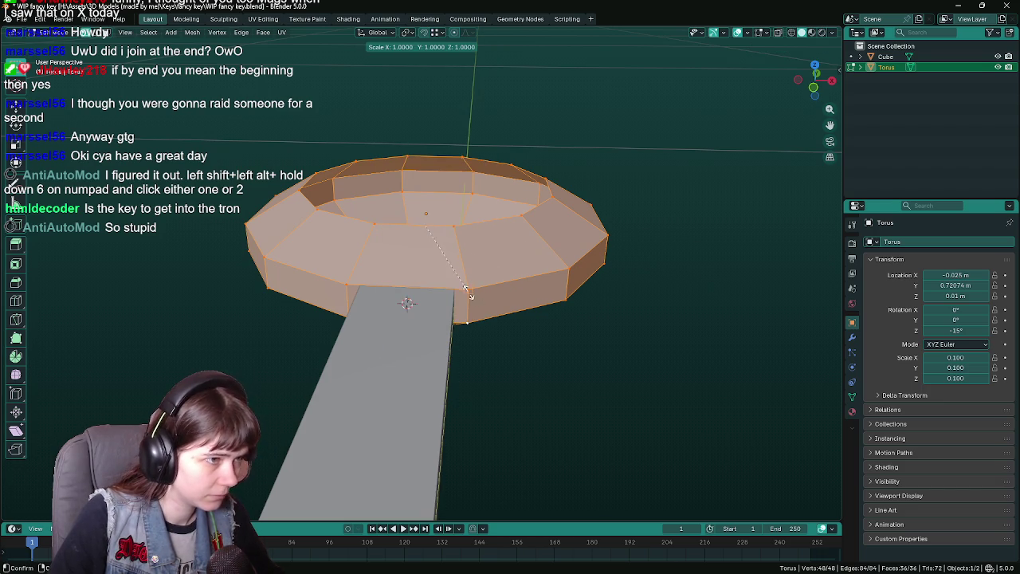
key(Escape)
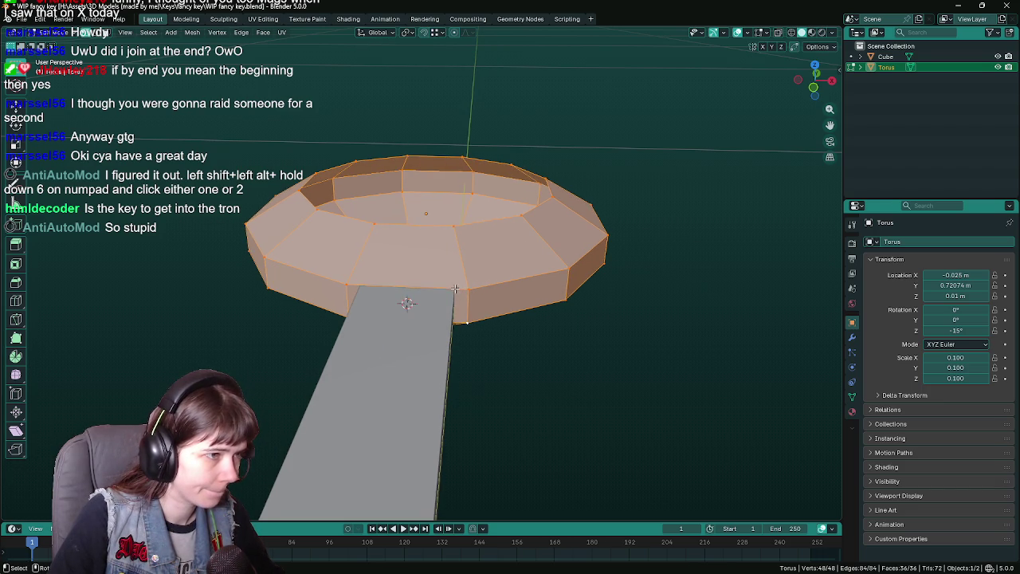
scroll(651, 316, up, 5)
scroll(619, 287, down, 4)
key(s)
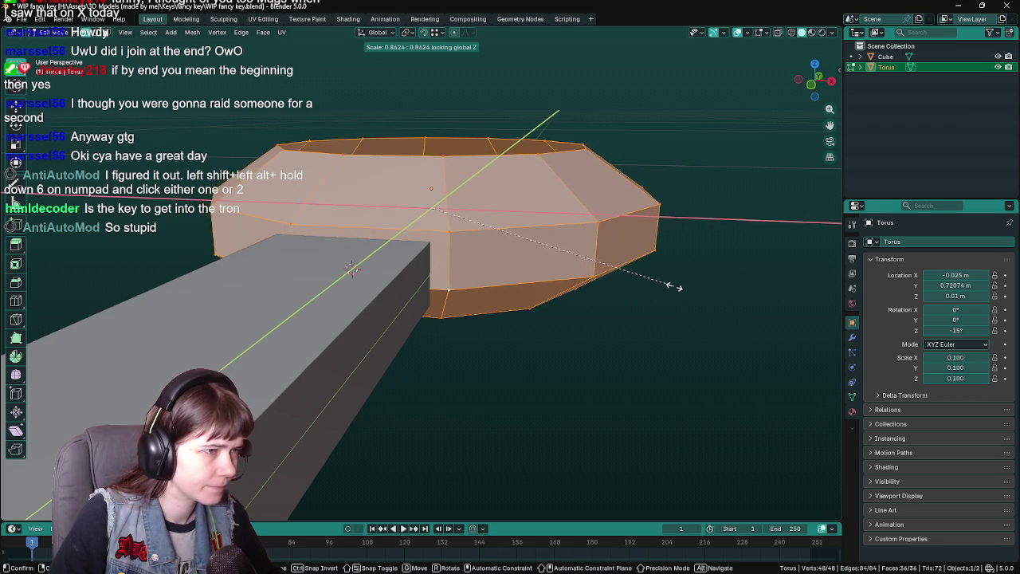
key(Escape)
- Switch the pivot point and trial a Shift+Z planar scale, cancelling to keep the ring's size
drag(665, 284, 395, 262)
click(407, 32)
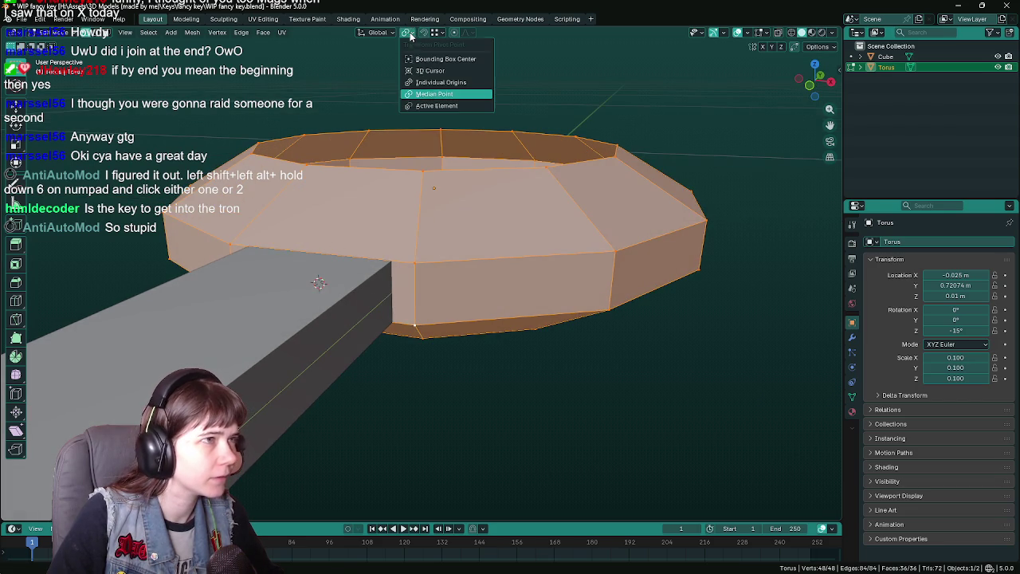
click(434, 74)
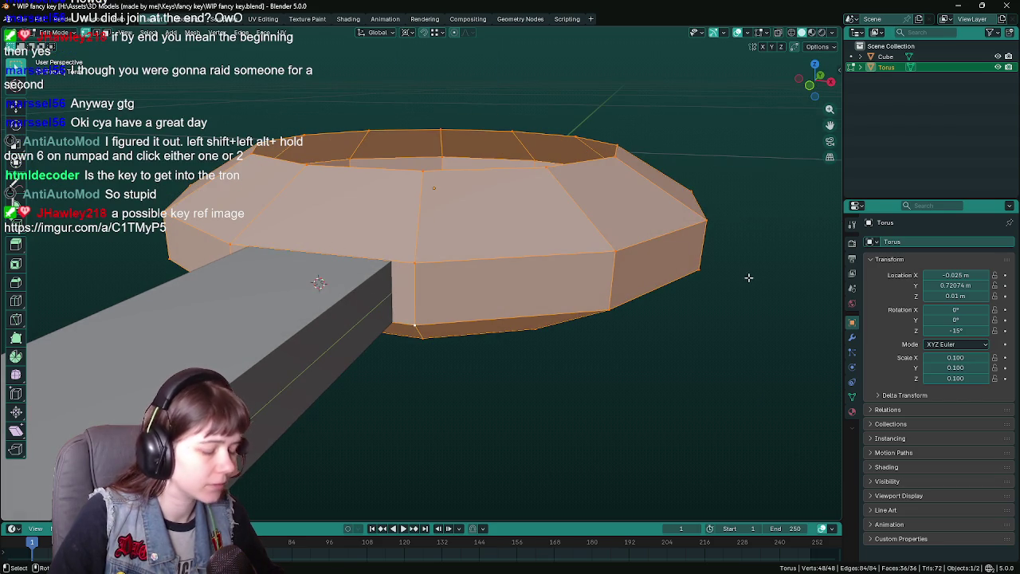
key(s)
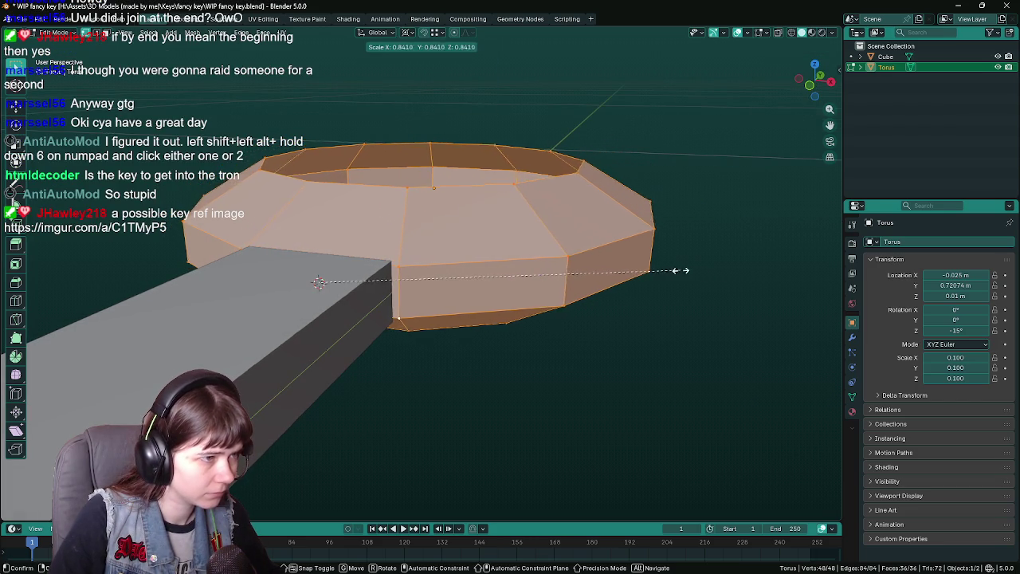
key(shift+z)
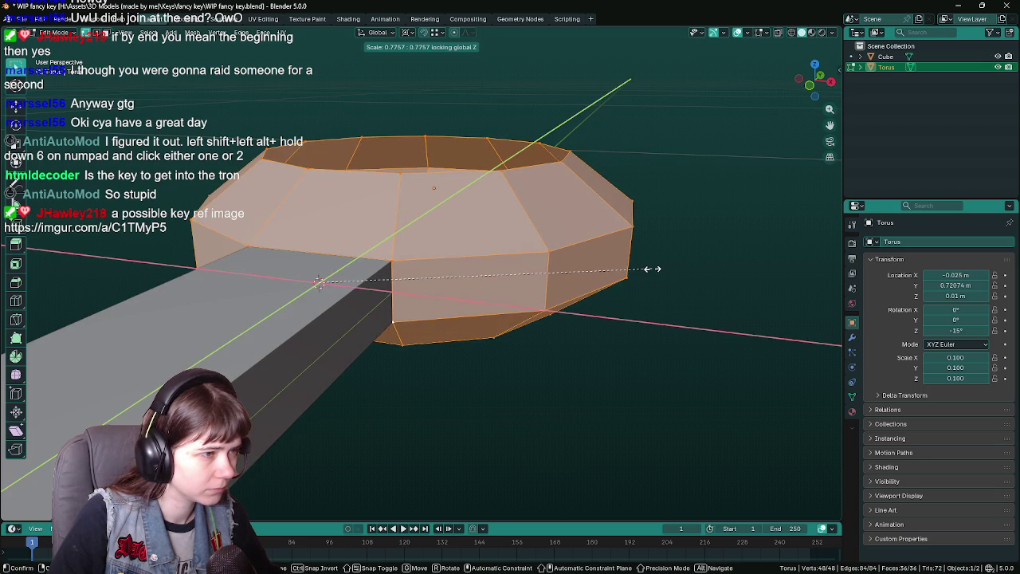
key(Escape)
key(s)
key(shift+z)
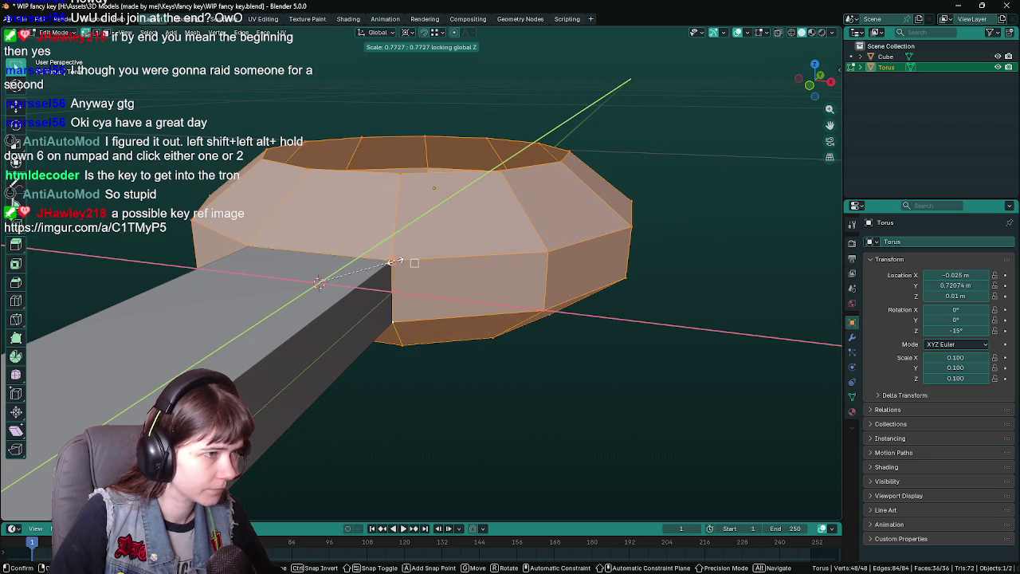
key(Escape)
mouse_move(401, 263)
mouse_down()
mouse_move(501, 269)
mouse_move(507, 303)
mouse_move(407, 287)
mouse_up()
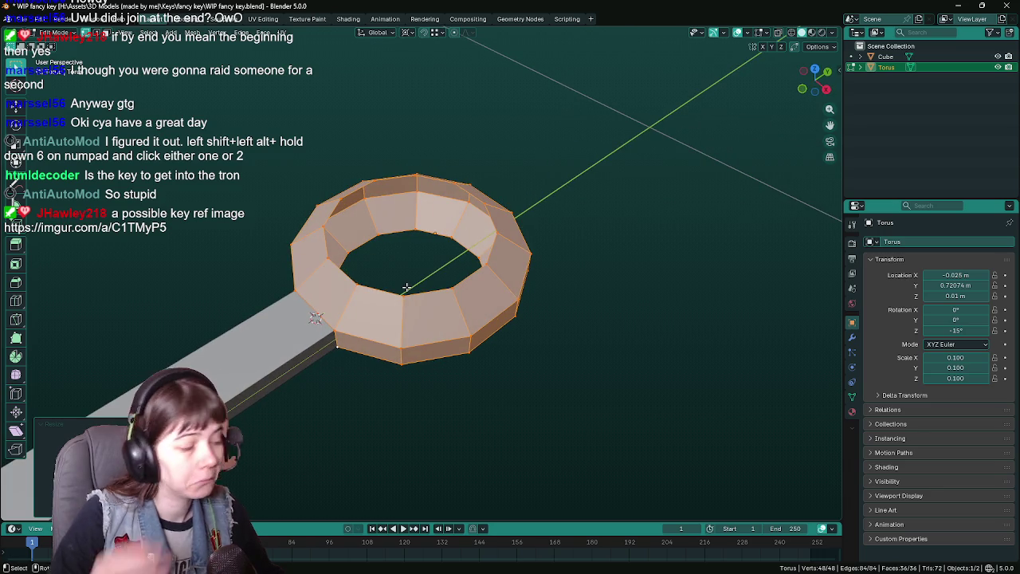
- Save the key file and re-enter edit mode on the ring, viewed from above
key(Tab)
mouse_move(574, 402)
mouse_down()
mouse_move(479, 314)
mouse_move(419, 219)
mouse_move(361, 156)
mouse_up()
key(ctrl+s)
scroll(478, 281, up, 4)
key(Tab)
right_click(322, 147)
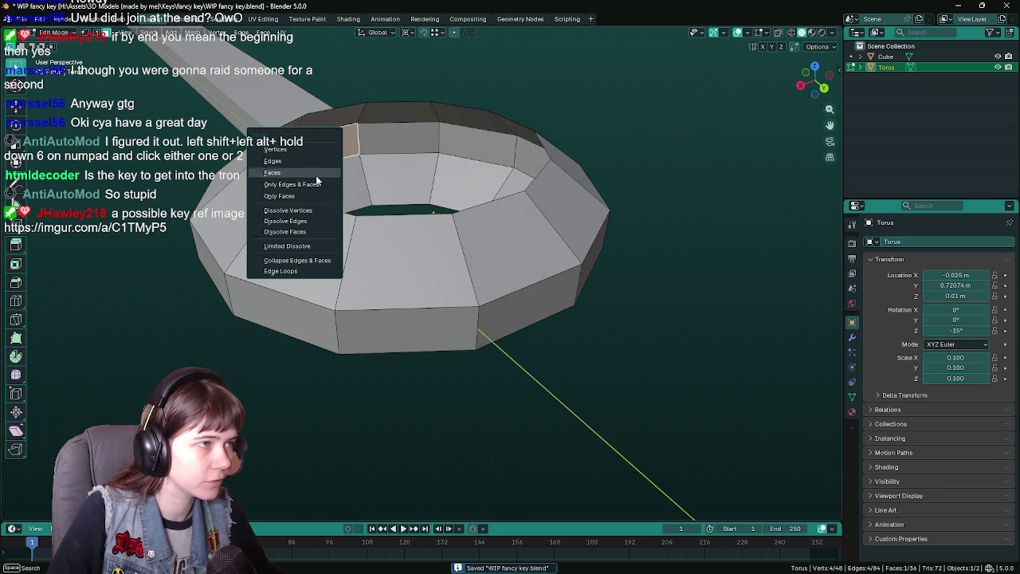
mouse_move(337, 196)
mouse_down()
mouse_move(449, 237)
mouse_move(447, 175)
mouse_move(460, 111)
mouse_move(412, 204)
mouse_move(451, 183)
mouse_move(454, 131)
mouse_up()
scroll(450, 237, down, 4)
- Bridge the ring's outer and inner top edge loops, then return to object mode
alt+click(460, 111)
scroll(451, 184, up, 3)
alt+shift+click(476, 134)
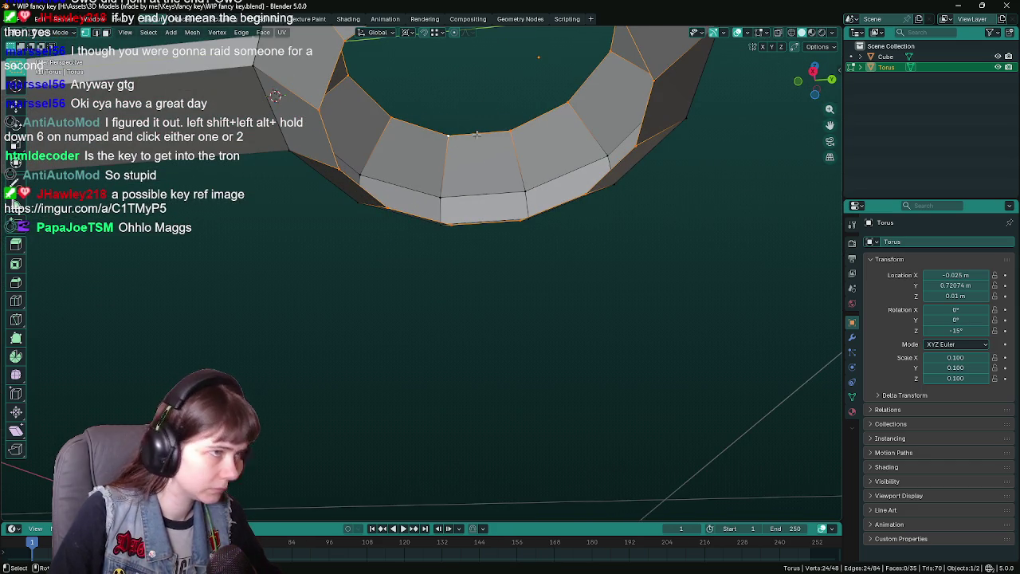
key(F3)
text(briodge)
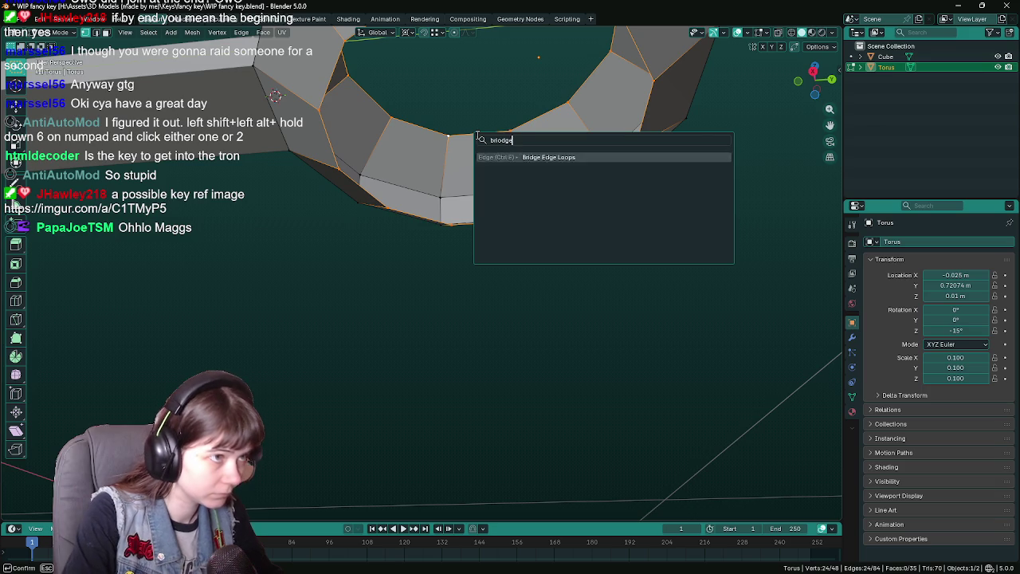
key(BackSpace)
key(BackSpace)
text(dge)
key(Return)
scroll(479, 199, down, 3)
key(Tab)
mouse_move(510, 239)
mouse_down()
mouse_move(539, 261)
mouse_move(501, 224)
mouse_move(495, 251)
mouse_up()
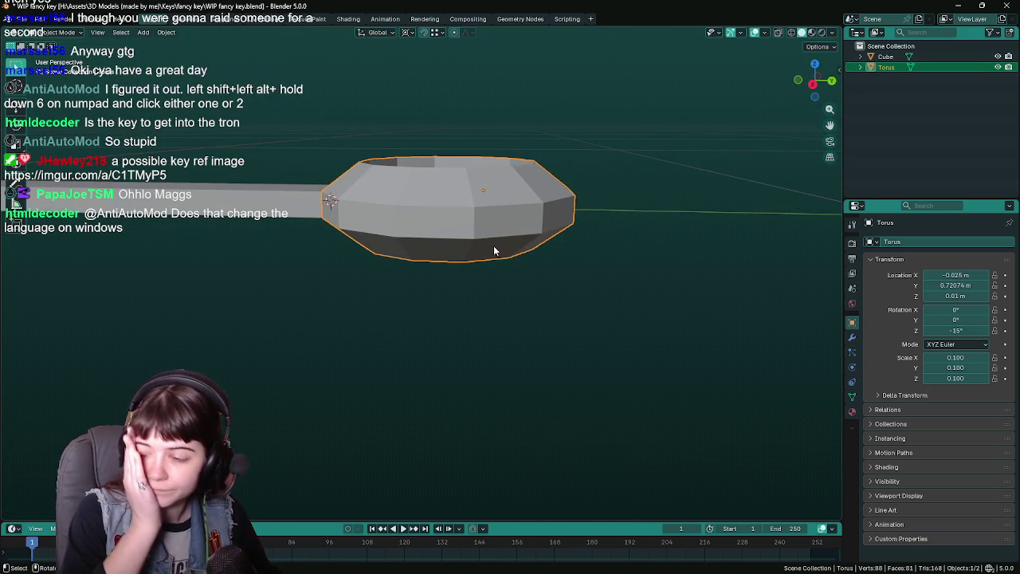
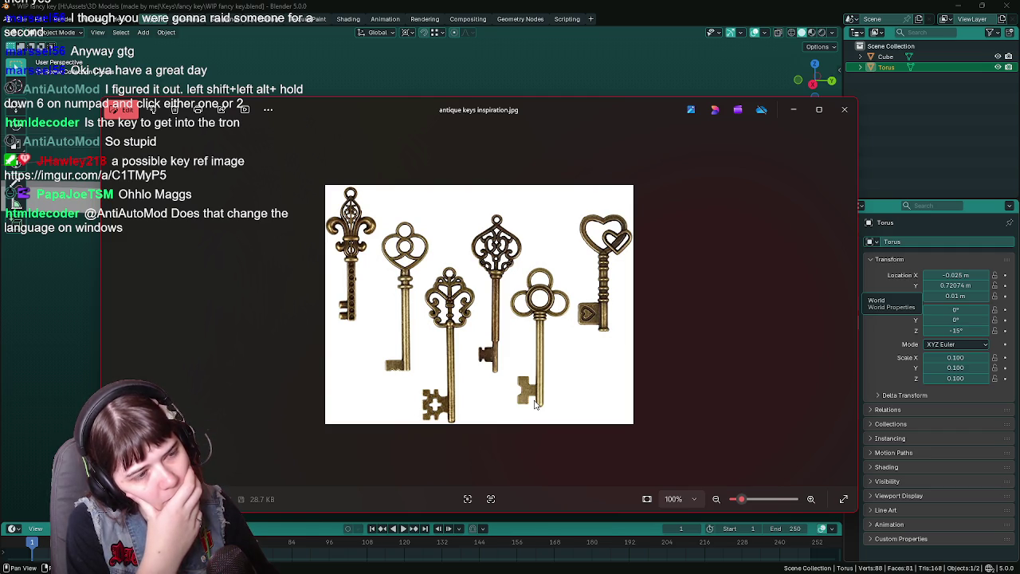
- Orbit the key model to a top view and reposition the antique keys photo window up and left
click(845, 109)
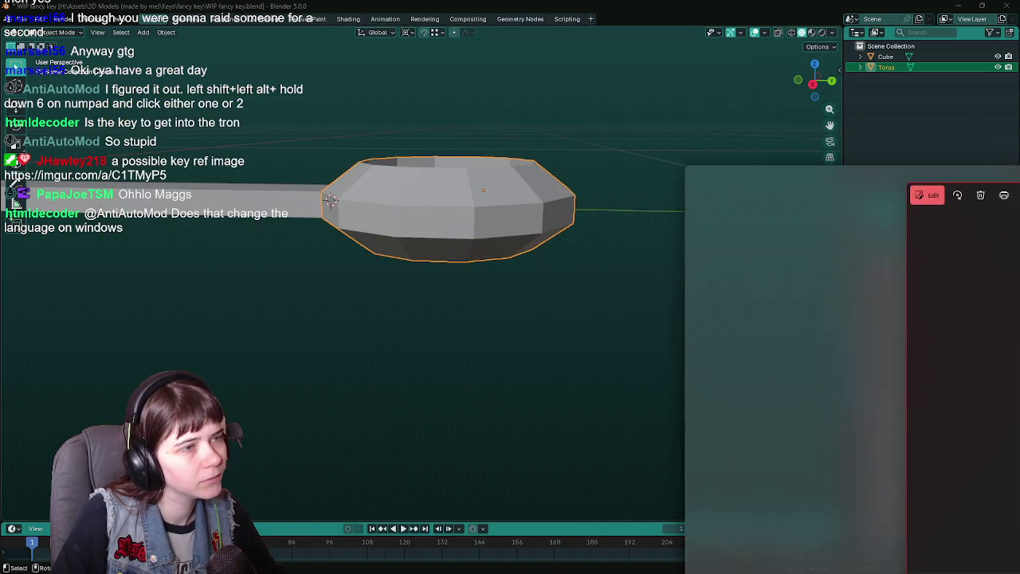
scroll(414, 239, down, 3)
mouse_move(393, 295)
mouse_down()
mouse_move(443, 335)
mouse_move(474, 256)
mouse_up()
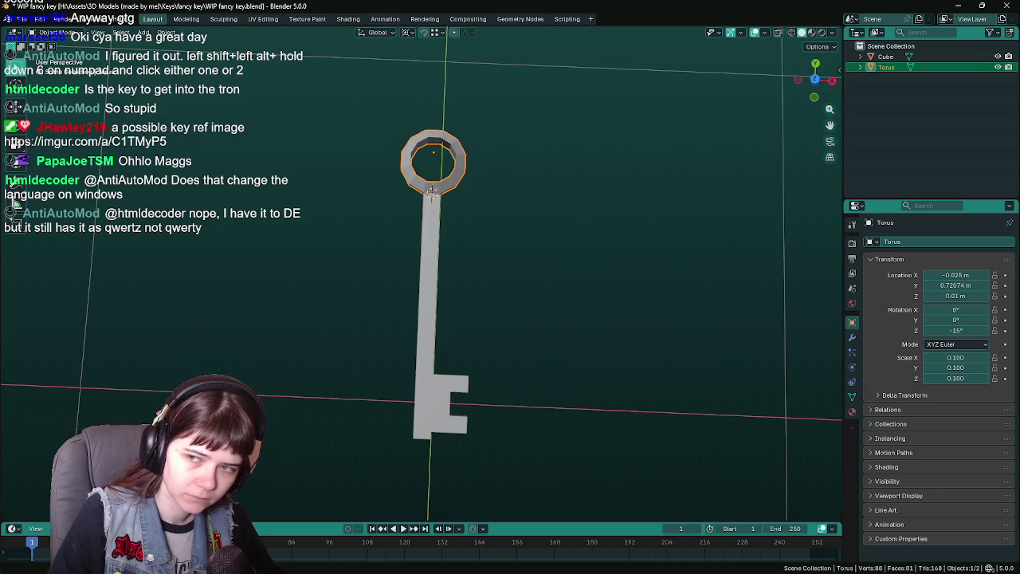
key(alt+Tab)
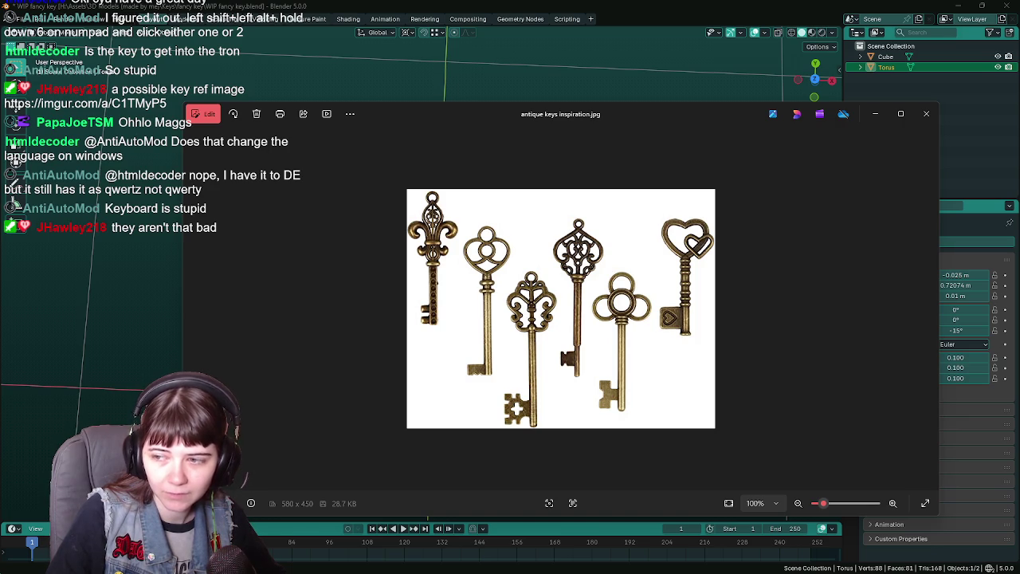
mouse_move(710, 106)
mouse_down()
mouse_move(617, 86)
mouse_move(581, 92)
mouse_move(571, 80)
mouse_move(572, 89)
mouse_up()
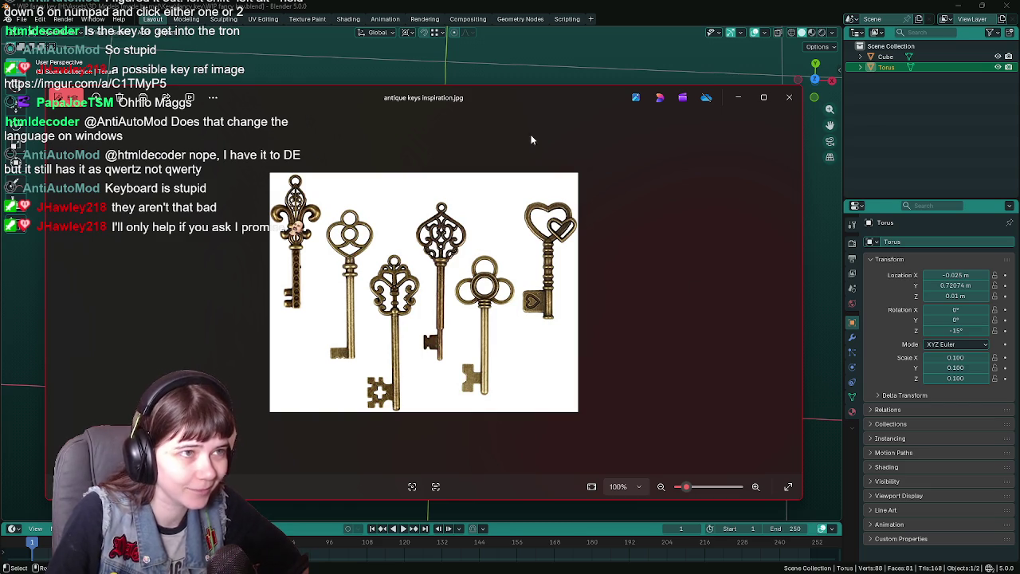
- Return to the Blender viewport and select both the shaft and the ring
key(alt+Tab)
scroll(527, 234, down, 3)
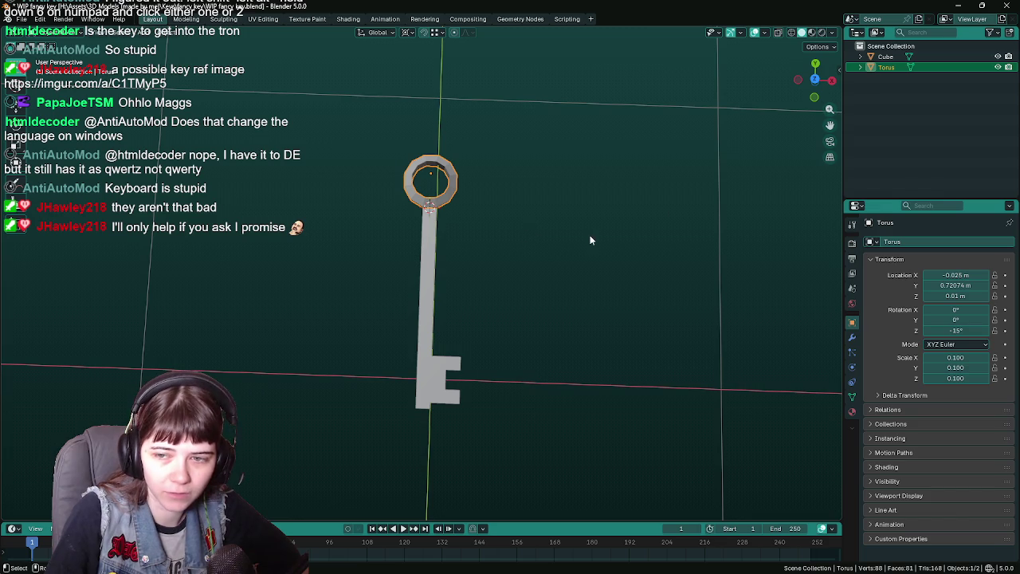
click(515, 326)
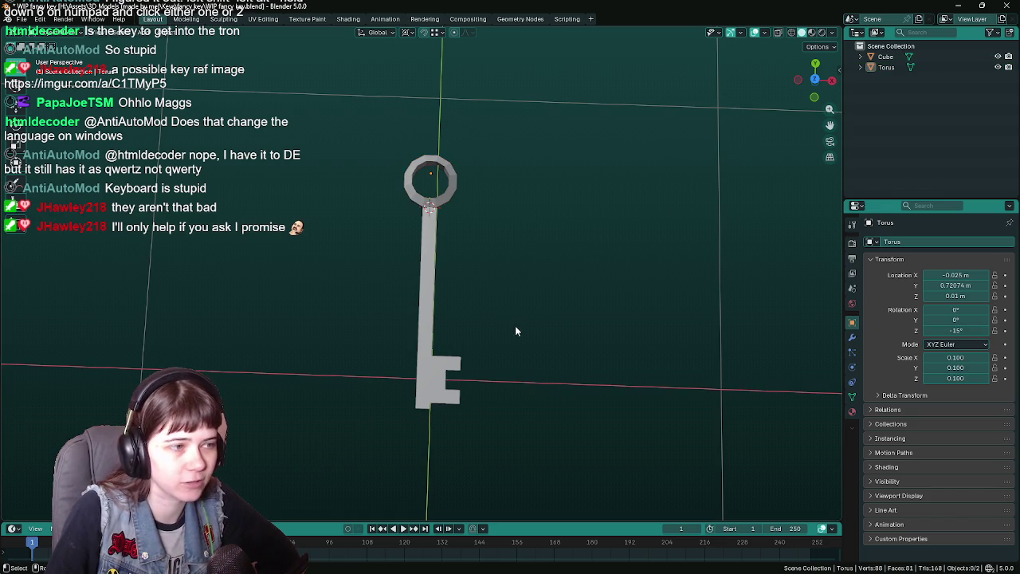
key(a)
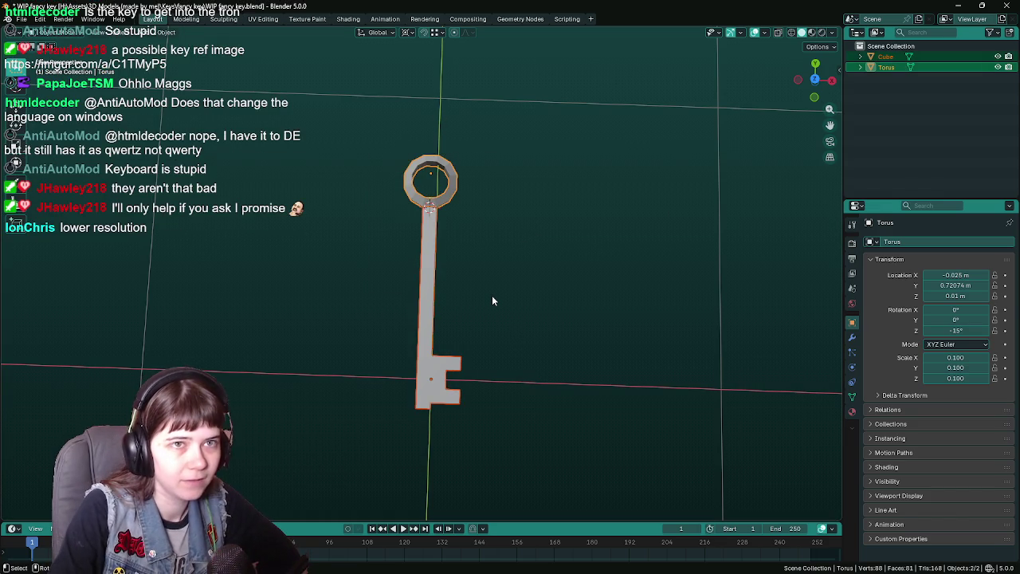
- Delete the shaft and ring objects, then snap the 3D cursor to the world origin
key(Delete)
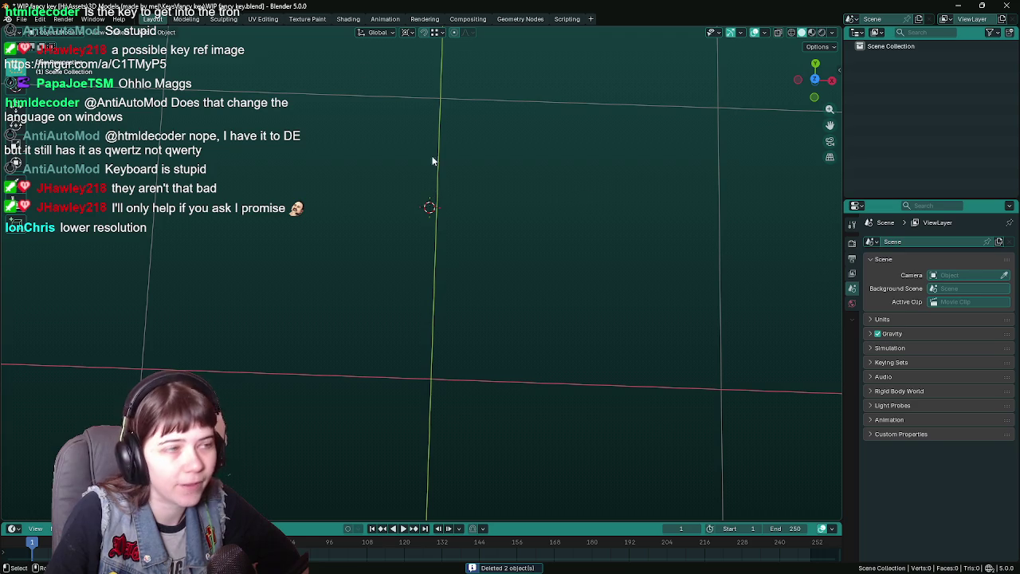
click(407, 32)
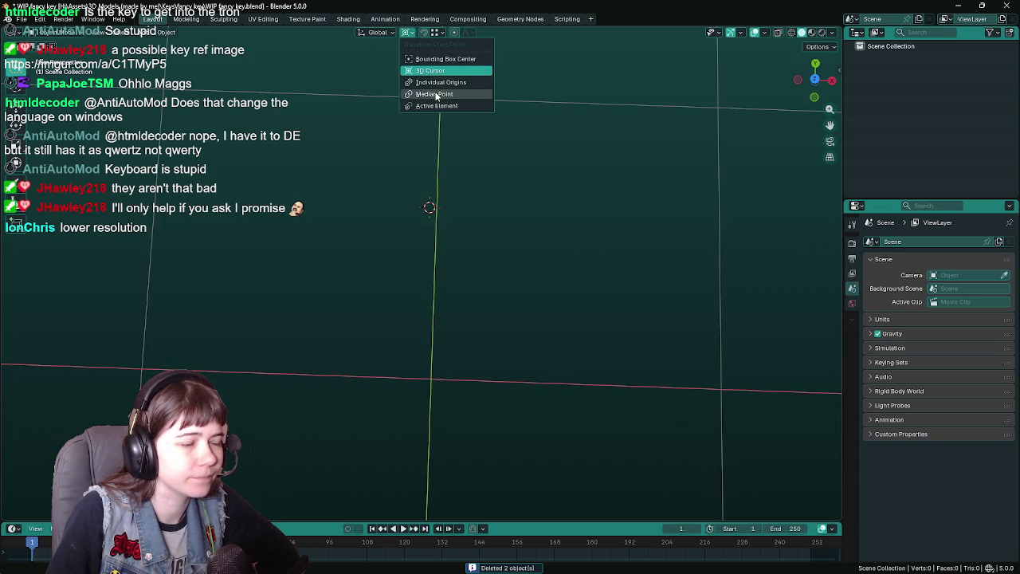
click(166, 32)
mouse_move(188, 99)
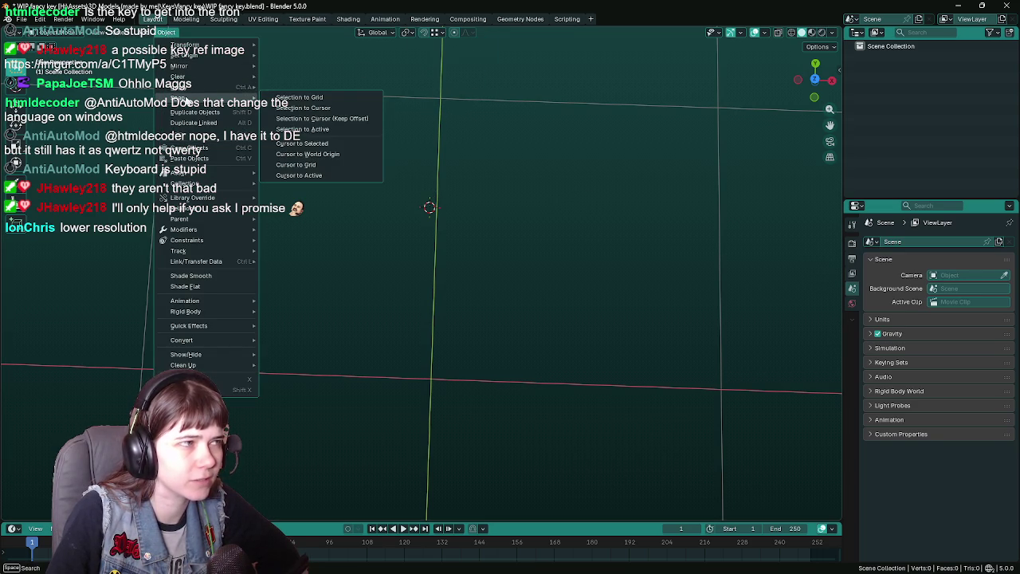
click(338, 155)
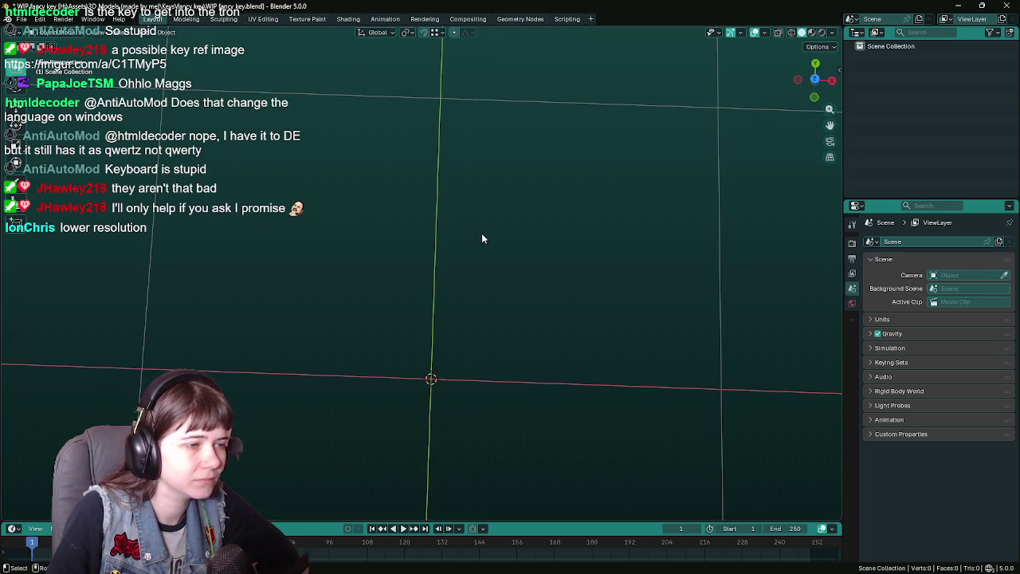
scroll(502, 237, down, 1)
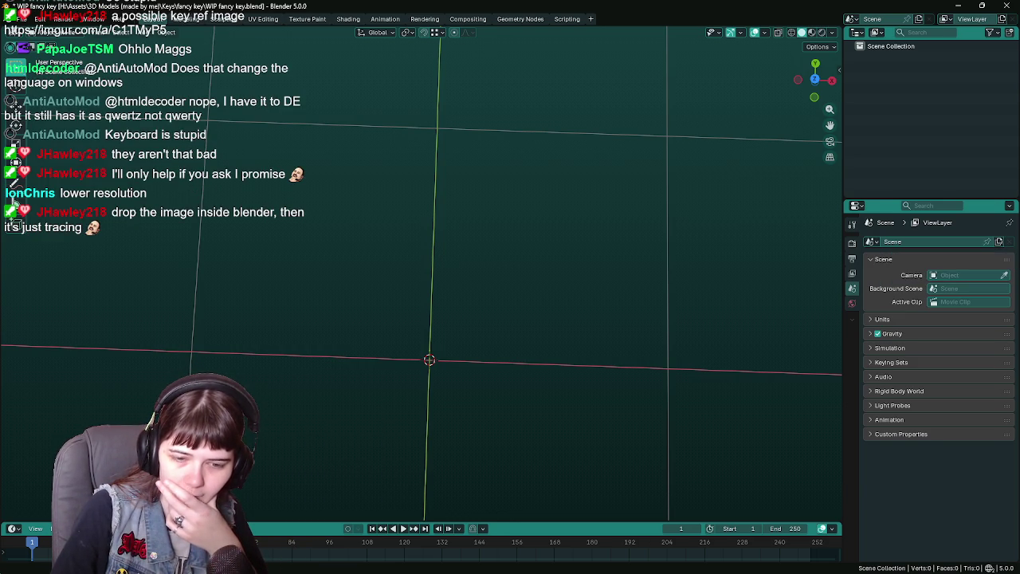
key(super)
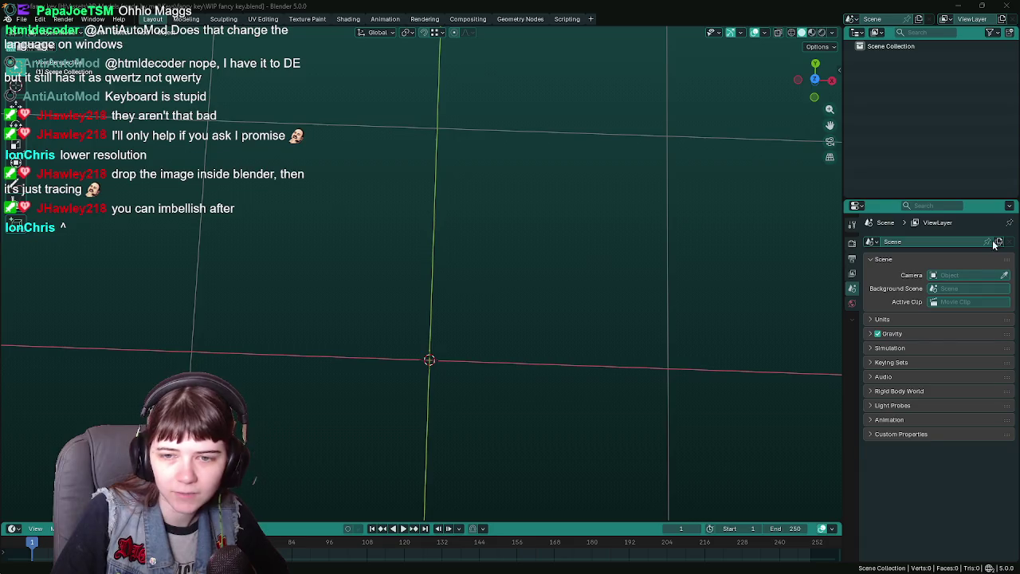
- Drag the keys reference image into the scene, then delete it again
drag(0, 295, 386, 295)
scroll(386, 302, down, 8)
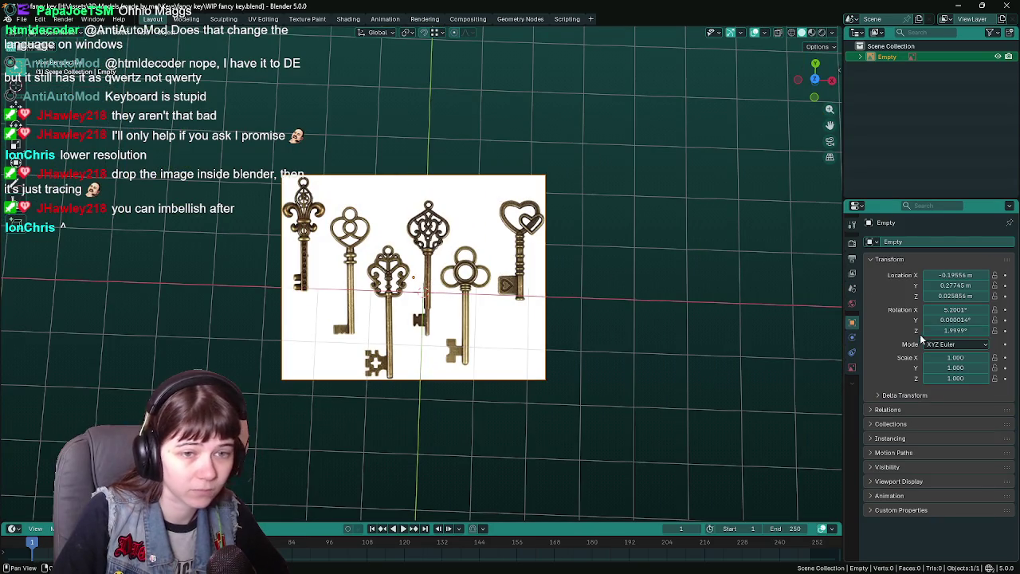
key(Delete)
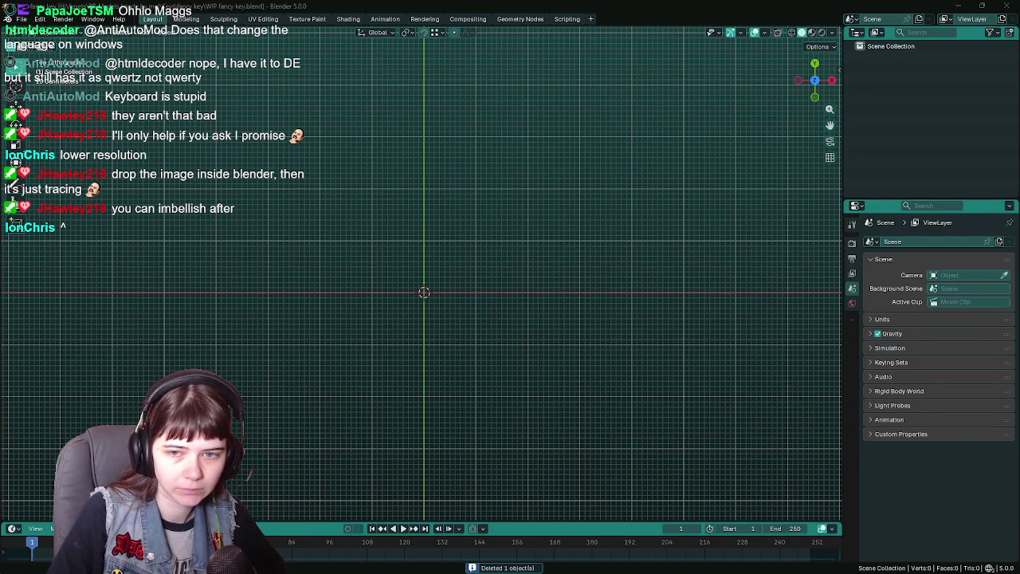
key(ctrl+z)
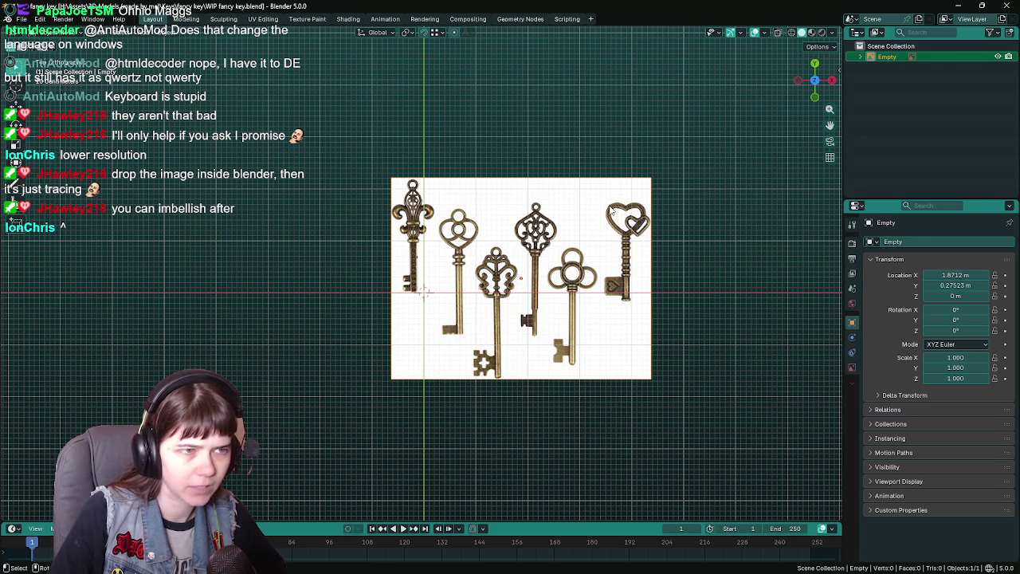
key(Delete)
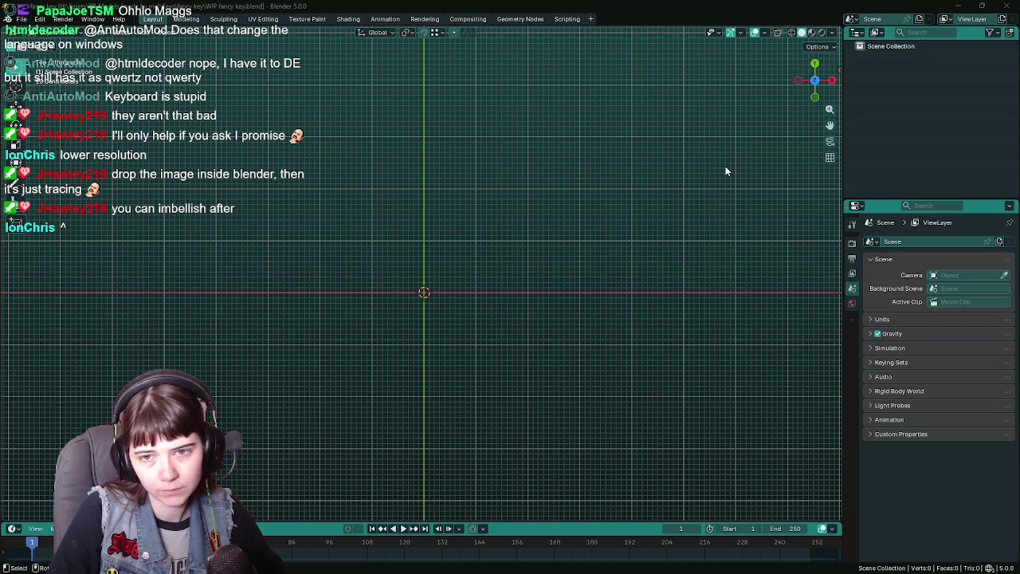
- Save the empty scene as WIP fancy keys.blend and drop the keys reference image back in
key(ctrl+s)
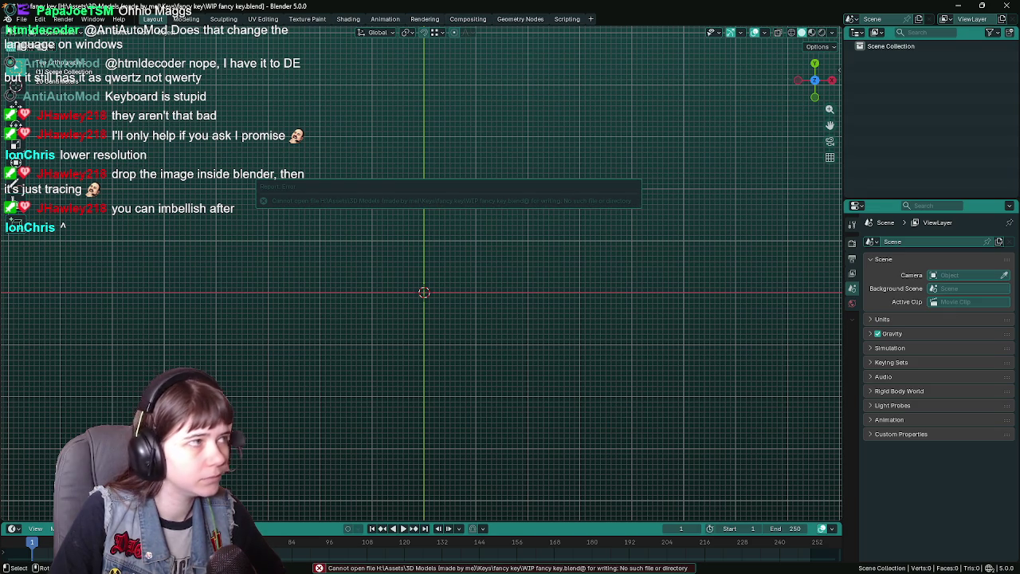
click(21, 18)
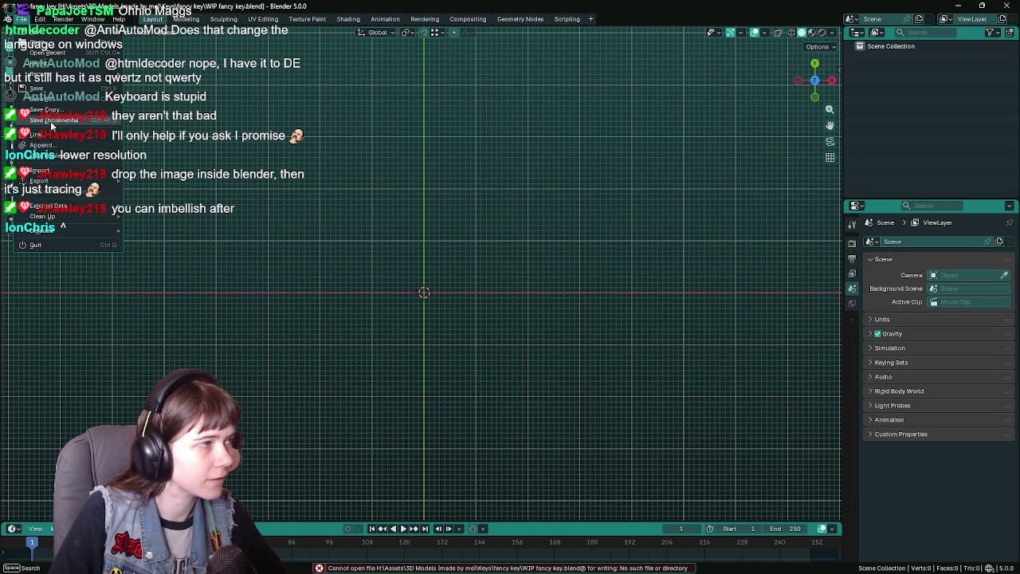
click(39, 99)
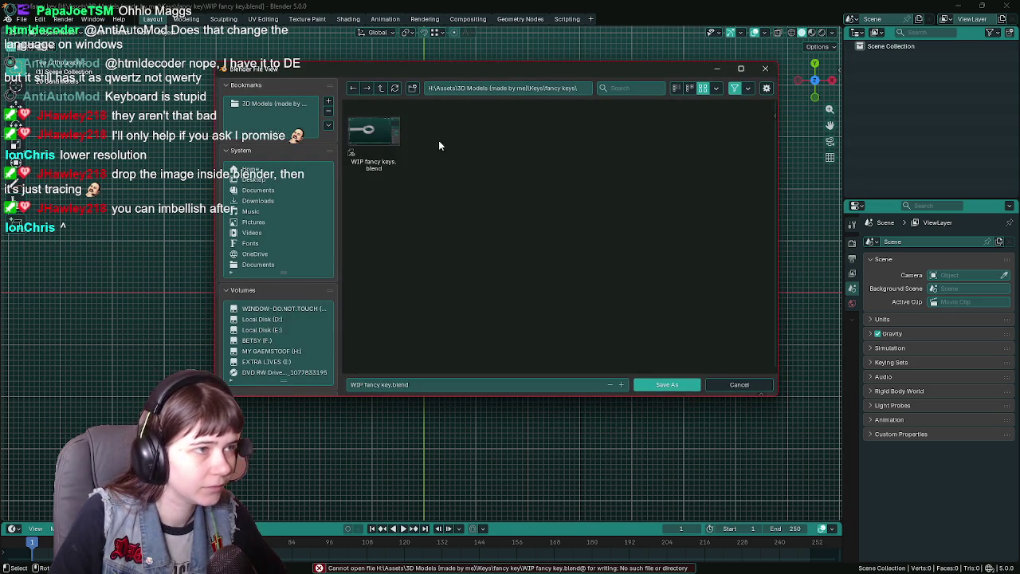
double_click(375, 135)
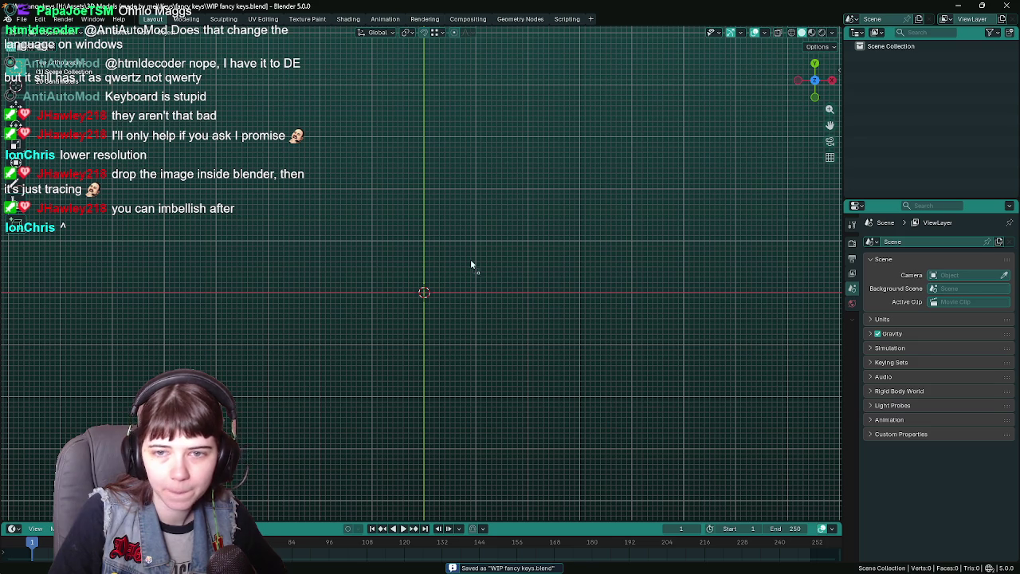
drag(535, 264, 402, 263)
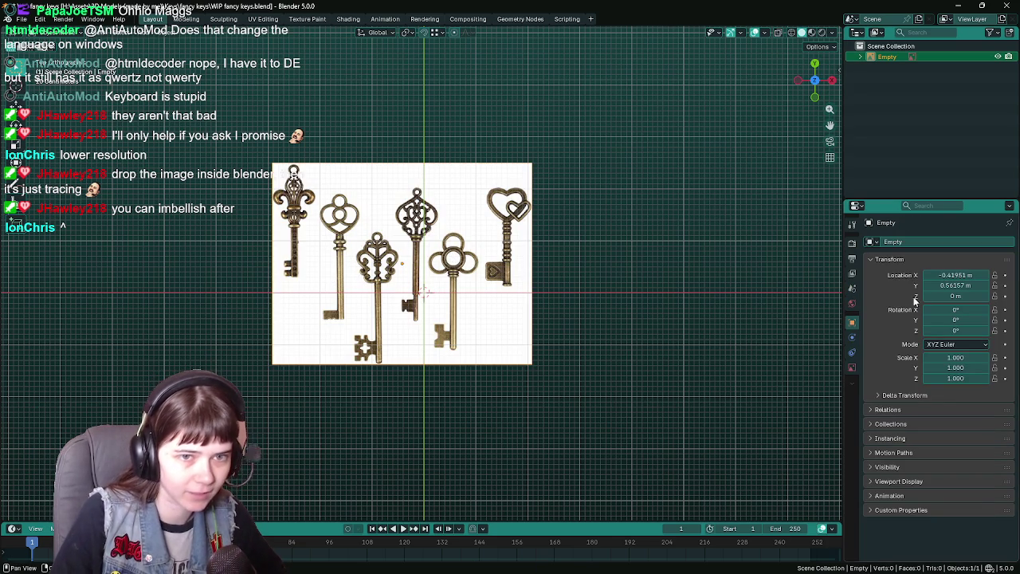
- Move the reference image to the world origin by setting its X, Y and Z location to 0
mouse_move(967, 275)
mouse_down()
mouse_move(958, 297)
mouse_move(958, 284)
mouse_up()
text(0)
key(Return)
scroll(548, 251, up, 2)
scroll(671, 275, left, 1)
scroll(671, 275, down, 1)
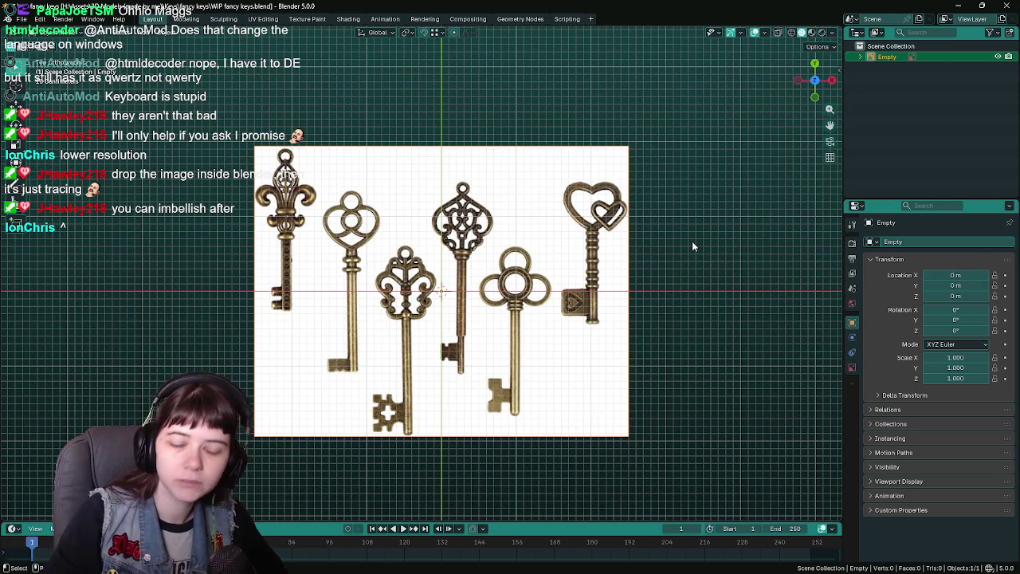
scroll(692, 241, down, 1)
- Rename the image object to Image-reference, fix a typo in the name, and save
double_click(892, 58)
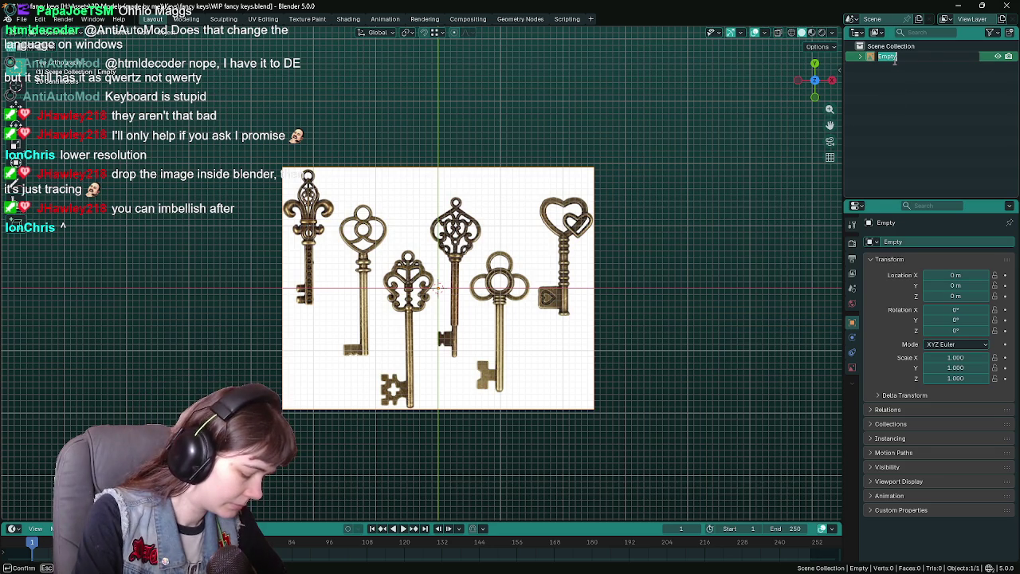
text(Image-reference)
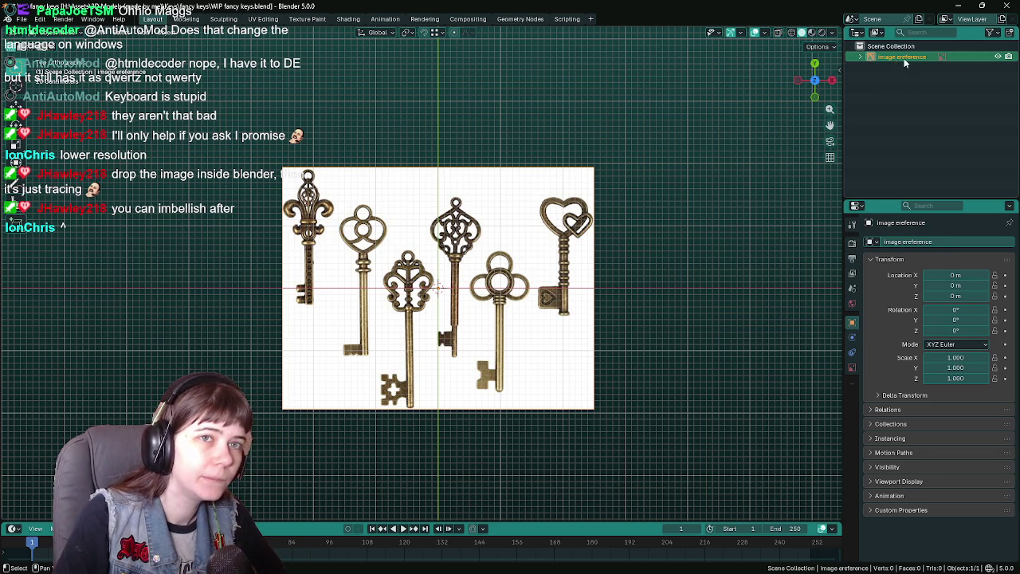
key(Return)
double_click(904, 57)
key(BackSpace)
key(Return)
key(ctrl+s)
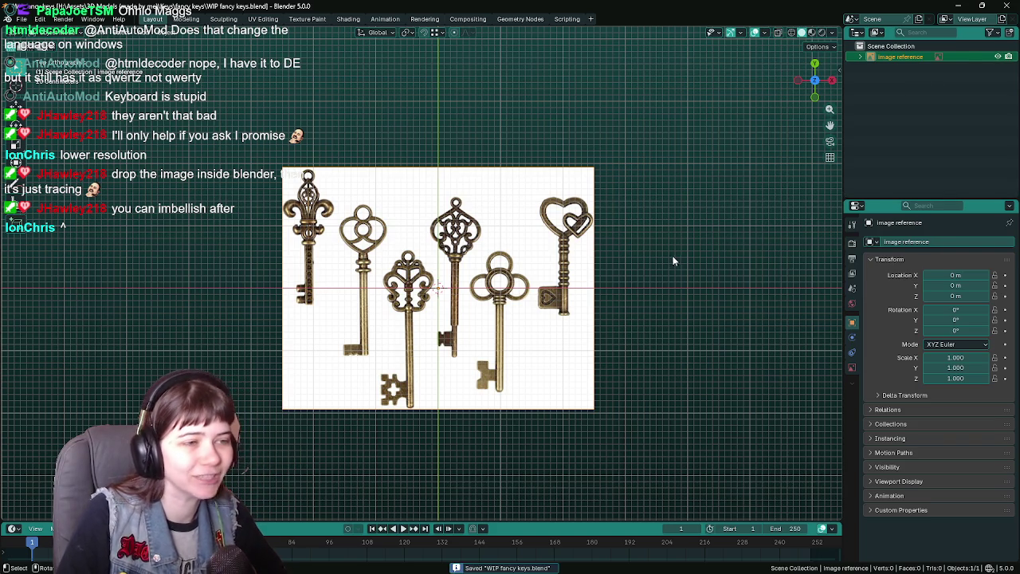
- Pan the view over the key reference, deselect the image, and bring up the Add > Mesh list
click(675, 257)
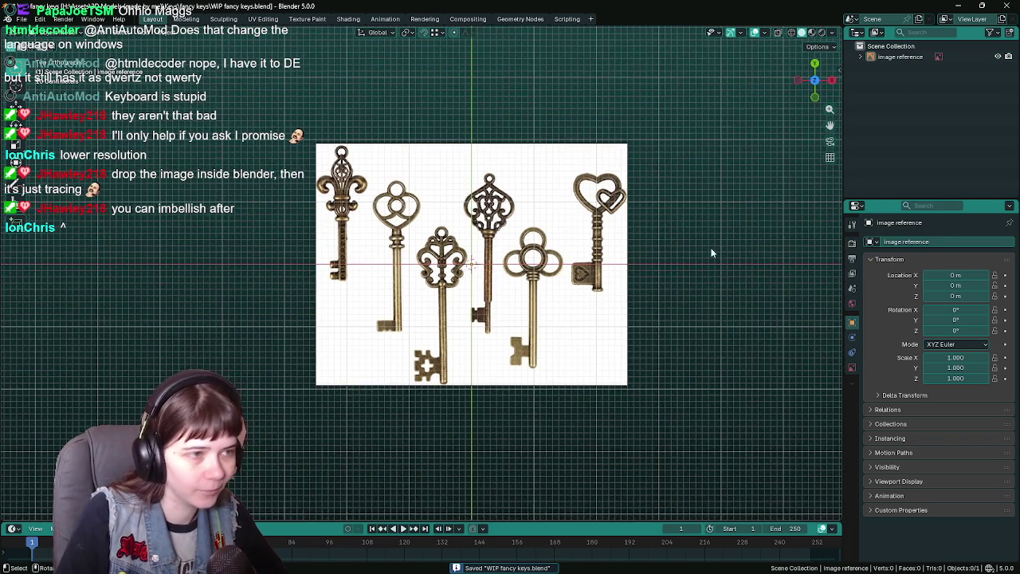
scroll(685, 263, up, 1)
click(901, 58)
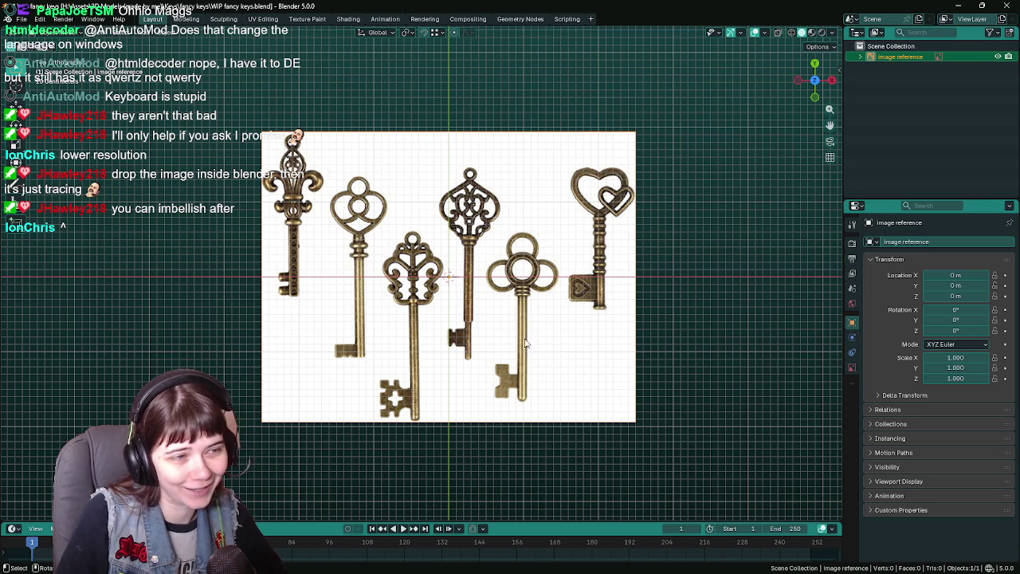
scroll(523, 270, up, 3)
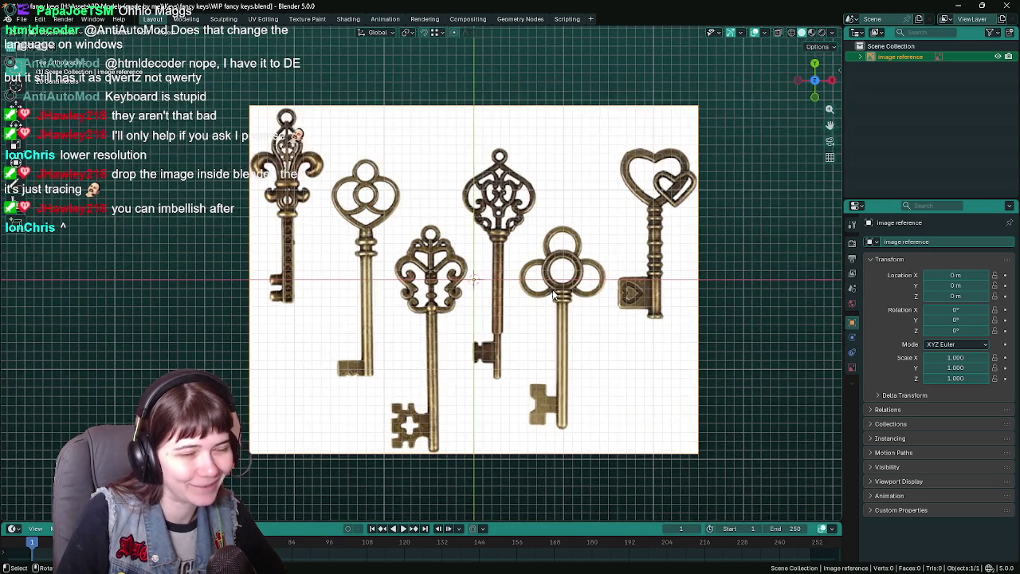
drag(523, 270, 518, 256)
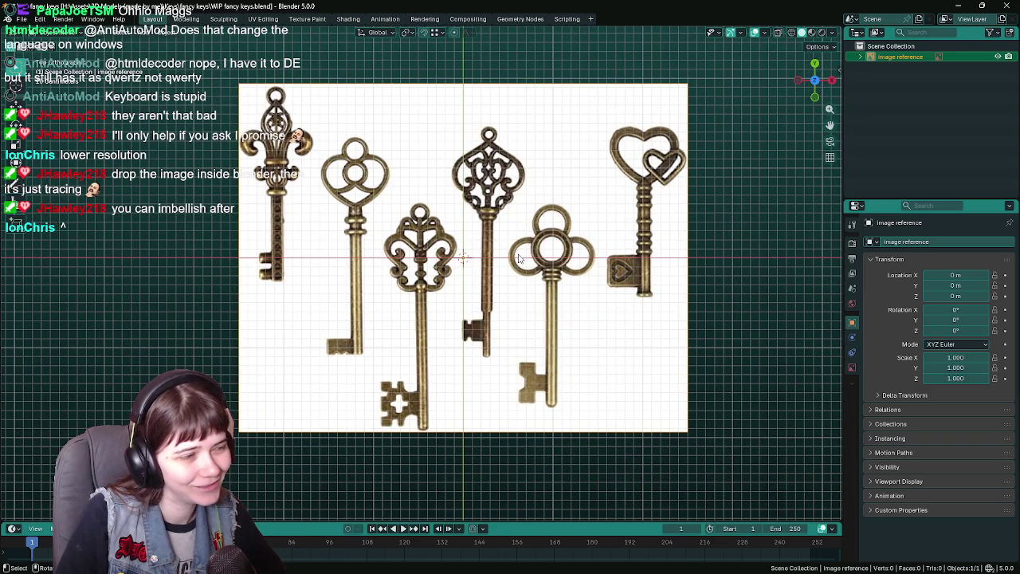
drag(518, 257, 511, 288)
click(738, 252)
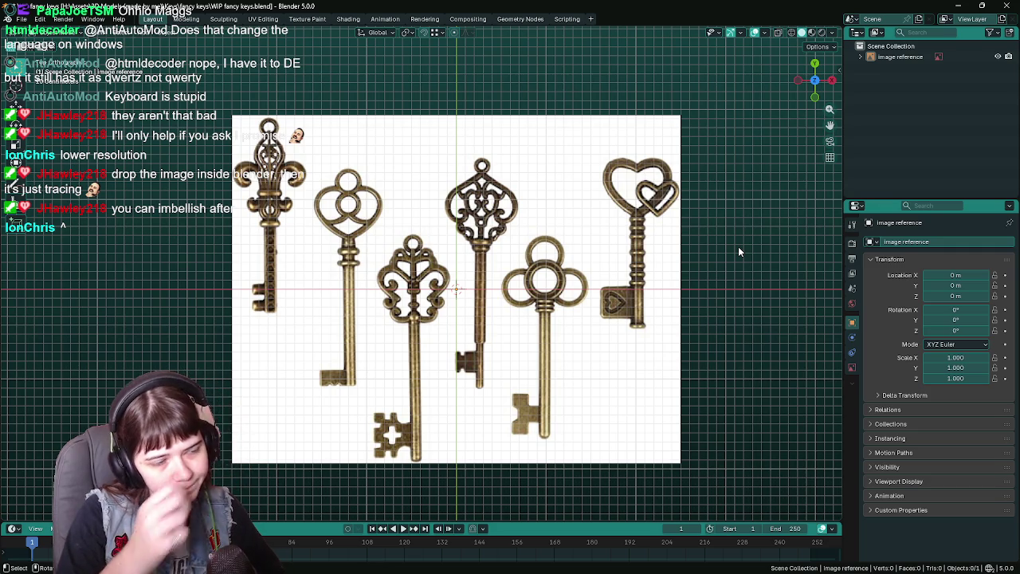
key(shift+a)
mouse_move(446, 231)
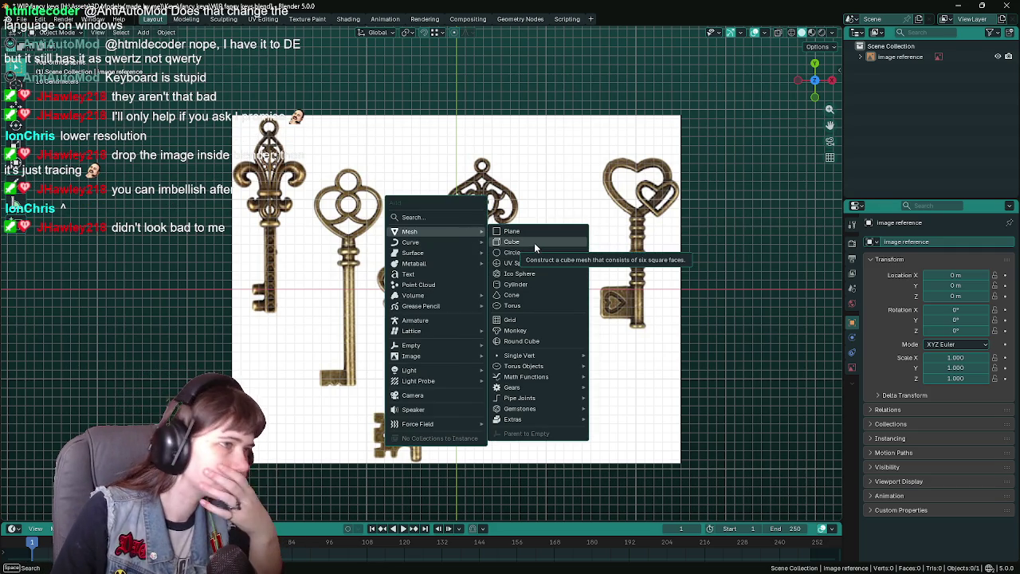
- Discard an accidental cube, slide the reference image 1.195 m along X, and save
right_click(535, 241)
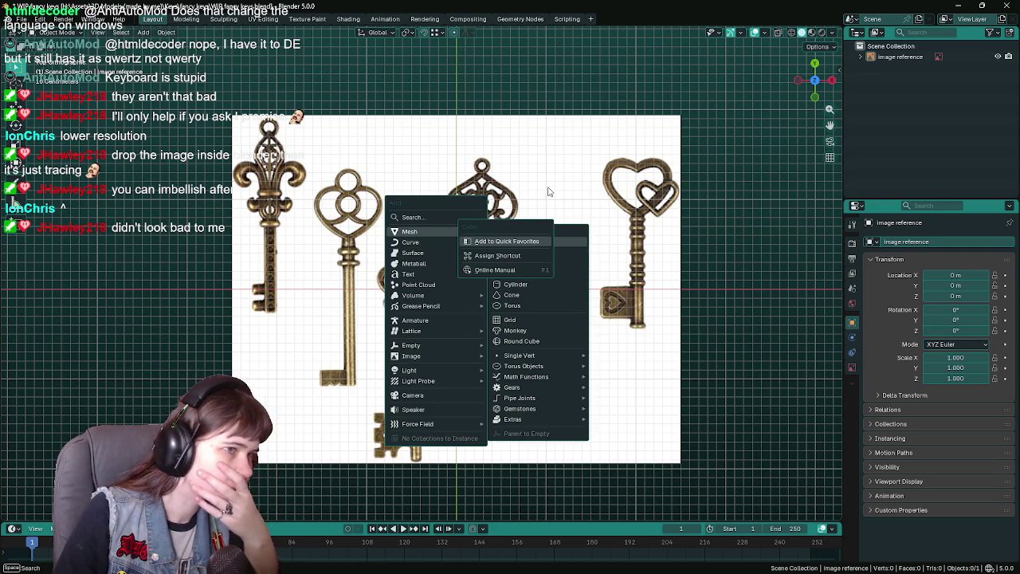
click(535, 241)
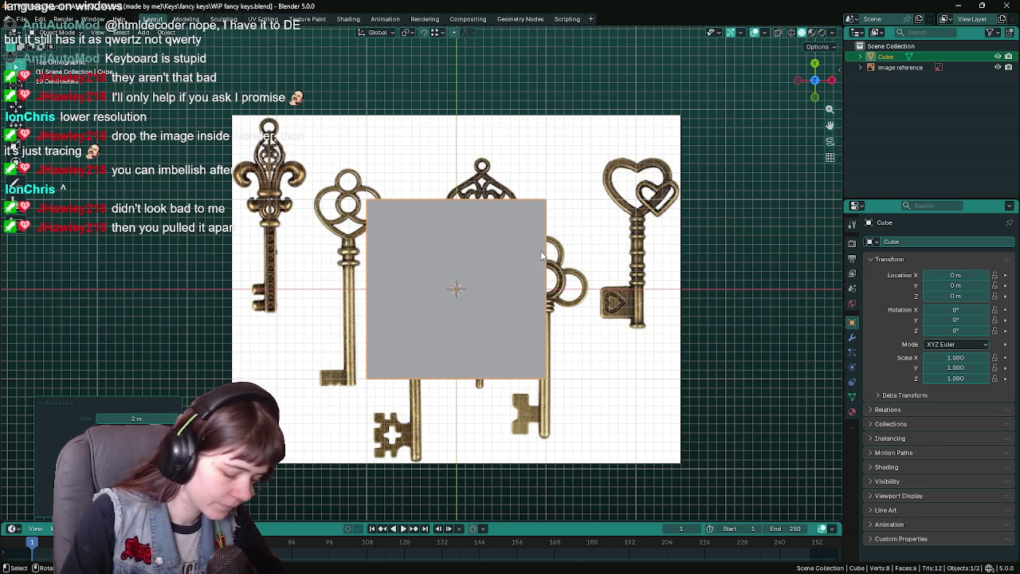
key(Delete)
click(450, 261)
key(g)
key(x)
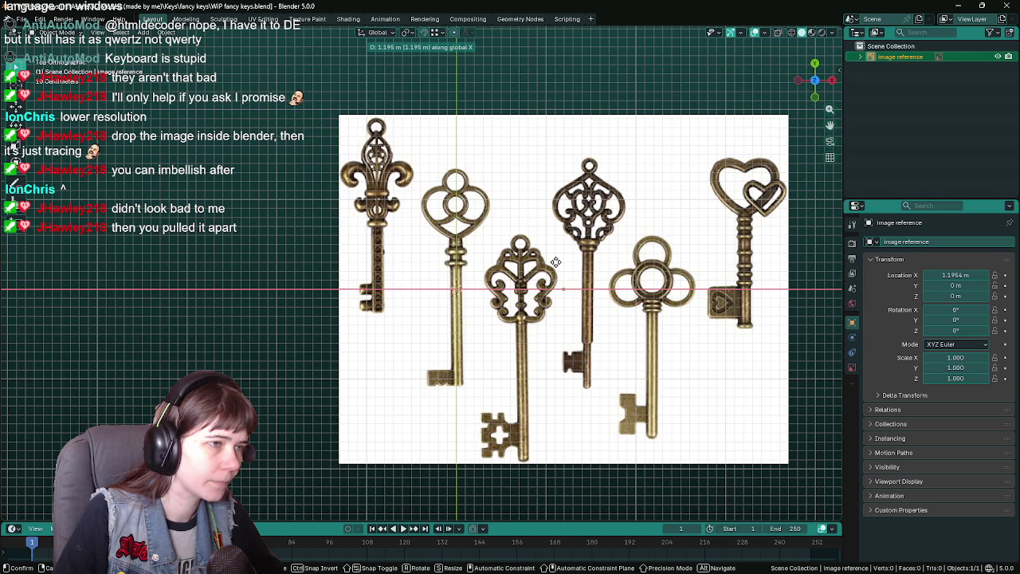
click(556, 262)
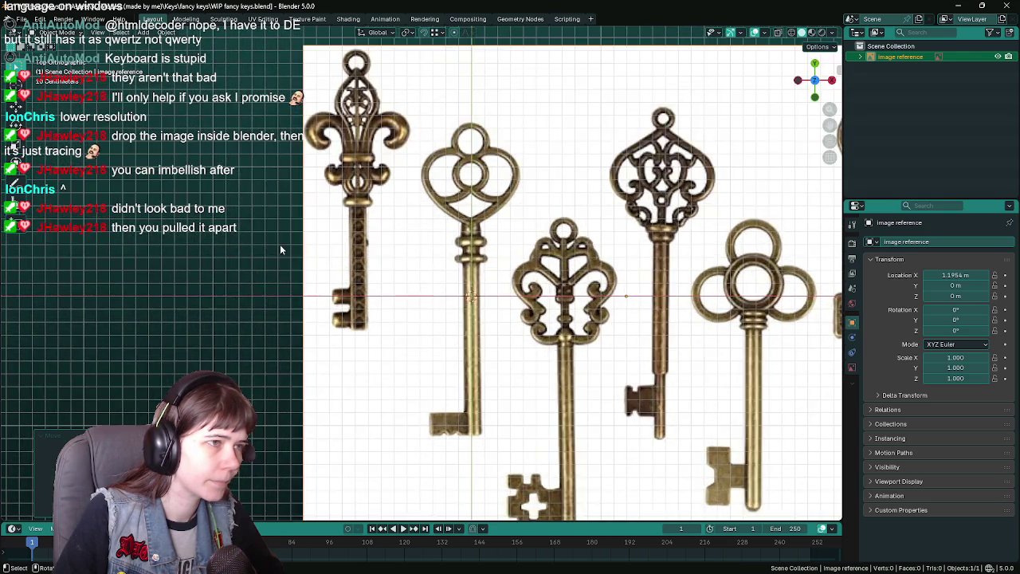
scroll(397, 232, up, 1)
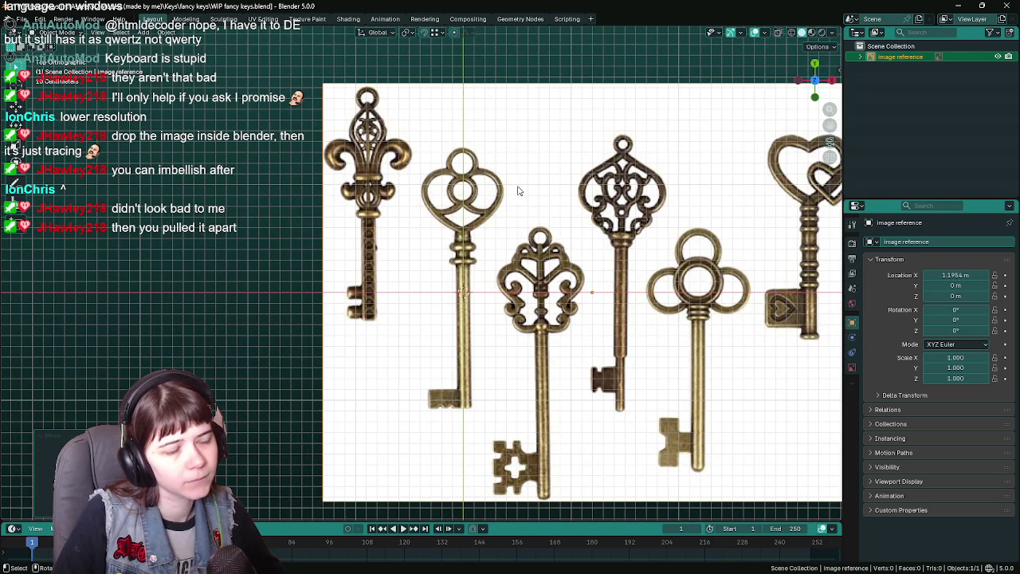
key(ctrl+s)
- Add an eight-vertex cylinder for the key shaft
key(shift+a)
mouse_move(256, 222)
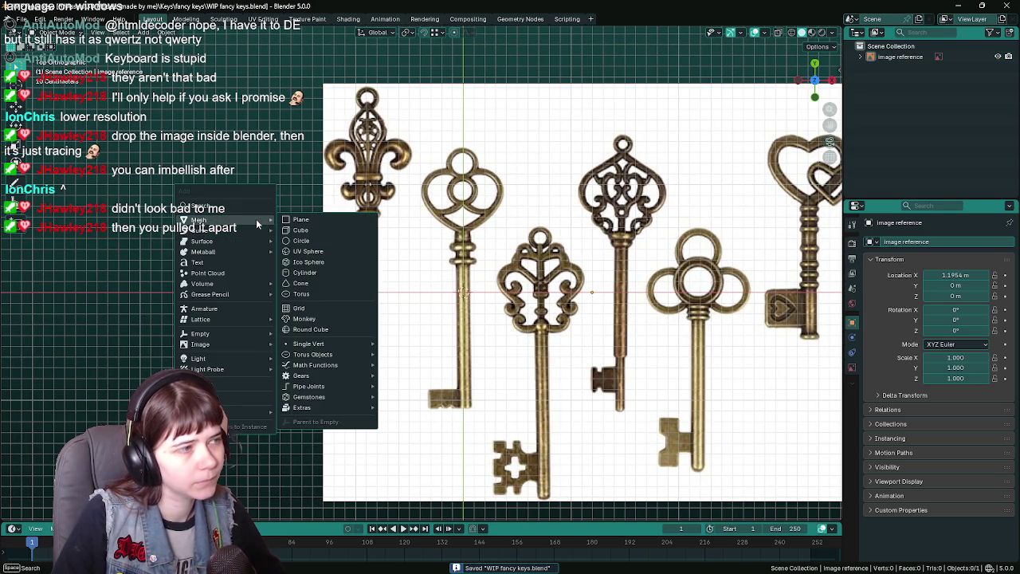
click(331, 273)
click(149, 382)
text(8)
key(Return)
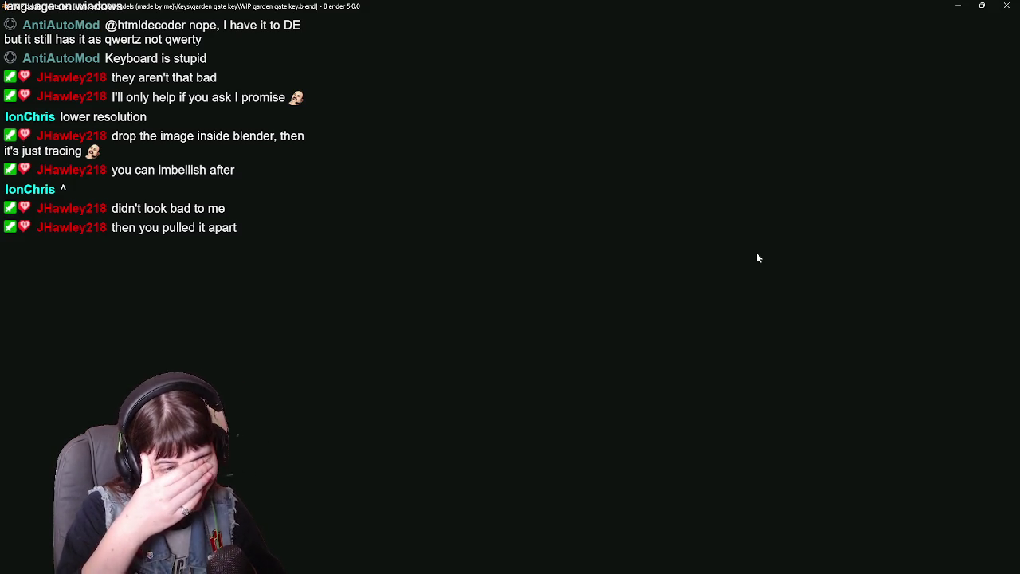
- Hide the backup keys collection and frame the optimized garden key in view
scroll(761, 247, up, 2)
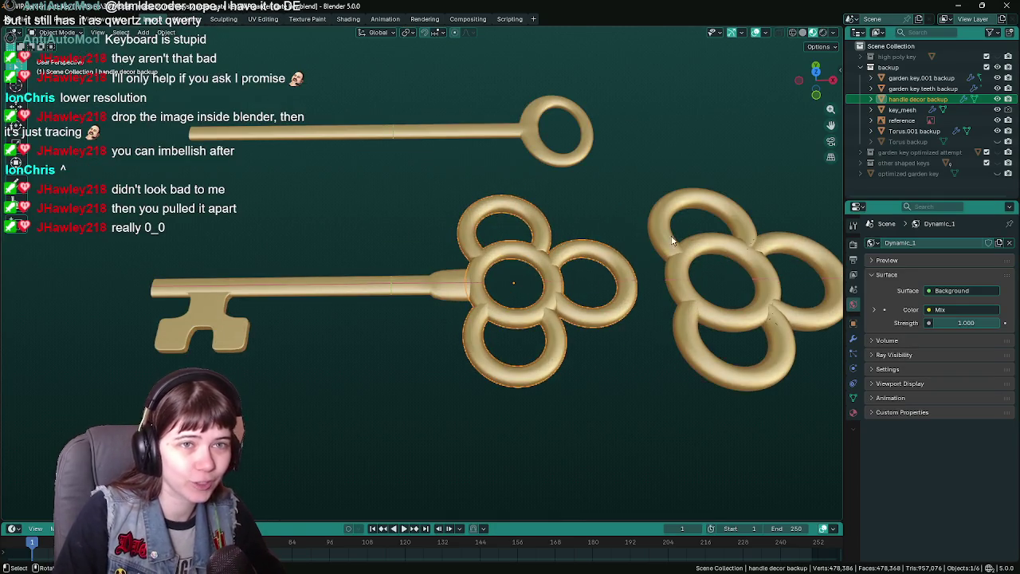
scroll(736, 204, down, 2)
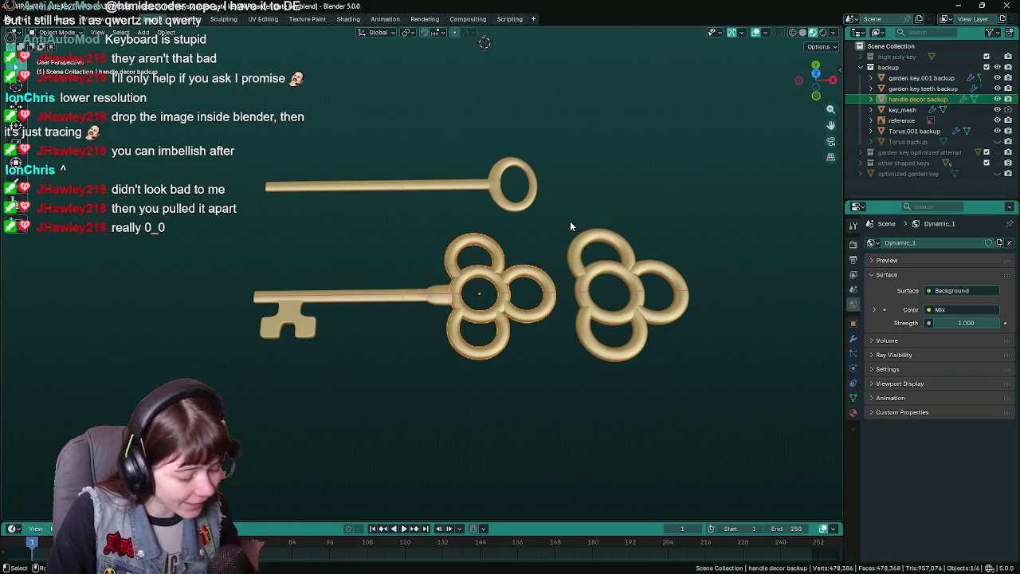
key(Tab)
scroll(662, 301, up, 3)
key(Tab)
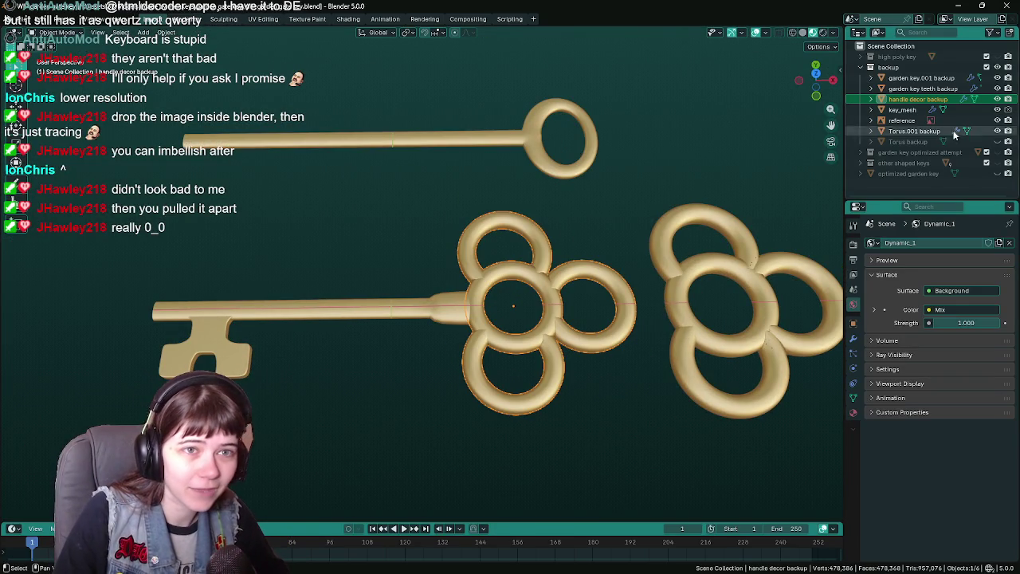
click(871, 67)
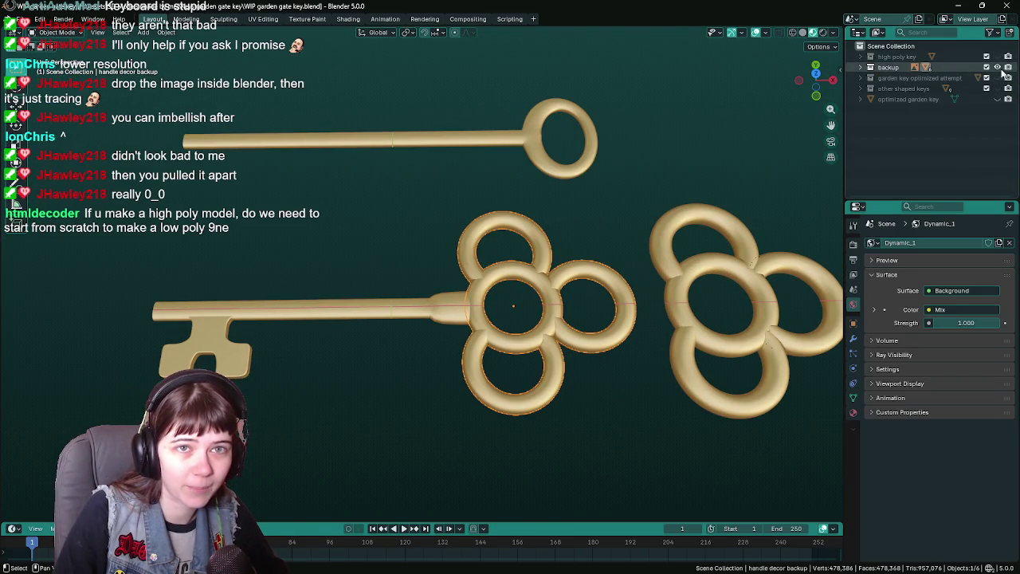
click(998, 67)
click(997, 99)
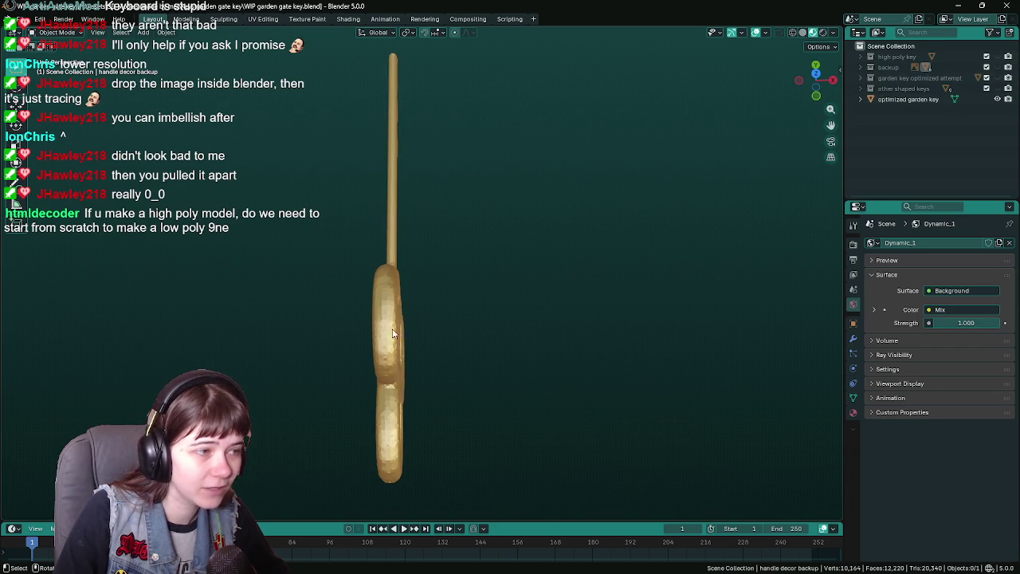
key(KP_3)
key(KP_Decimal)
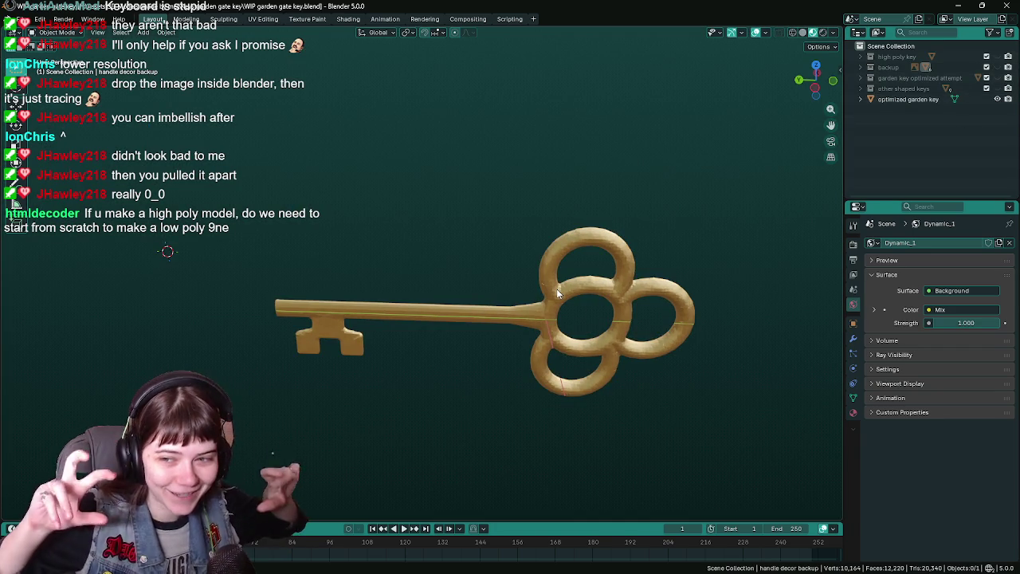
- Inspect the optimized garden key's mesh in edit mode, then save and hide it
key(Tab)
scroll(613, 254, up, 1)
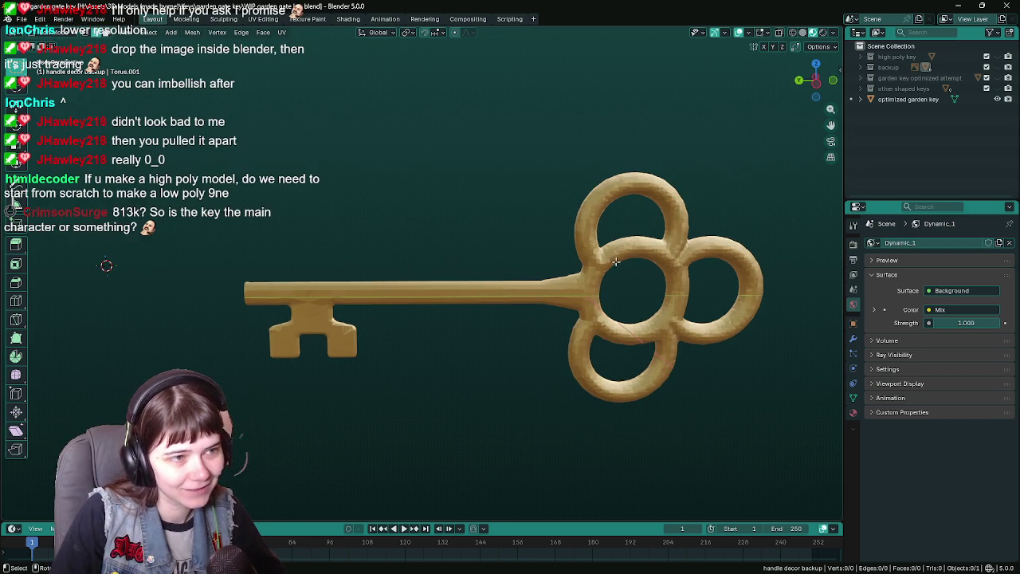
click(851, 99)
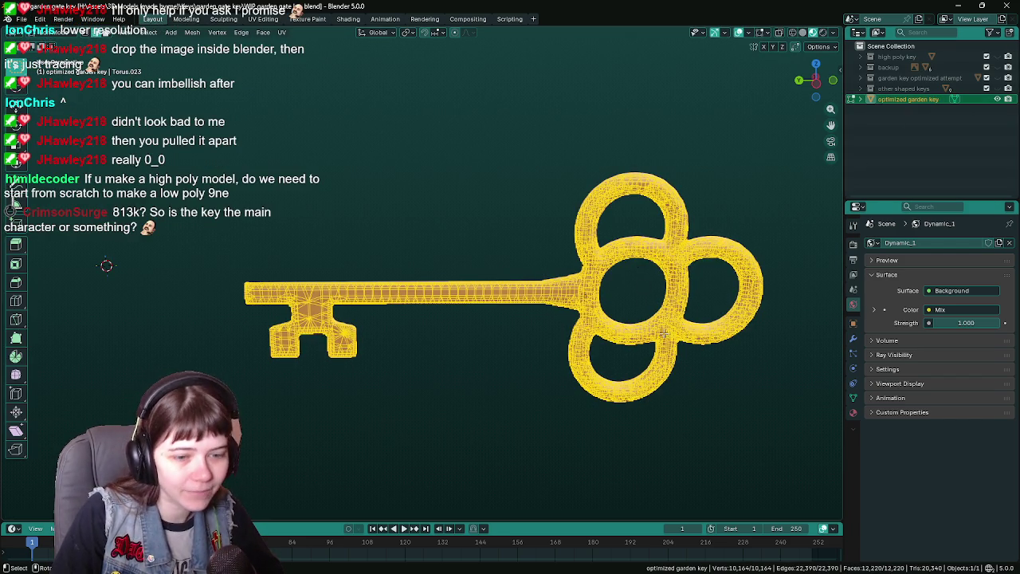
key(KP_5)
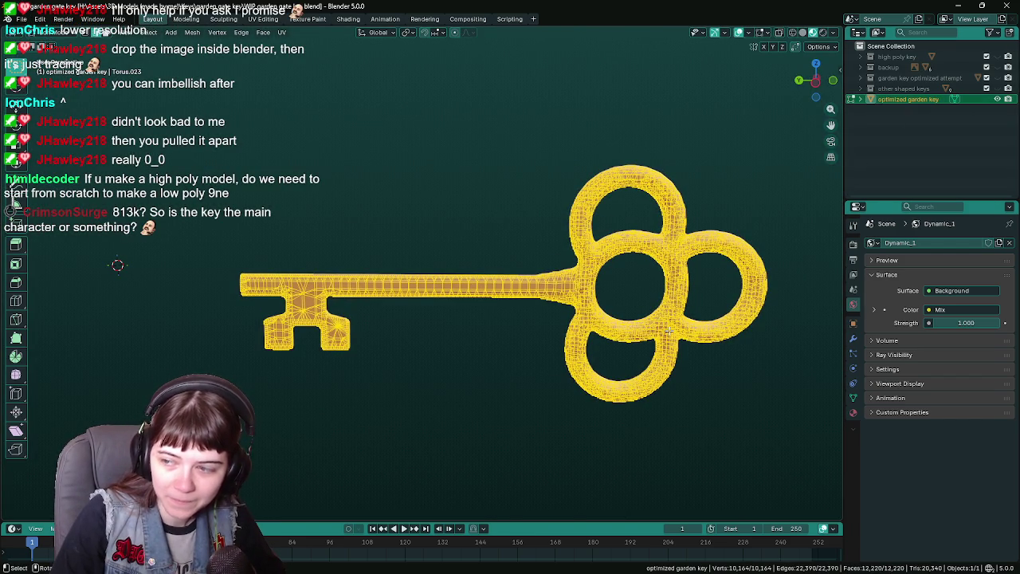
drag(569, 292, 505, 261)
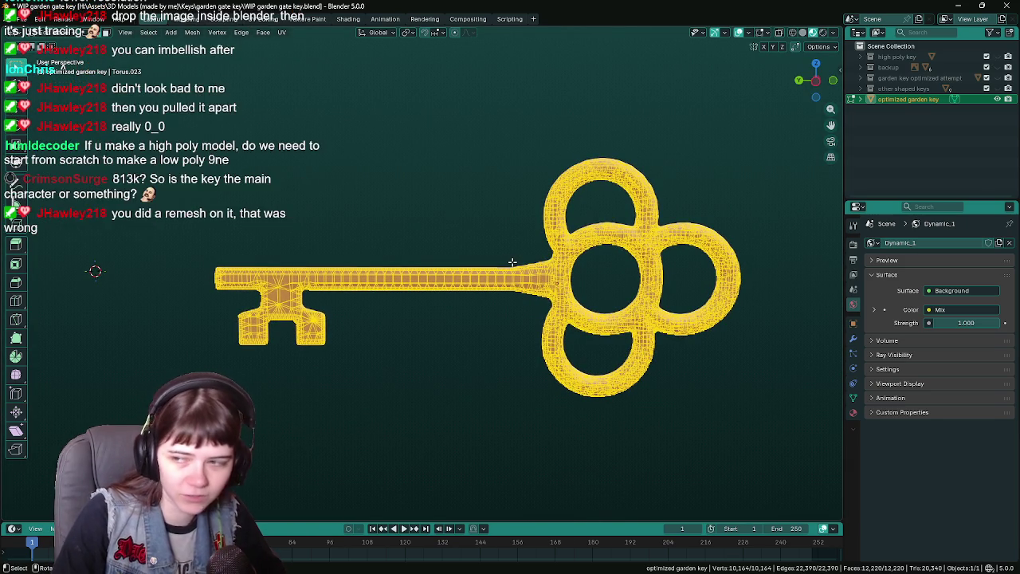
key(Tab)
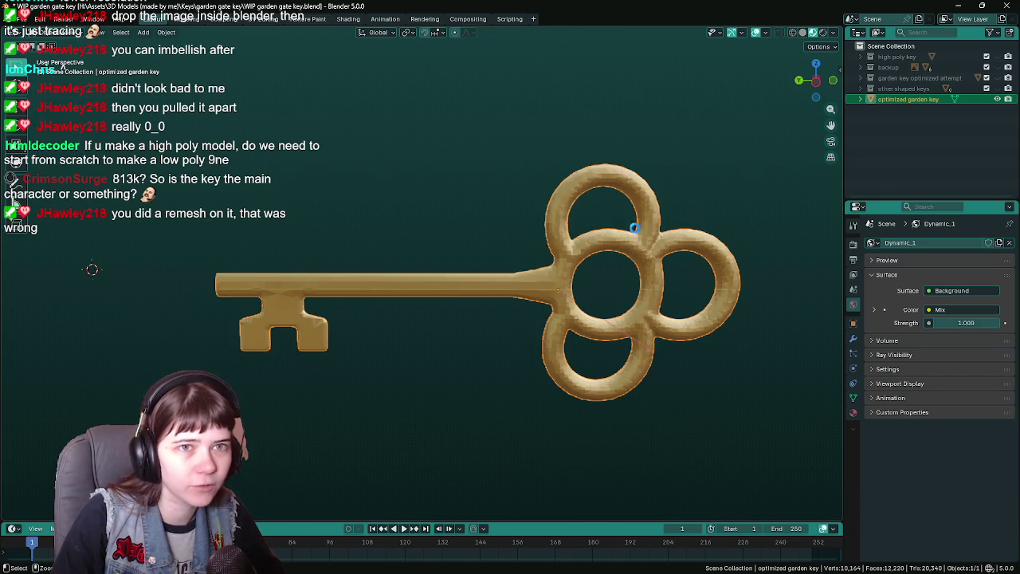
key(ctrl+s)
click(999, 99)
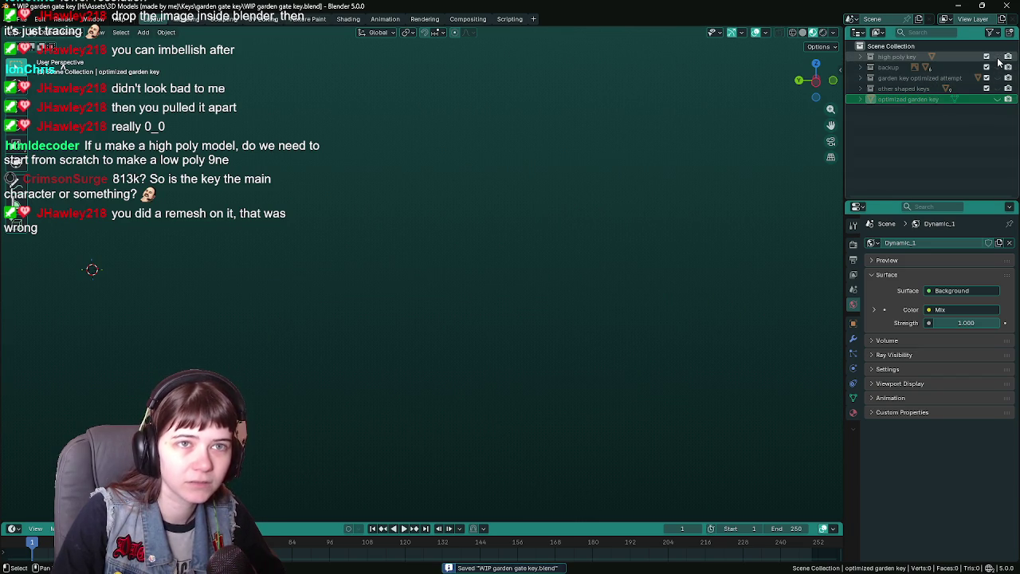
- Show and select the garden key, view it from the top, and inspect its mesh in edit mode
click(1009, 99)
click(604, 326)
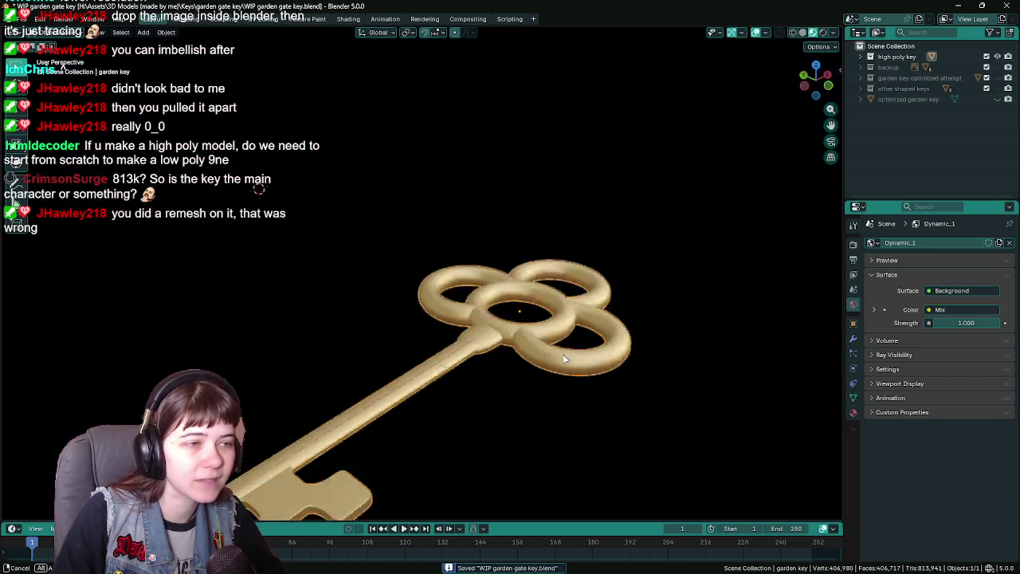
key(KP_7)
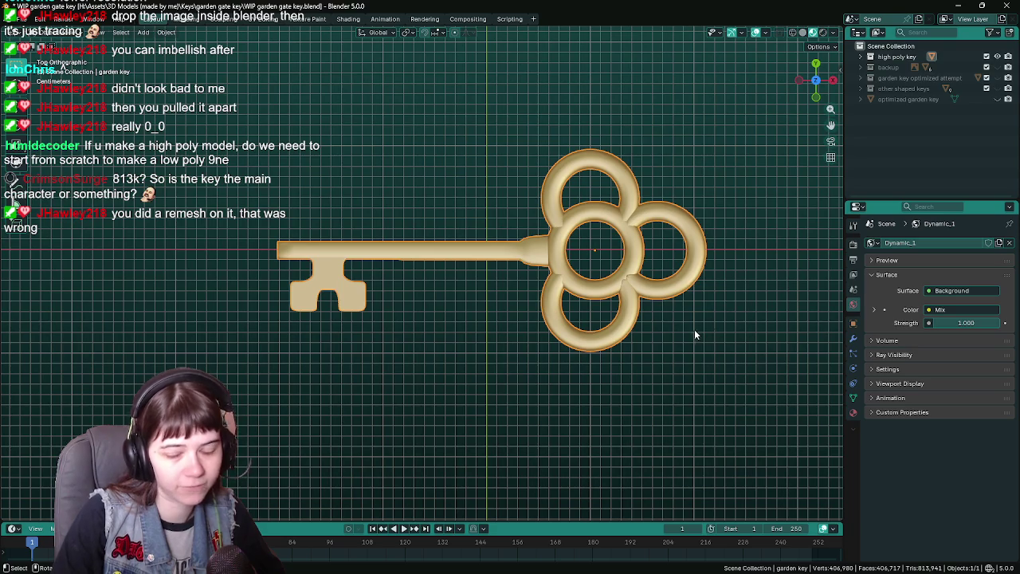
scroll(694, 263, up, 3)
key(Tab)
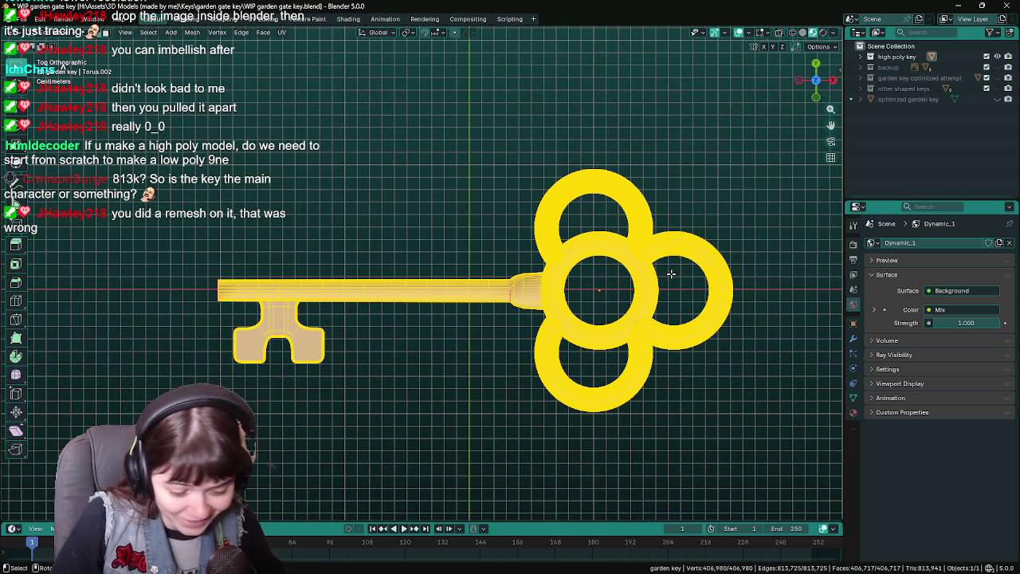
scroll(598, 259, up, 5)
scroll(525, 232, up, 6)
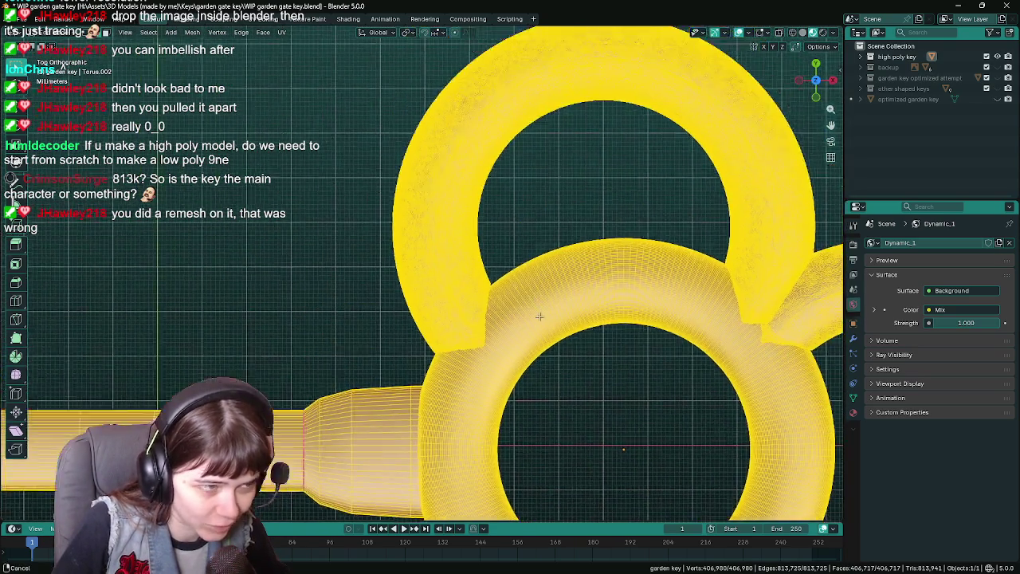
scroll(522, 291, down, 10)
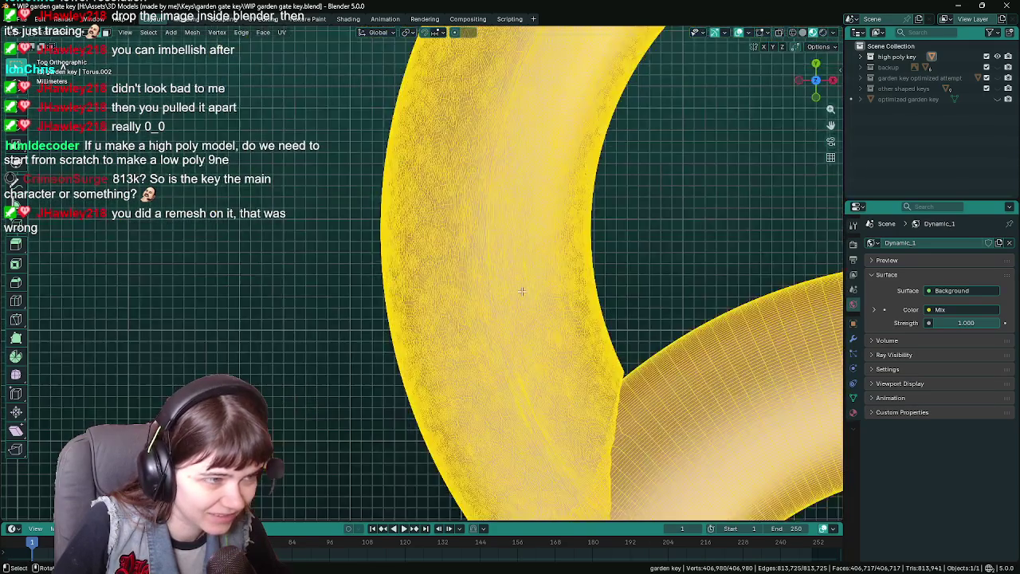
scroll(428, 242, up, 8)
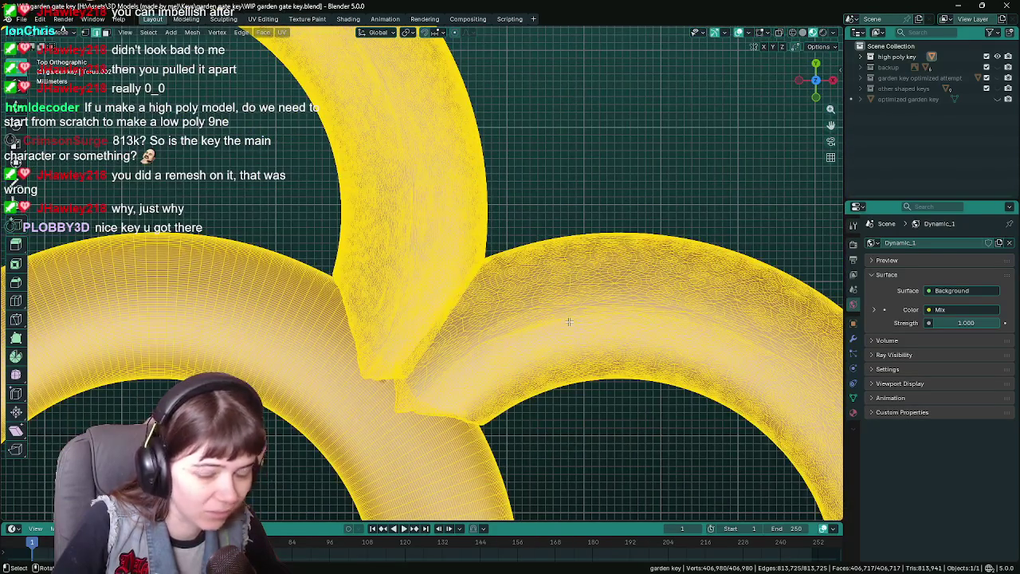
scroll(569, 321, down, 8)
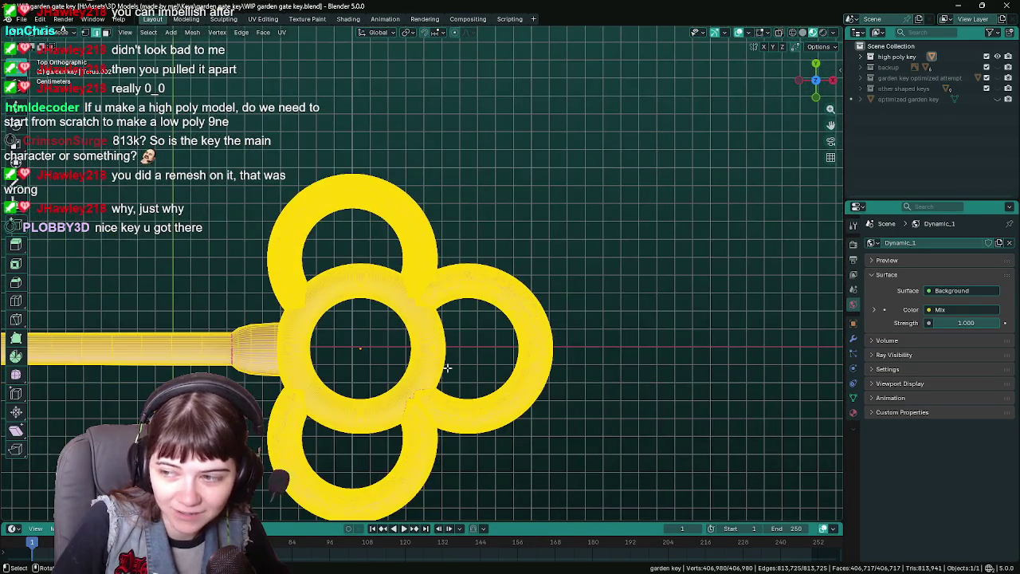
scroll(619, 316, up, 3)
scroll(619, 316, down, 4)
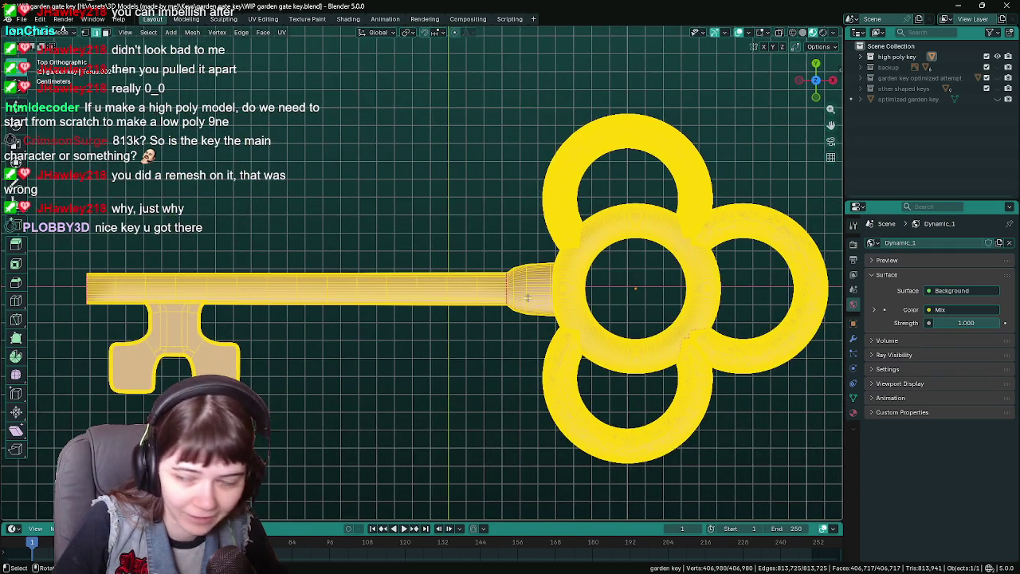
scroll(510, 299, up, 2)
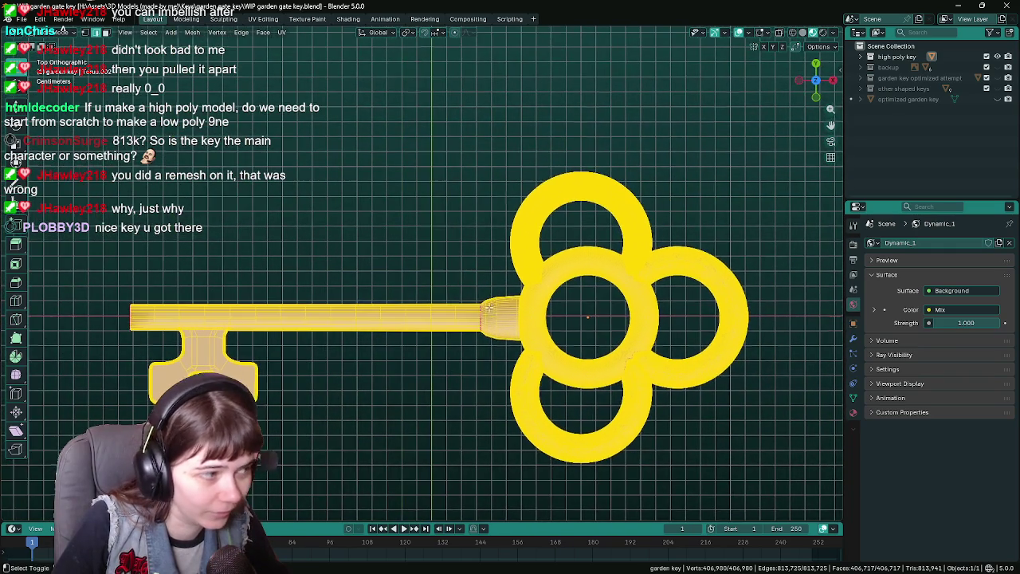
- Return to object mode to see the golden shaded key, save, and close the window
key(Tab)
scroll(497, 296, left, 2)
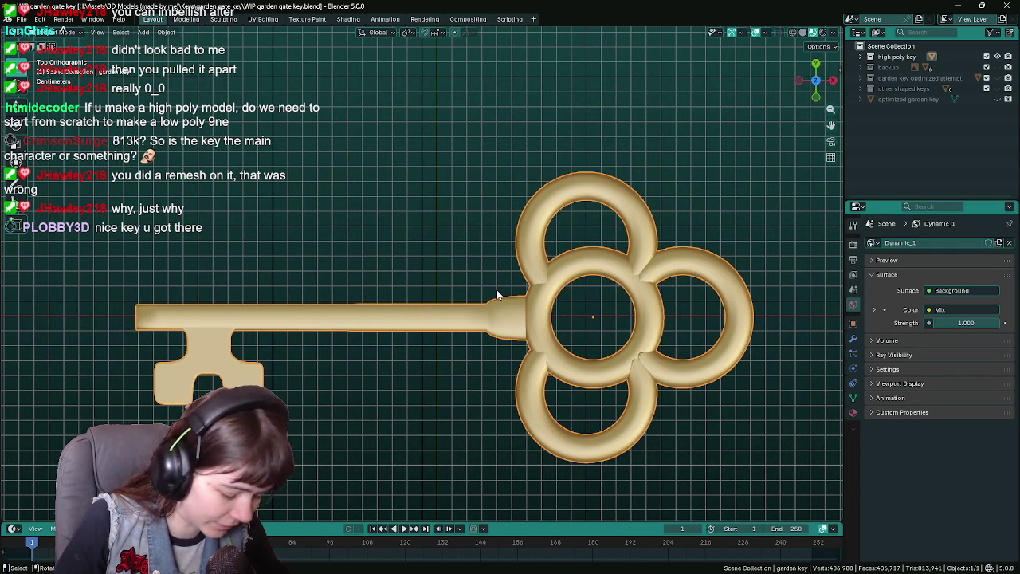
scroll(497, 295, up, 1)
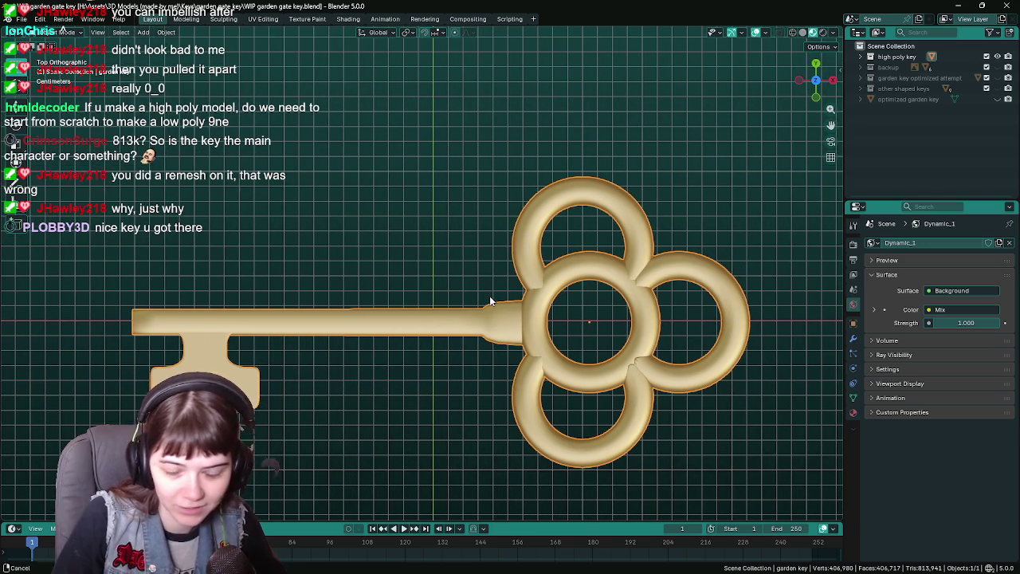
key(ctrl+s)
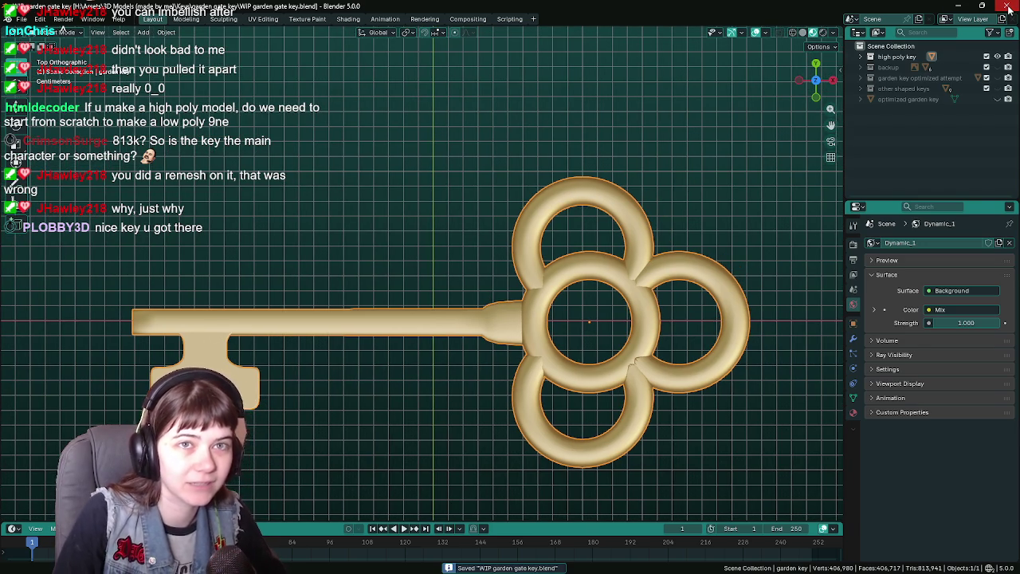
click(1010, 6)
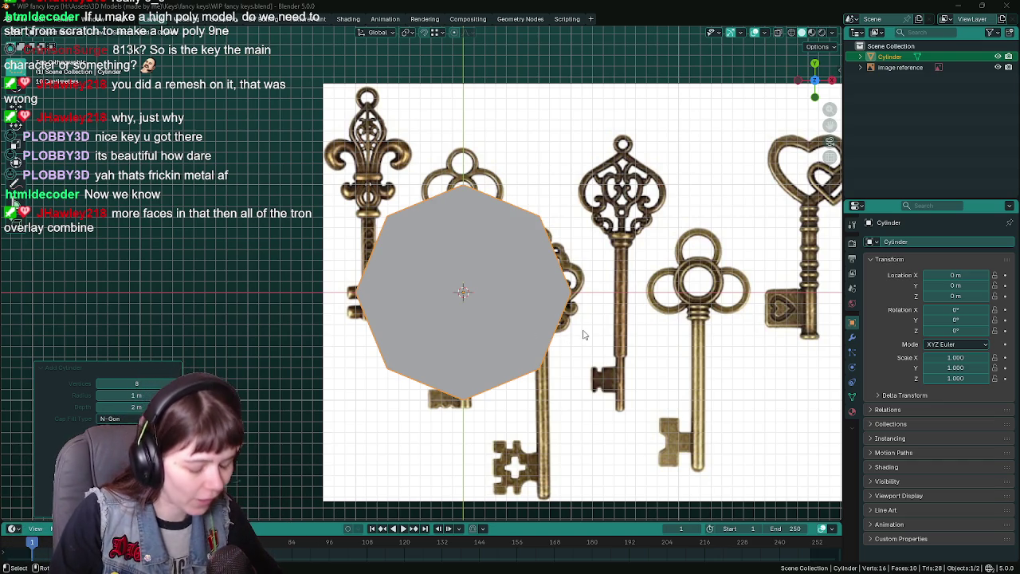
- Rotate the cylinder 90° around the X axis
mouse_move(660, 348)
mouse_down()
mouse_move(597, 329)
mouse_move(547, 276)
mouse_up()
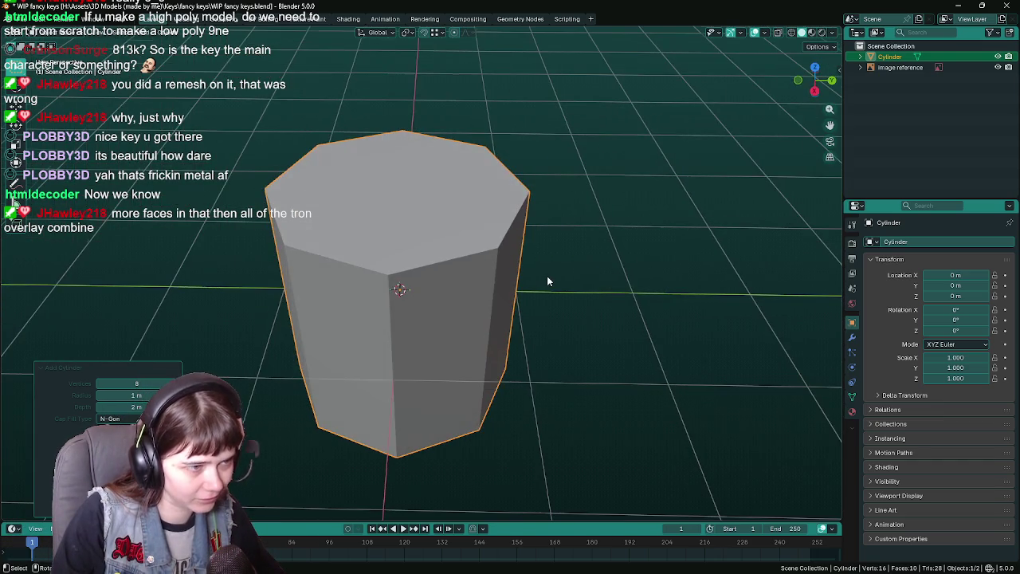
key(r)
key(x)
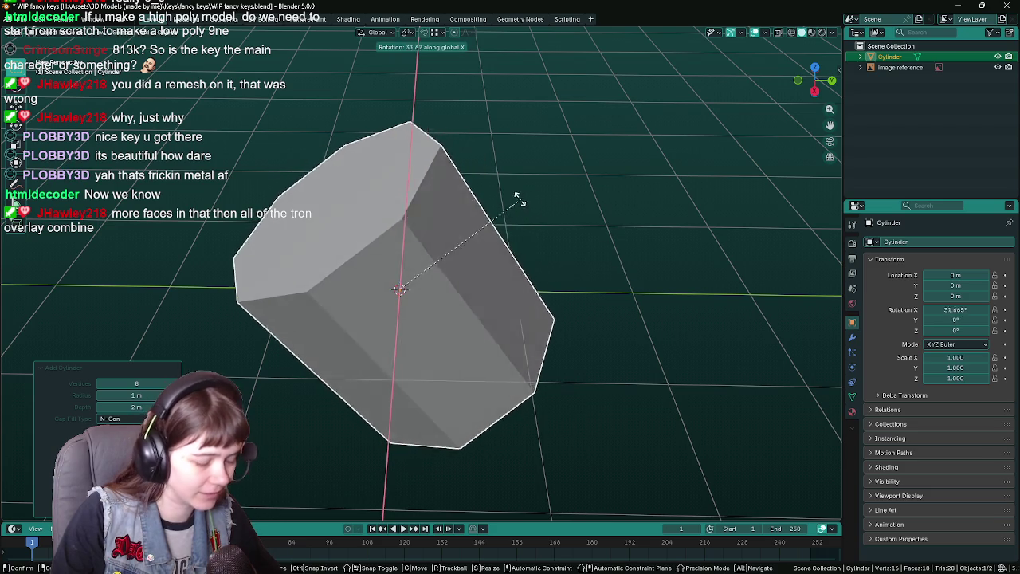
text(90)
click(417, 185)
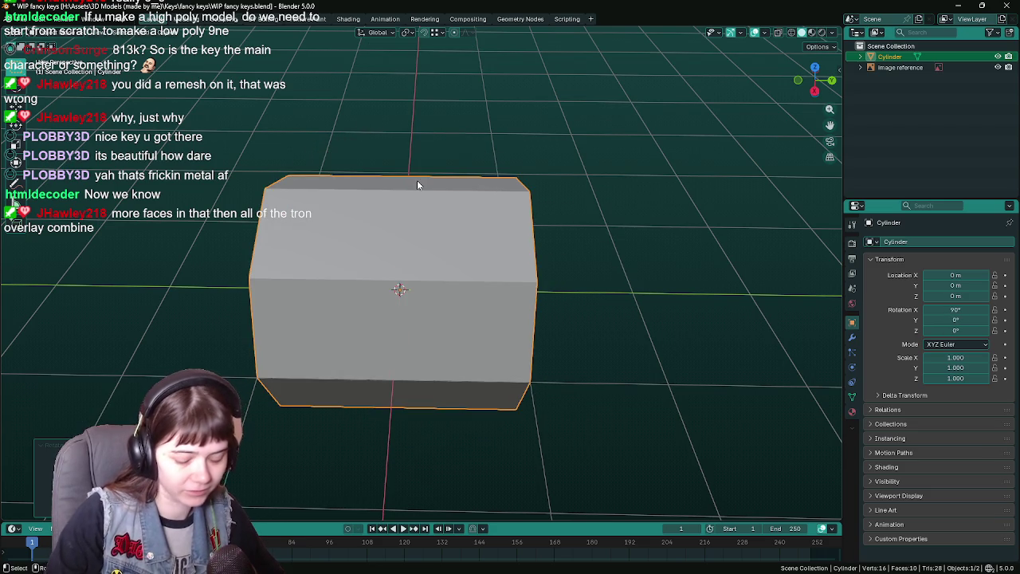
key(KP_7)
- Scale the cylinder down to 0.06
key(s)
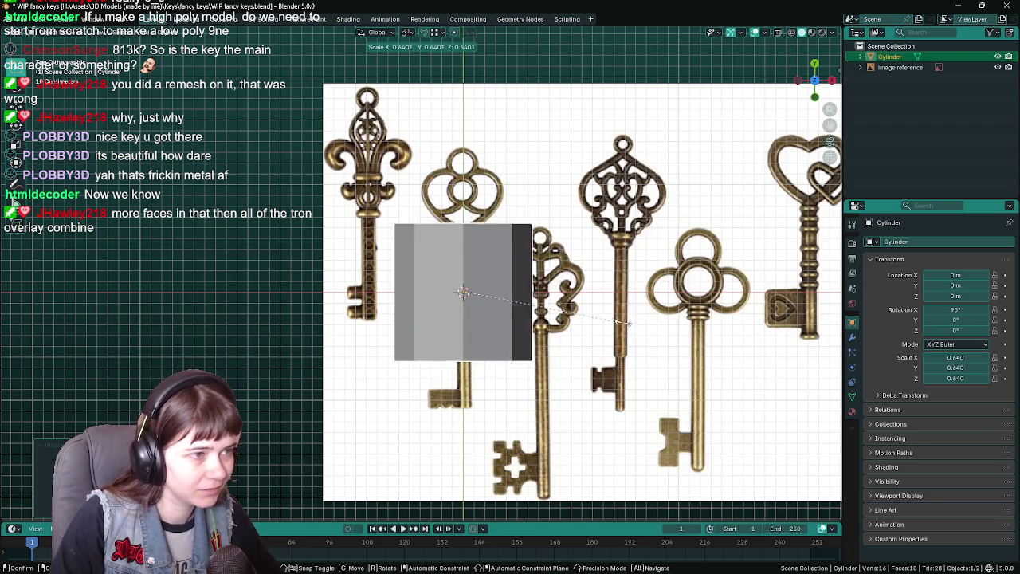
mouse_move(488, 292)
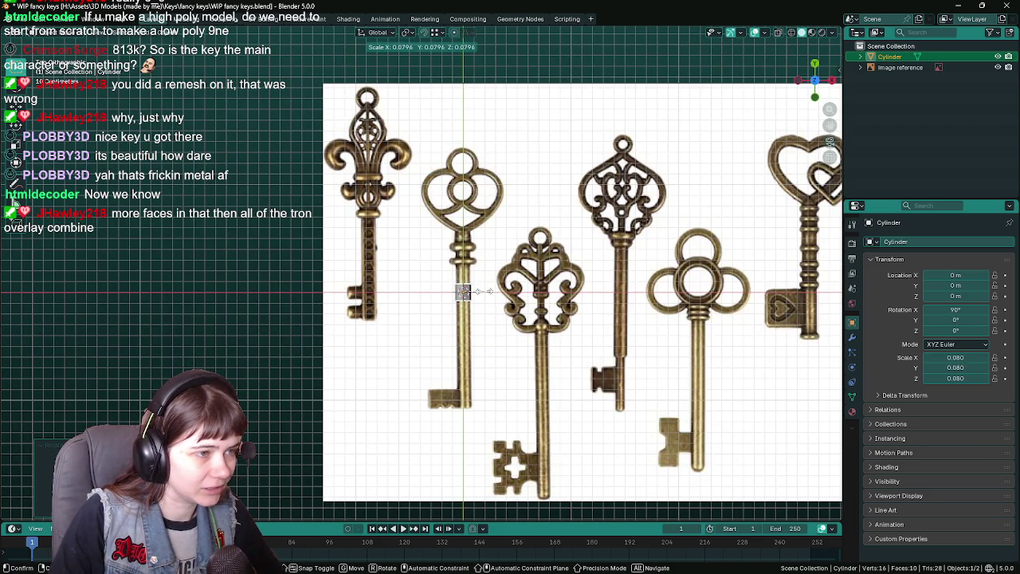
key(equal)
text(0.06)
key(Return)
scroll(490, 291, up, 4)
scroll(516, 282, down, 5)
scroll(494, 319, up, 2)
- Move the cylinder along Y to −1.0069 m at the shaft's base and enter Edit Mode
key(g)
key(z)
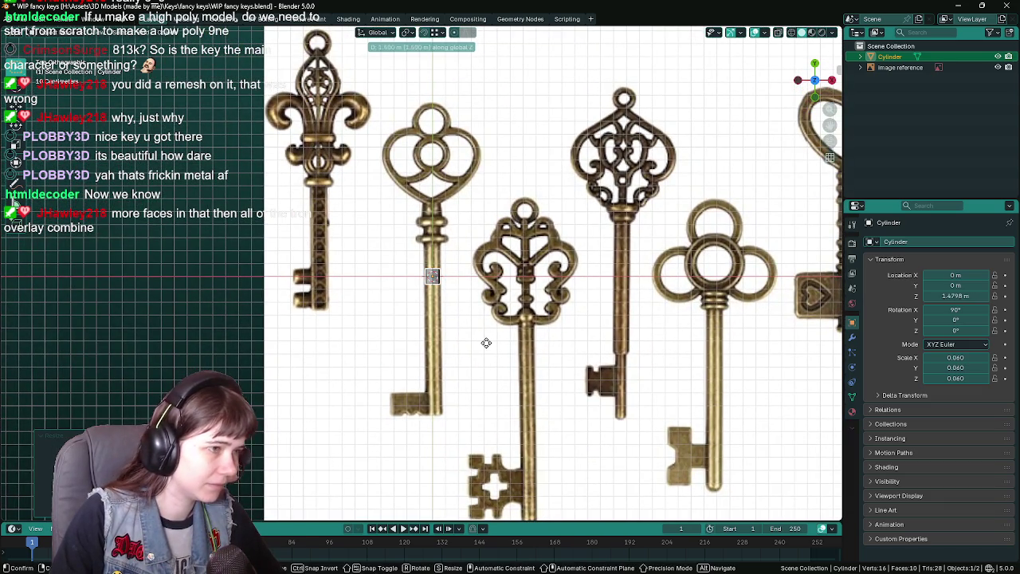
key(y)
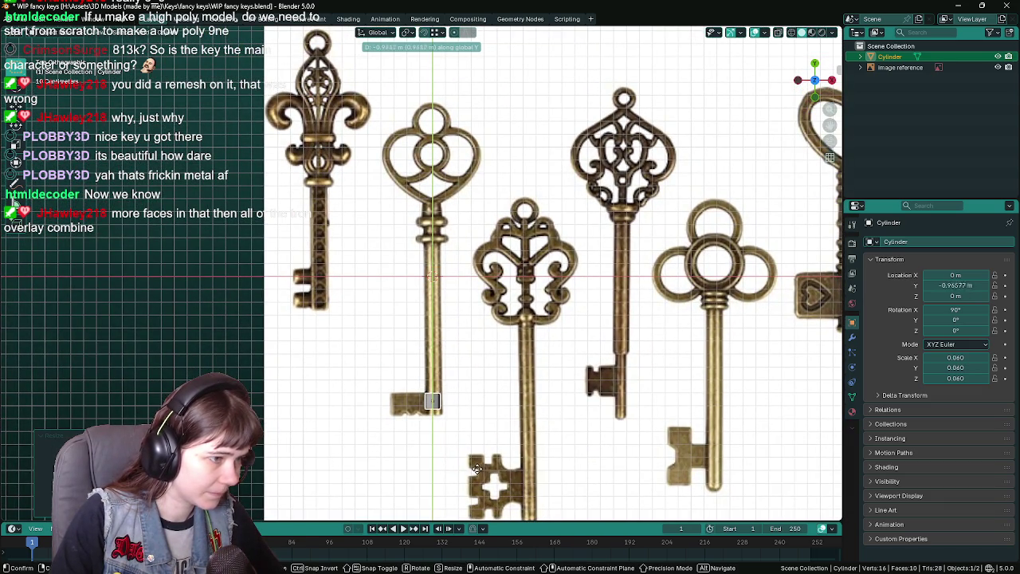
click(477, 475)
scroll(499, 413, down, 3)
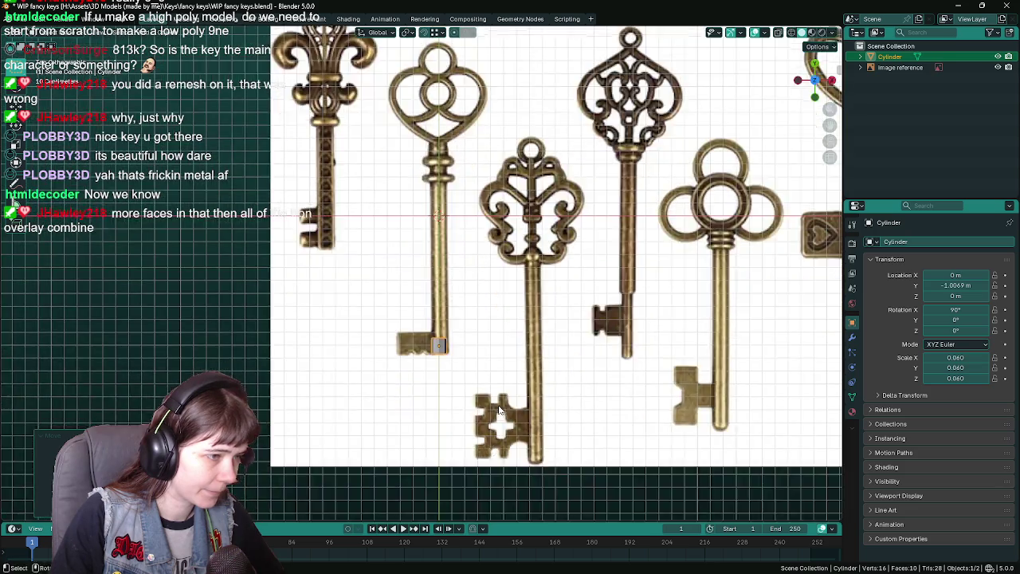
key(KP_8)
scroll(495, 308, up, 3)
key(Tab)
key(alt+a)
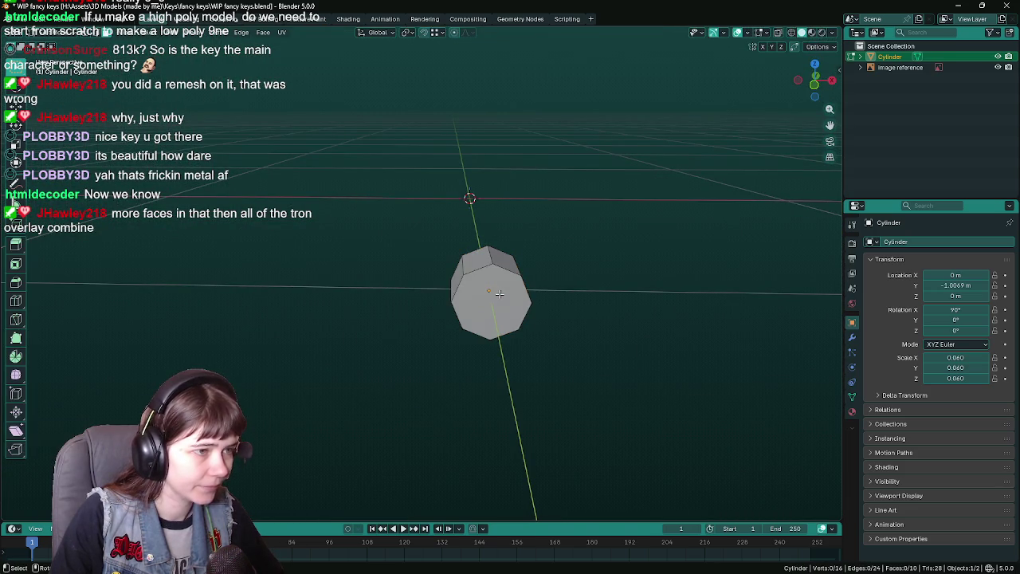
- Move the cylinder's origin to its selected front face by way of the 3D cursor
click(500, 295)
click(192, 33)
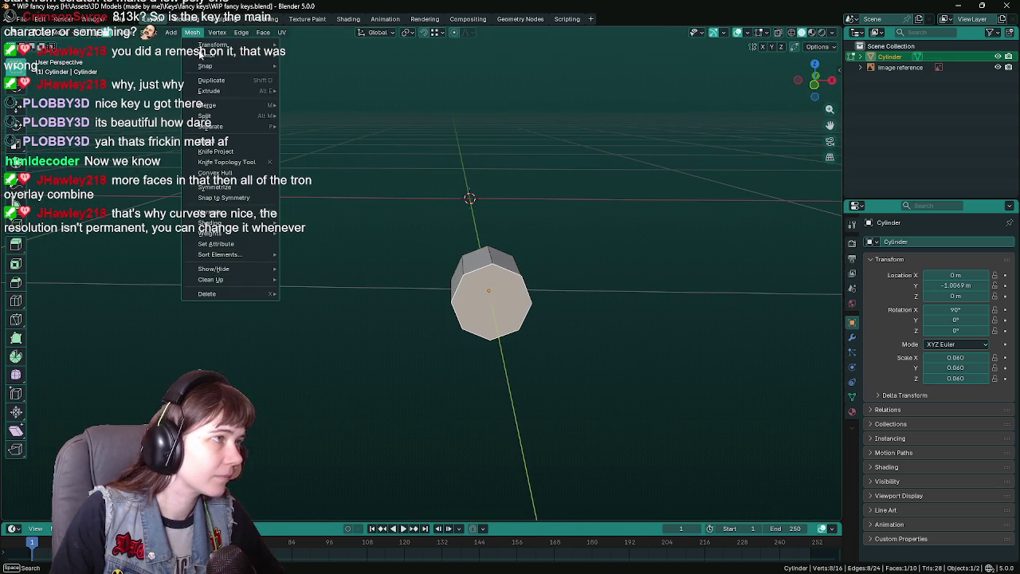
mouse_move(207, 66)
click(334, 113)
key(Tab)
click(166, 31)
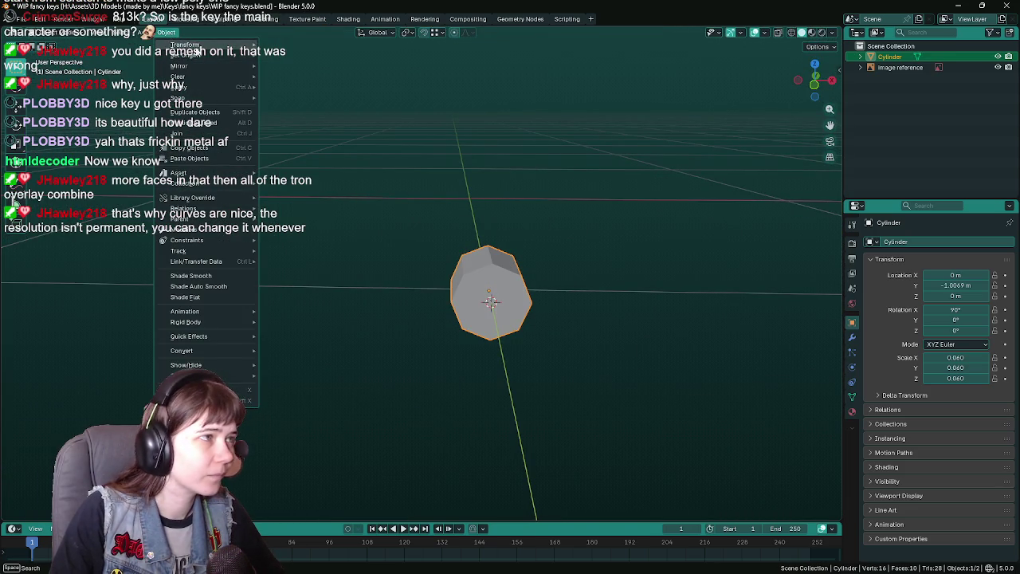
click(319, 75)
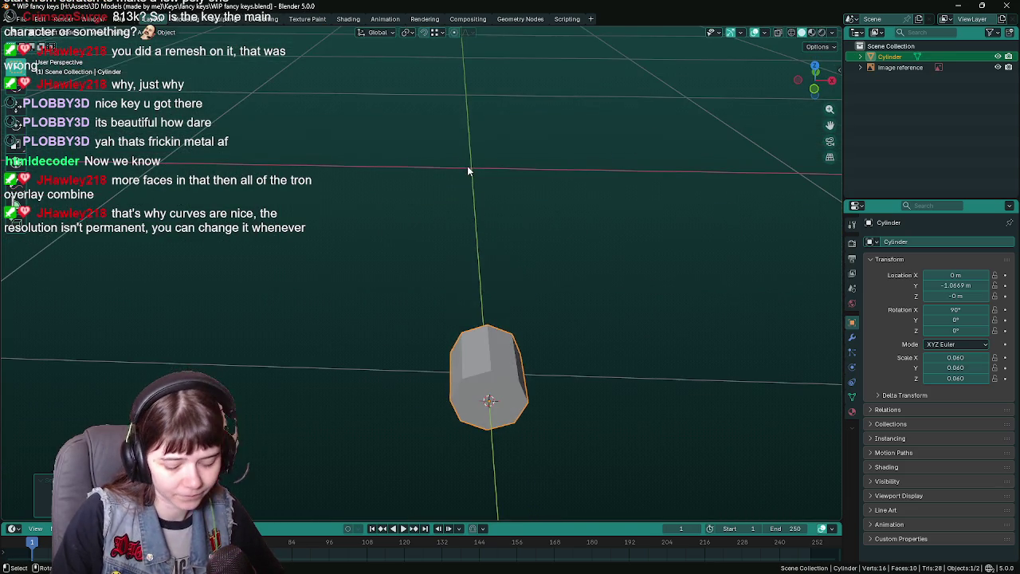
- Save, scale the cylinder down to 0.1 and apply all its transforms
key(KP_7)
key(ctrl+s)
scroll(571, 310, down, 3)
scroll(552, 358, up, 2)
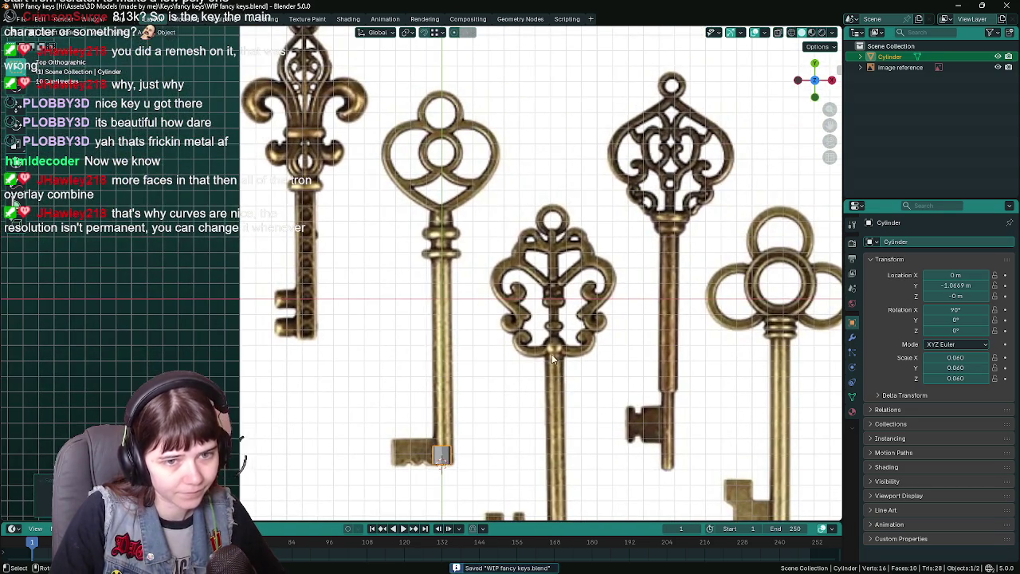
key(ctrl+a)
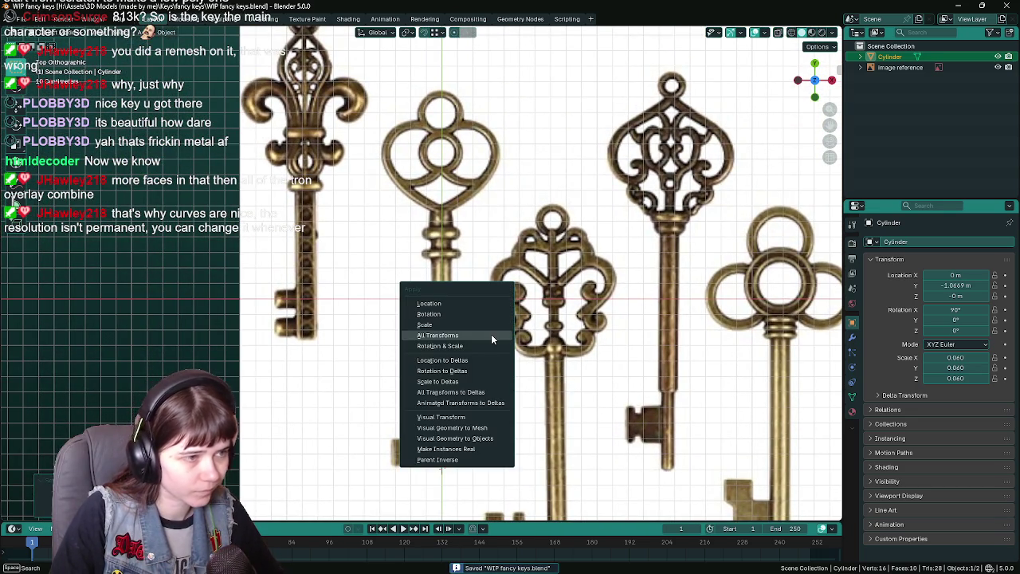
click(441, 459)
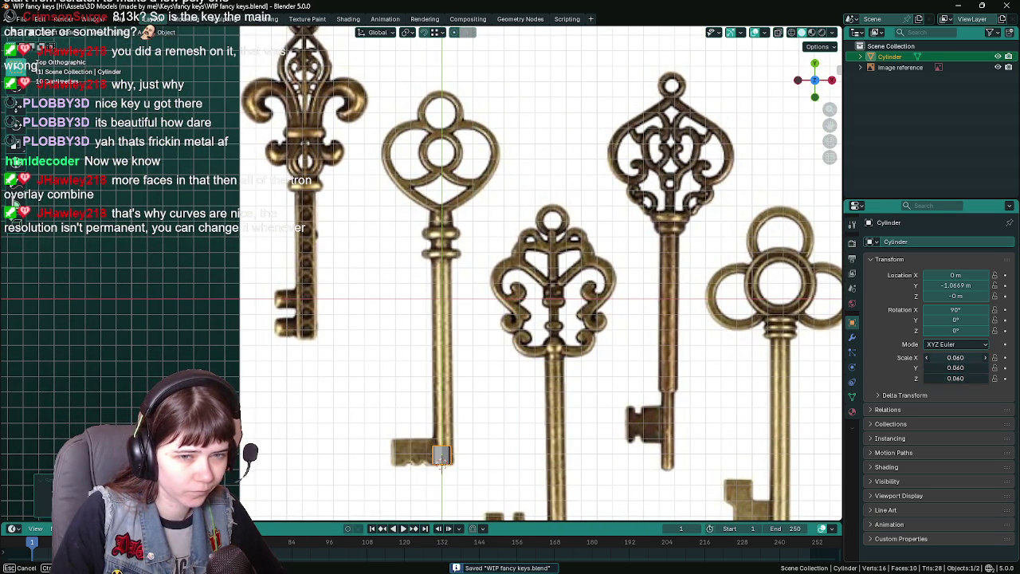
text(.1)
key(Return)
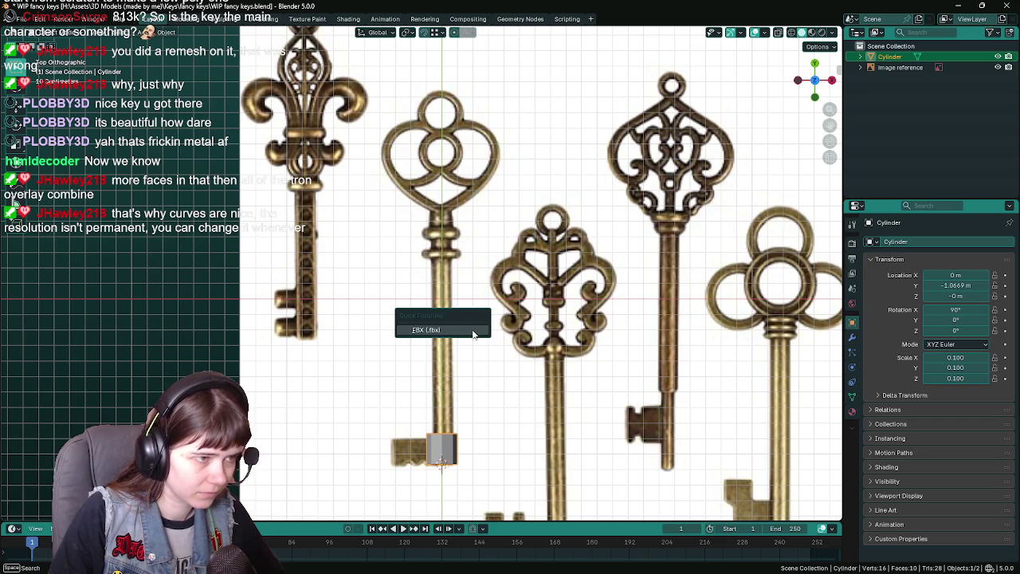
key(ctrl+a)
click(428, 307)
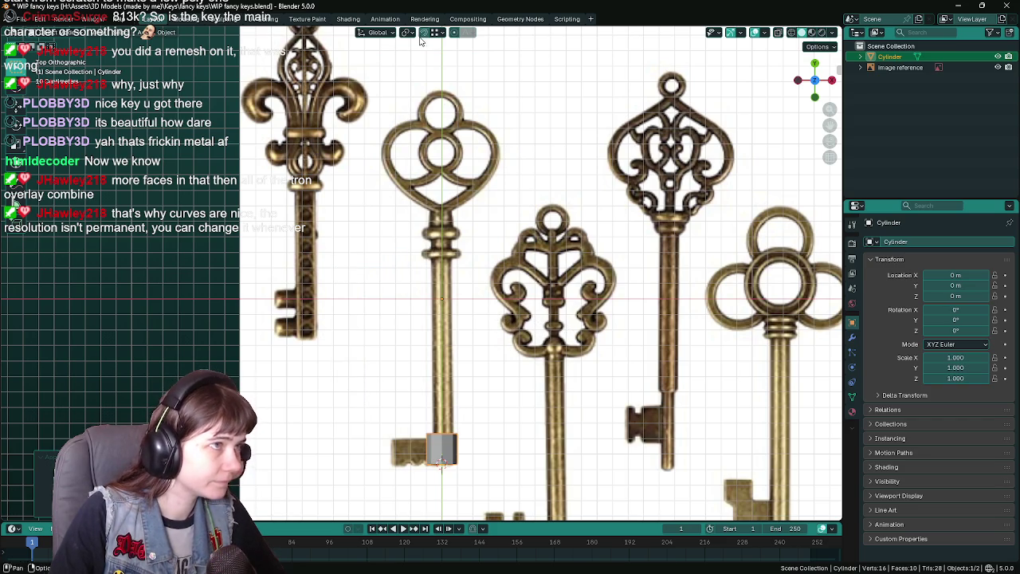
- Set the pivot point to the 3D cursor and scale the cylinder to 0.5
click(409, 32)
click(432, 71)
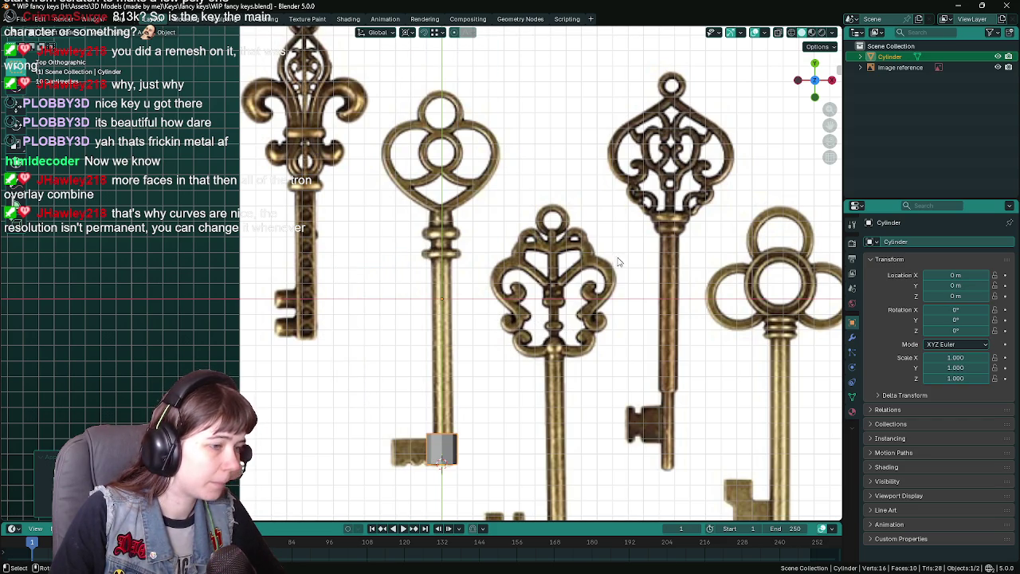
key(s)
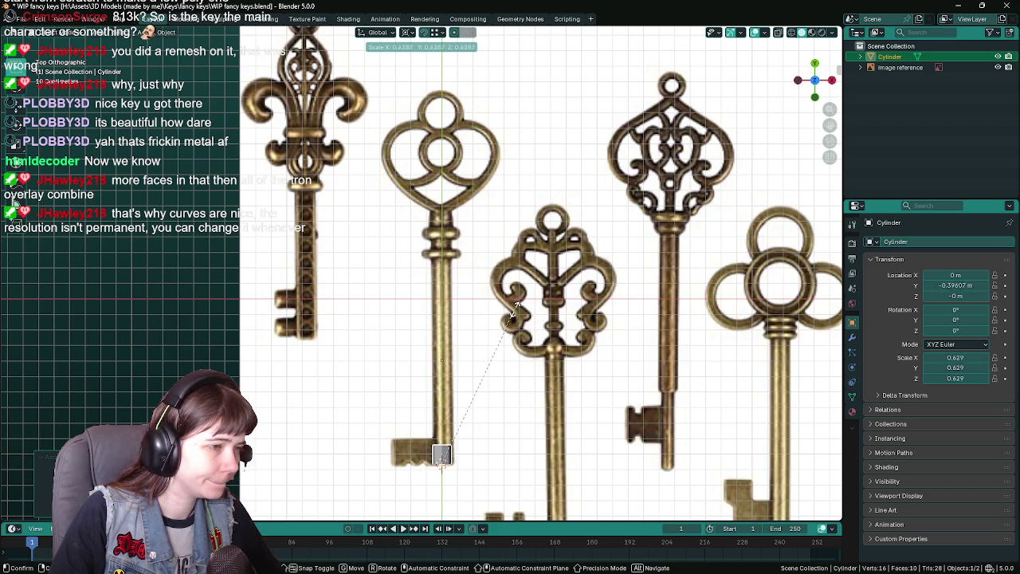
text(.5)
key(Return)
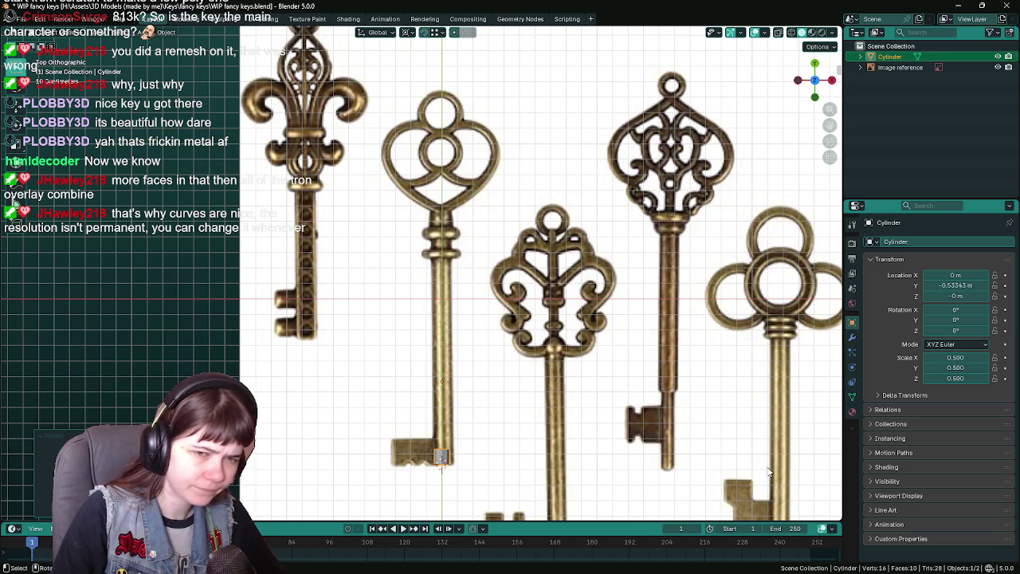
drag(950, 378, 950, 360)
text(.6)
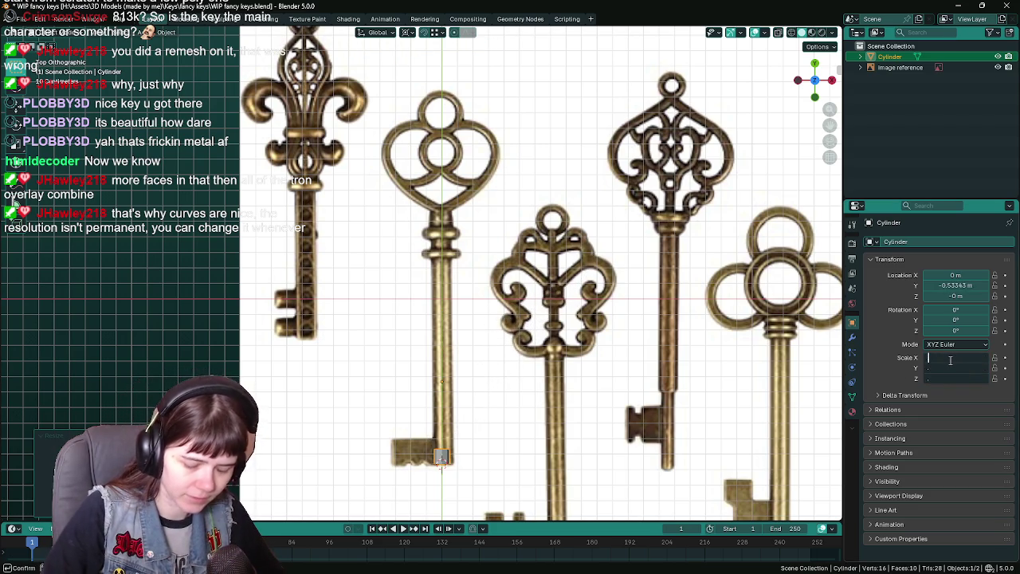
key(Return)
key(ctrl+z)
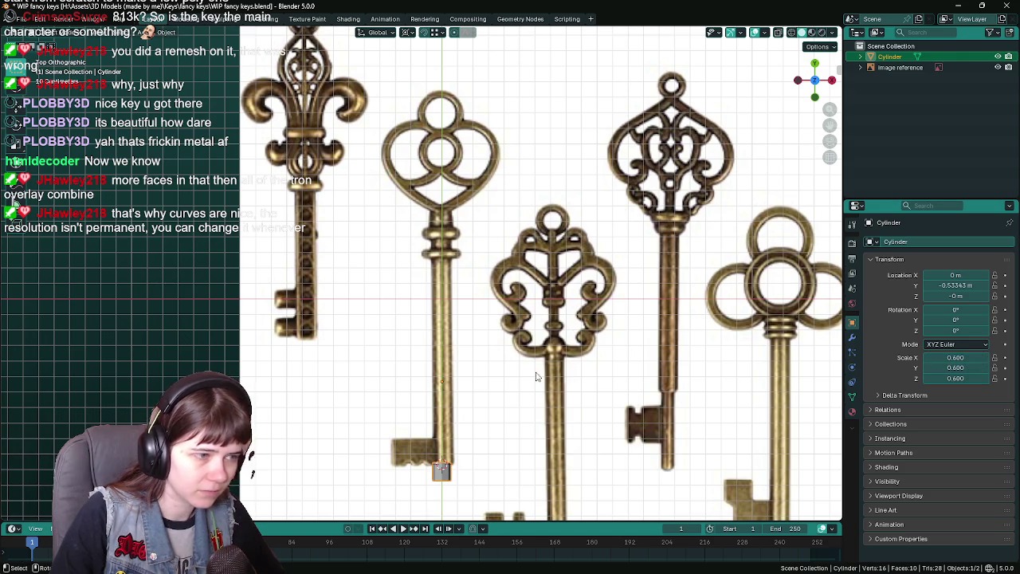
key(KP_7)
scroll(517, 262, up, 5)
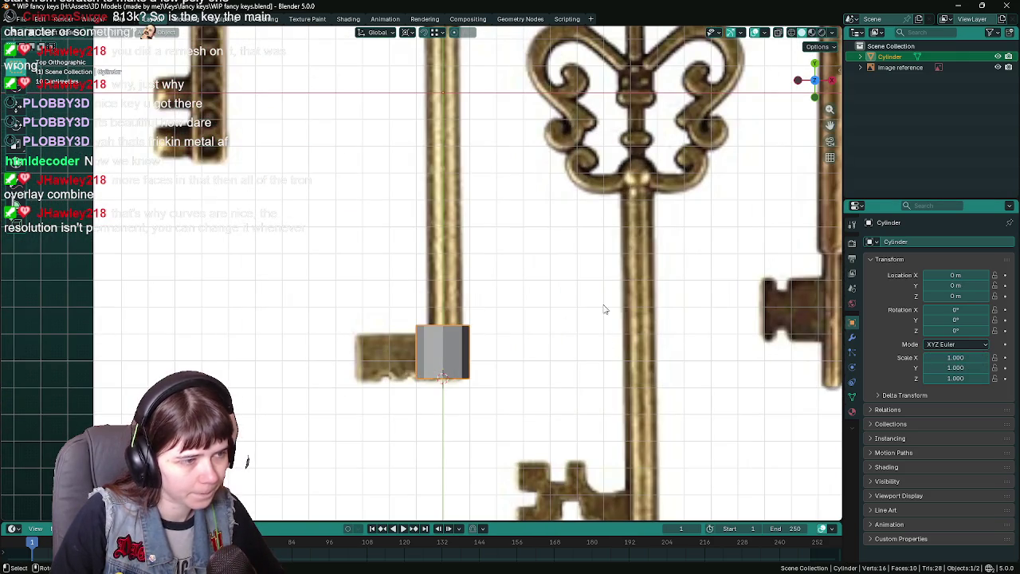
- Shrink the cylinder uniformly by 0.75 at the foot of the key's shaft
key(s)
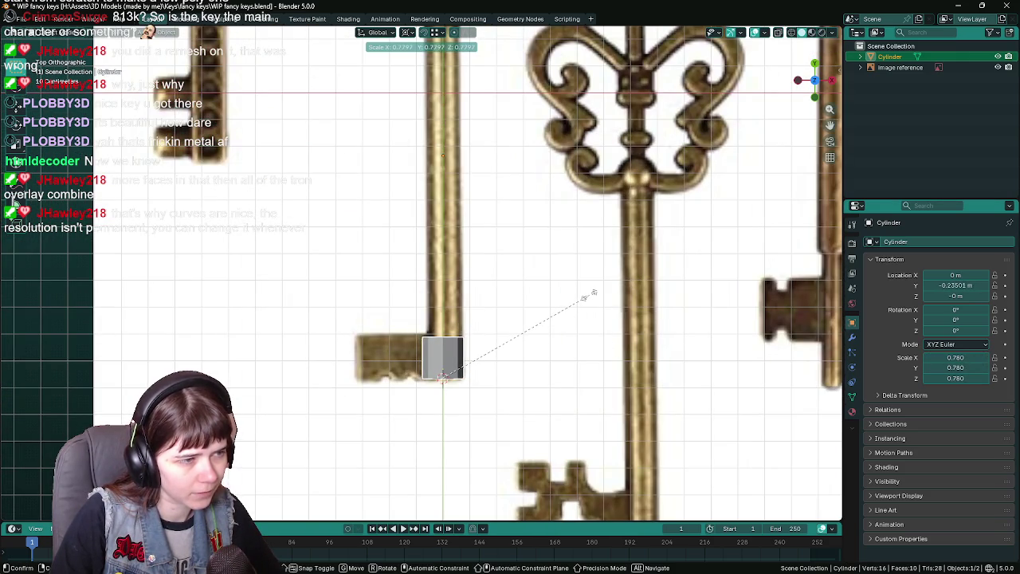
text(.75)
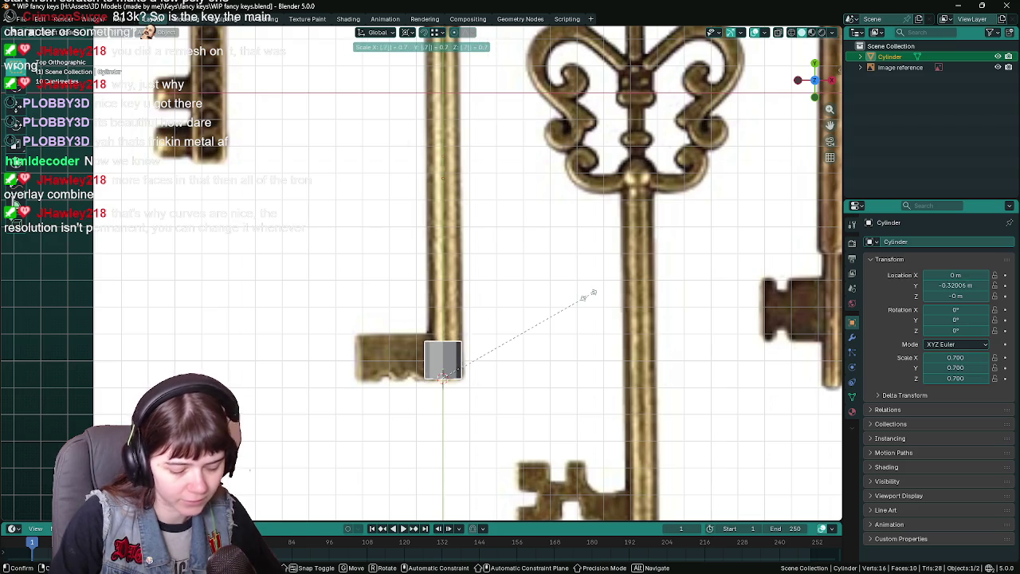
key(Return)
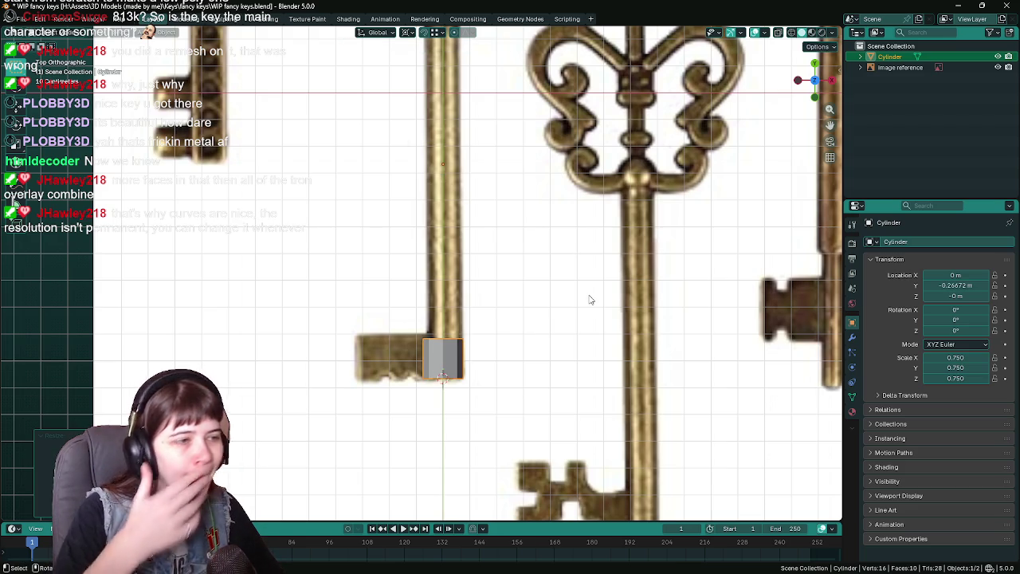
scroll(591, 300, down, 4)
scroll(560, 252, up, 2)
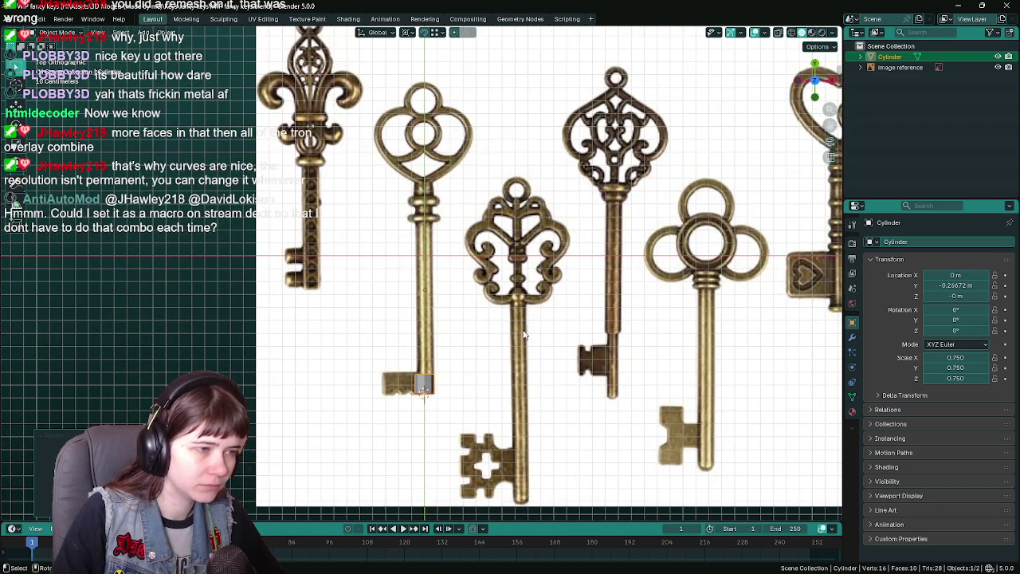
scroll(519, 338, up, 1)
click(568, 347)
key(g)
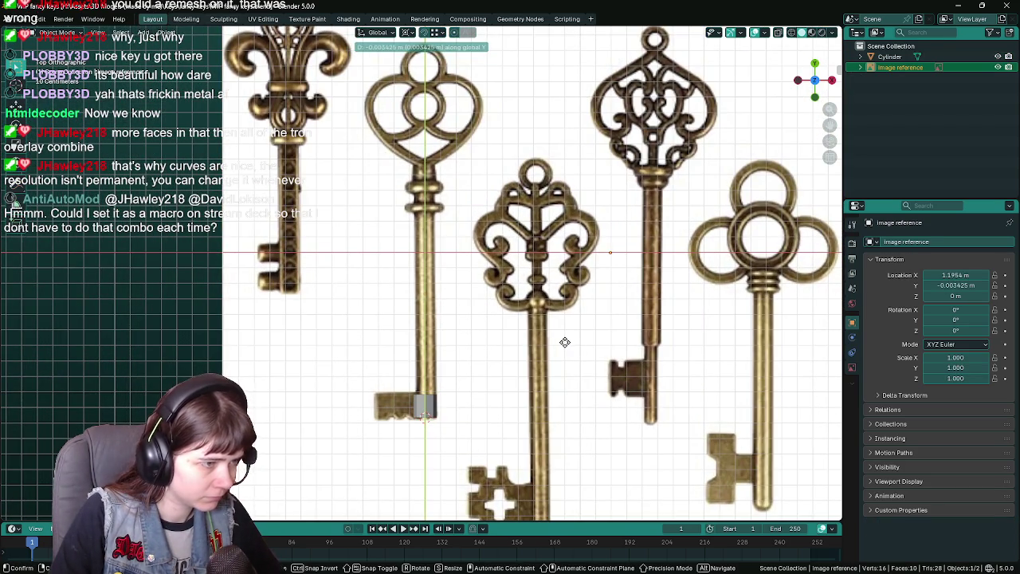
right_click(564, 342)
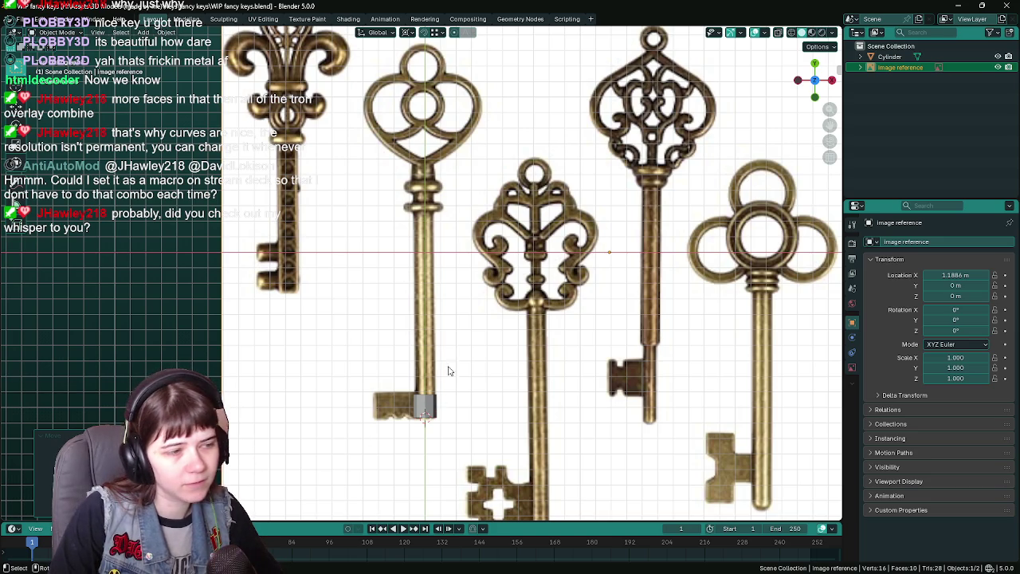
click(431, 401)
scroll(510, 372, down, 3)
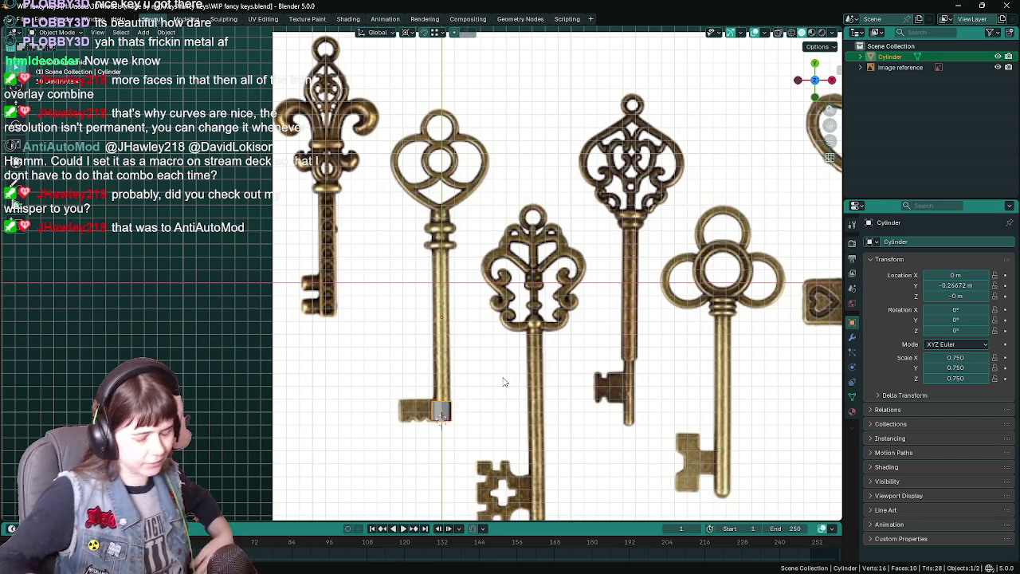
- Save the file and stretch the cylinder 11 times along Y into a shaft
key(ctrl+s)
key(s)
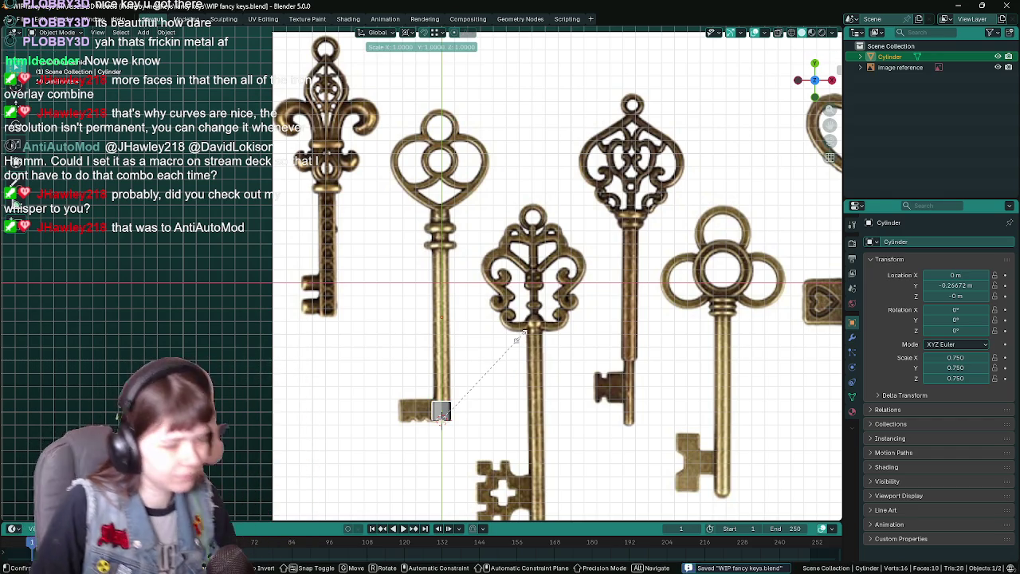
key(Escape)
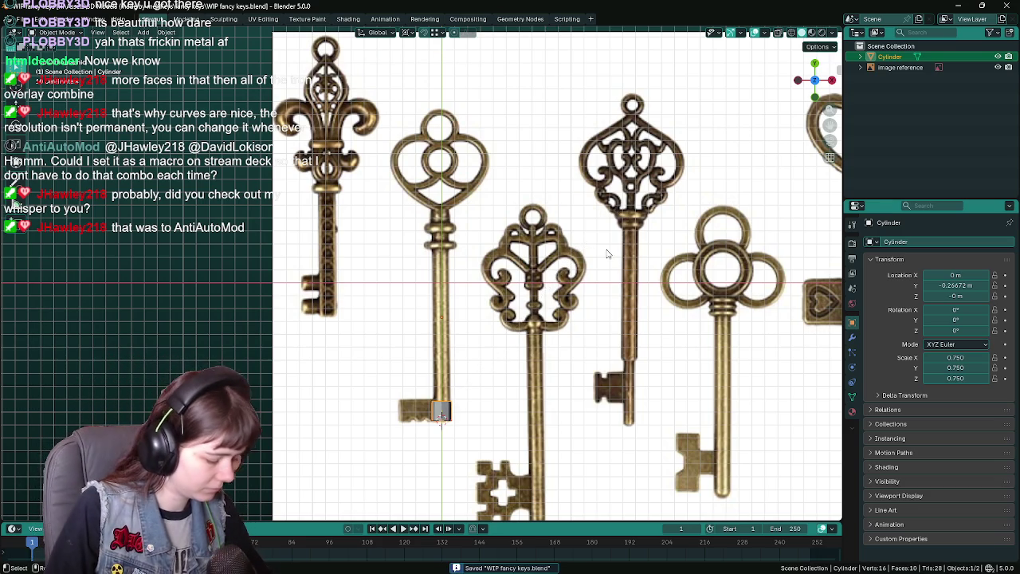
key(s)
key(y)
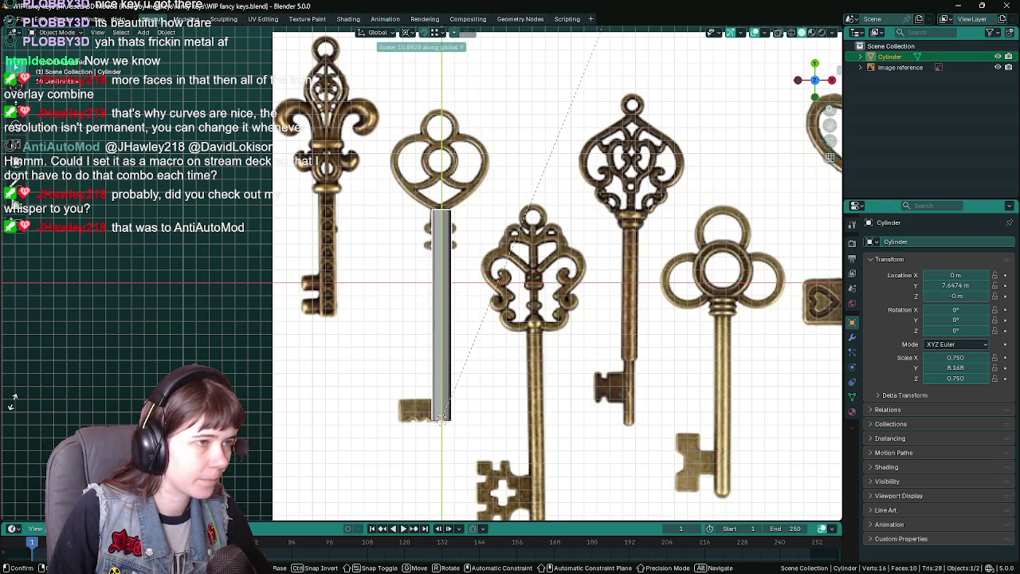
text(10)
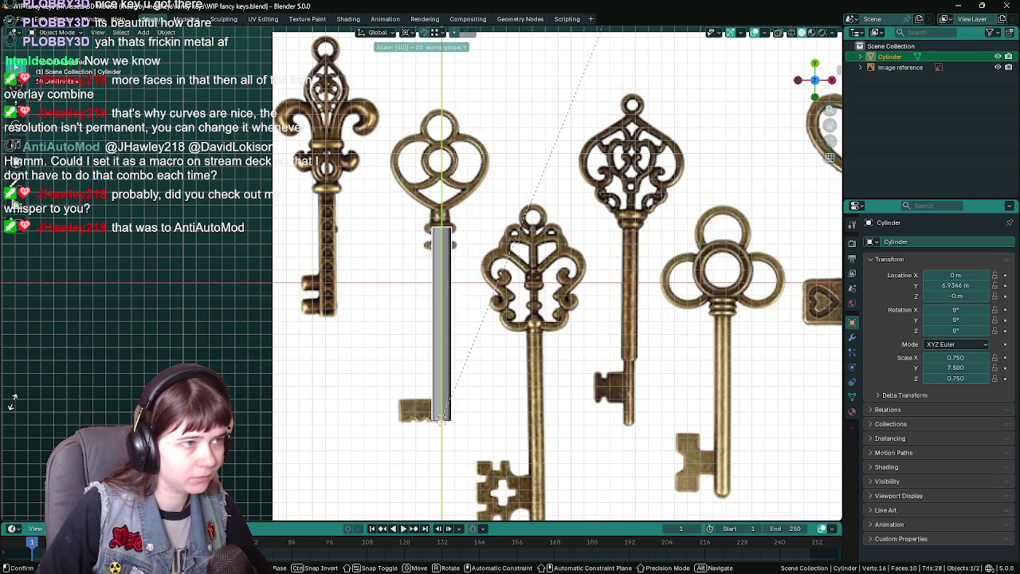
key(BackSpace)
text(1)
key(Return)
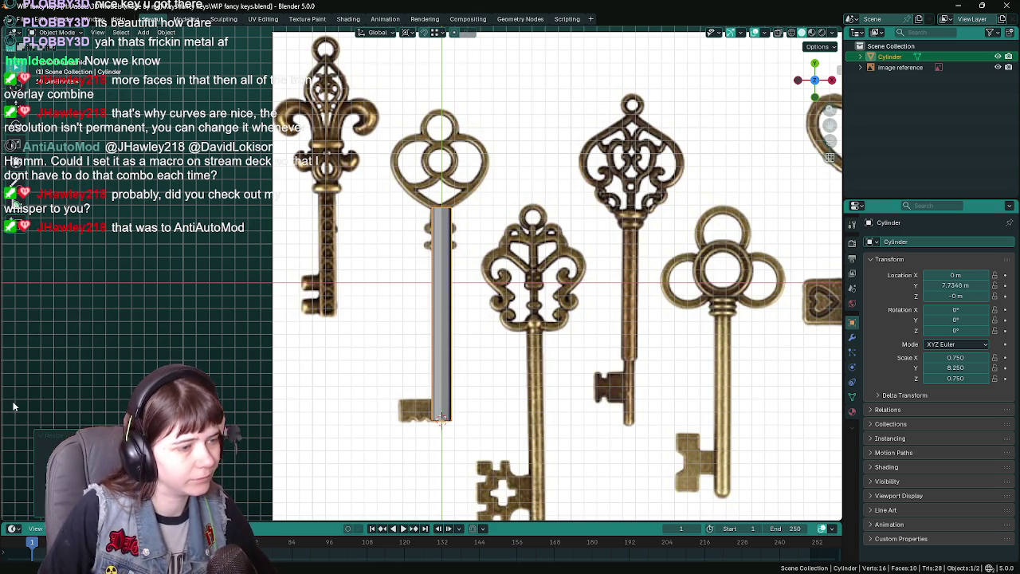
- Thin the shaft to 0.562 while keeping its Y length fixed
scroll(547, 369, up, 2)
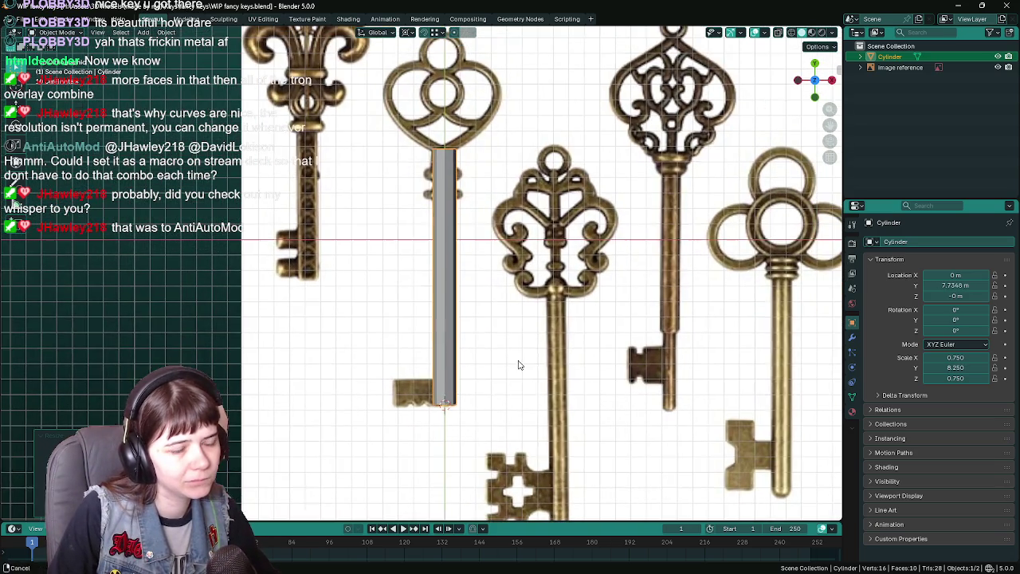
key(s)
key(shift+y)
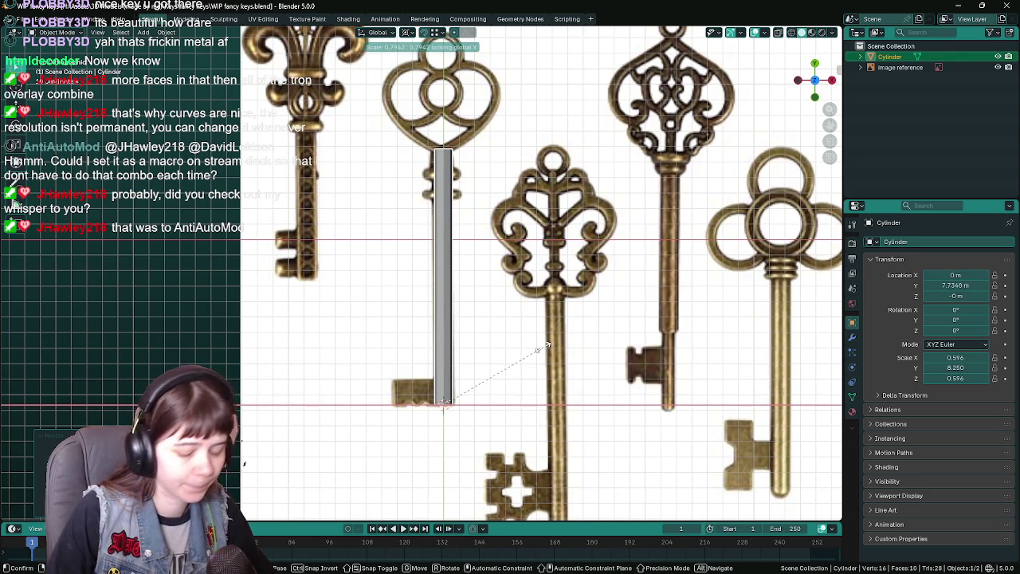
text(.75)
click(544, 351)
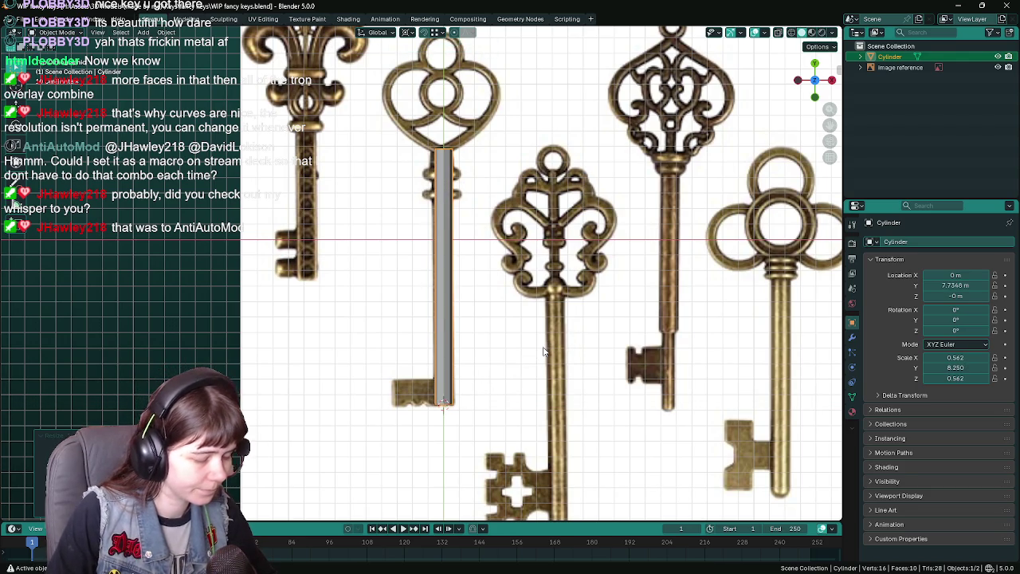
click(544, 351)
- Move the reference image sideways and set its X location to 1.2 m
key(g)
key(y)
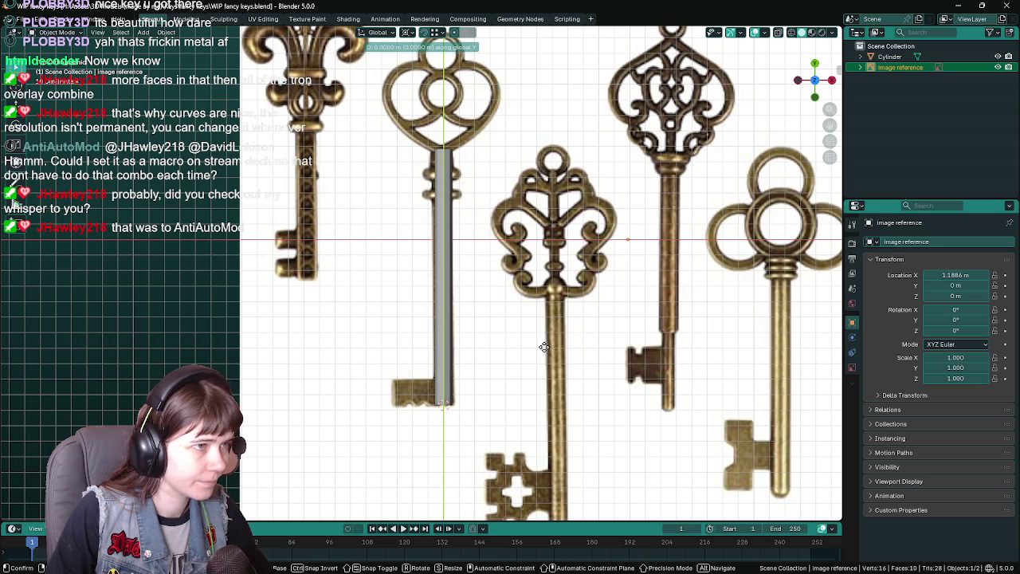
key(x)
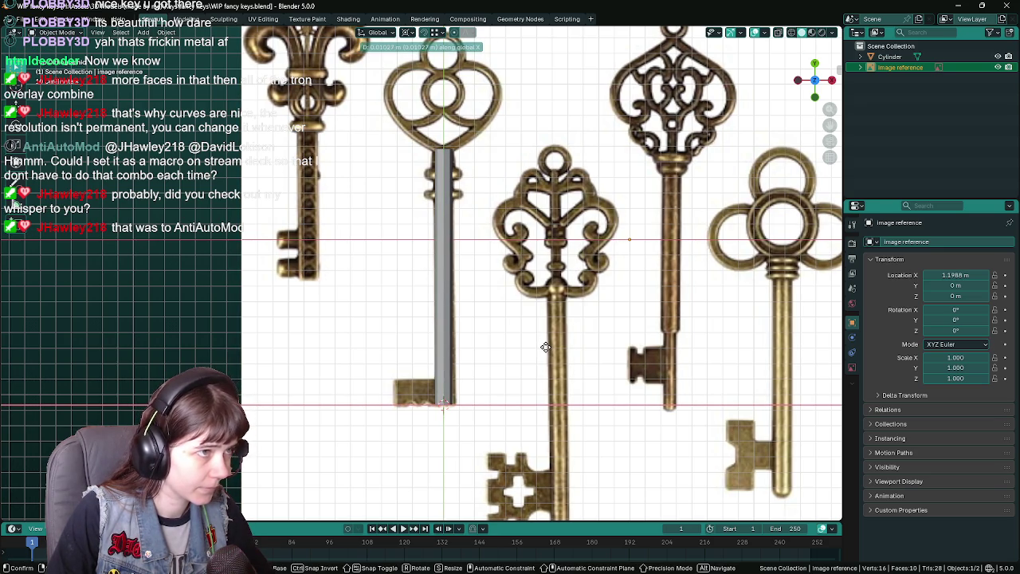
click(547, 352)
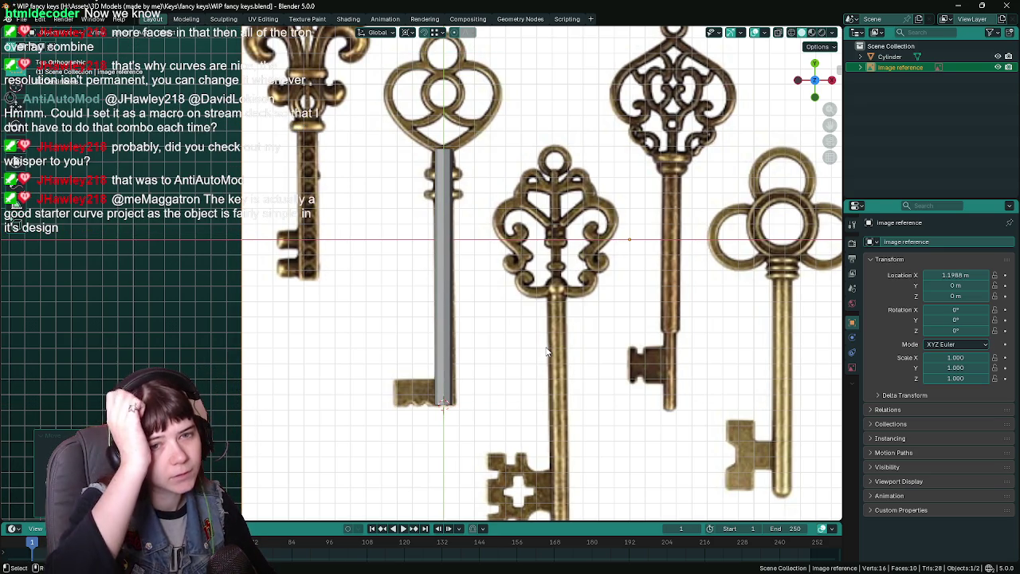
click(955, 275)
text(1.2)
key(Return)
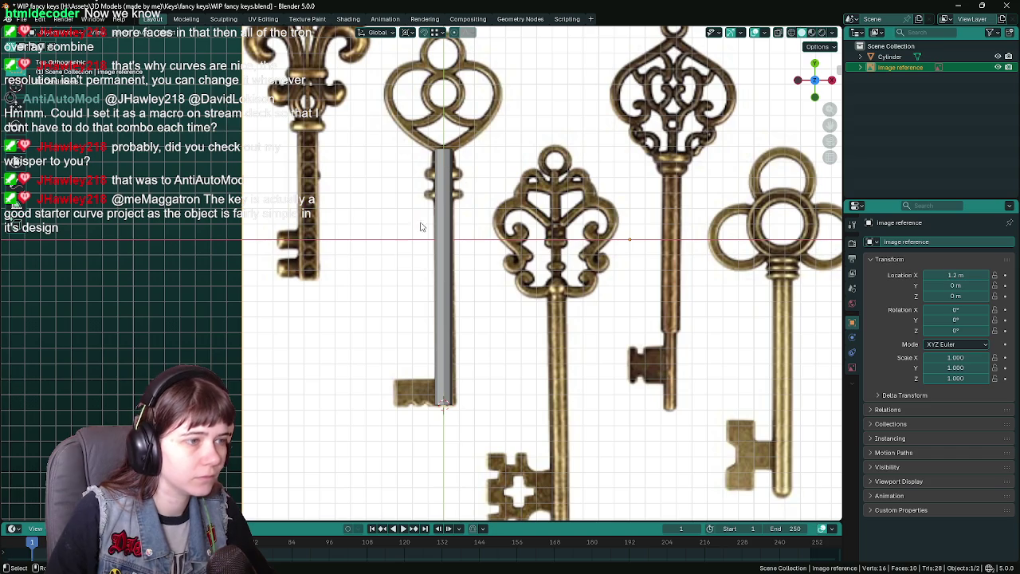
- Review the cylinder's modifier and transform values, then save and bring up the Add > Curve list
click(448, 283)
scroll(527, 317, up, 2)
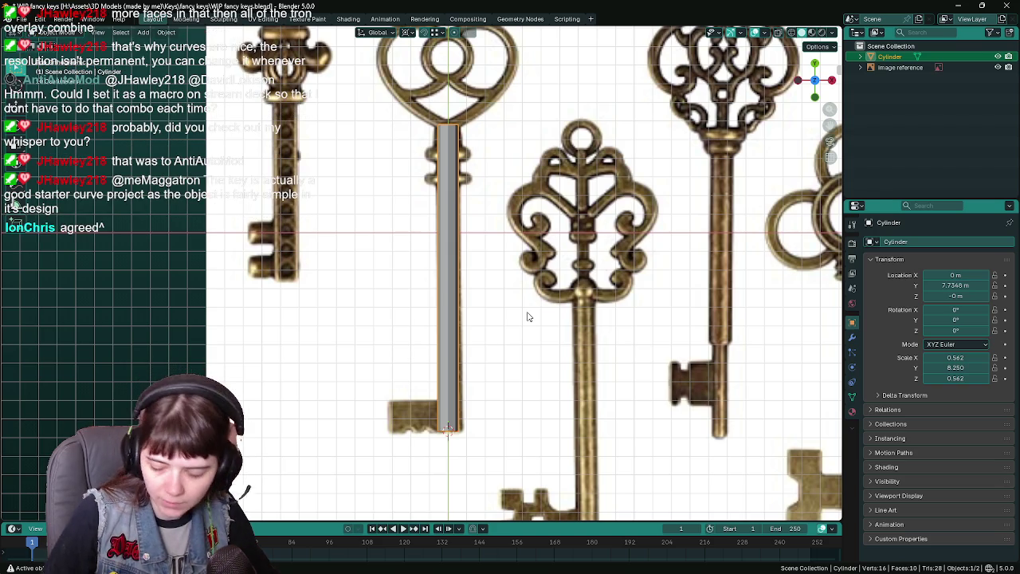
scroll(643, 316, down, 1)
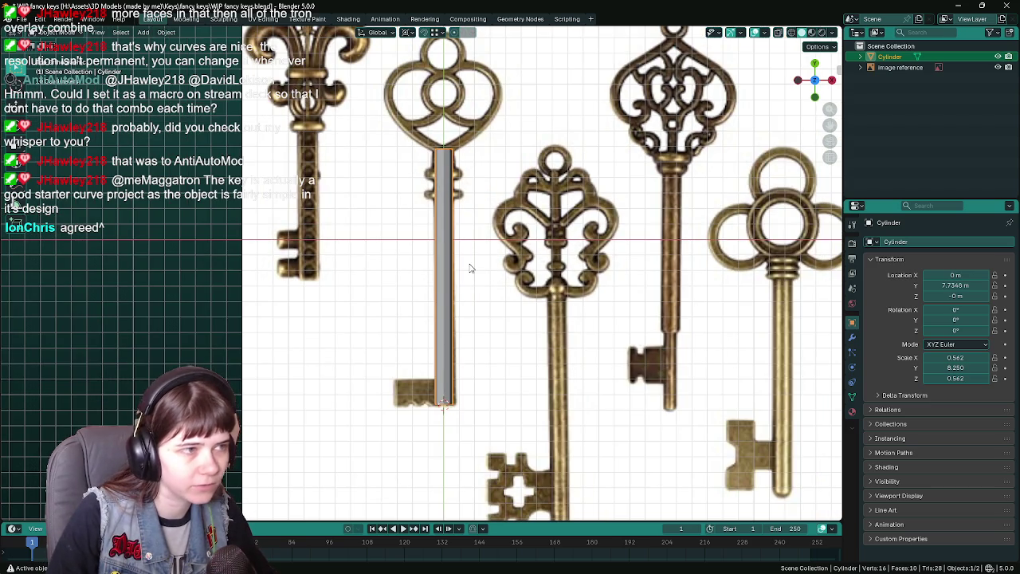
scroll(473, 285, up, 1)
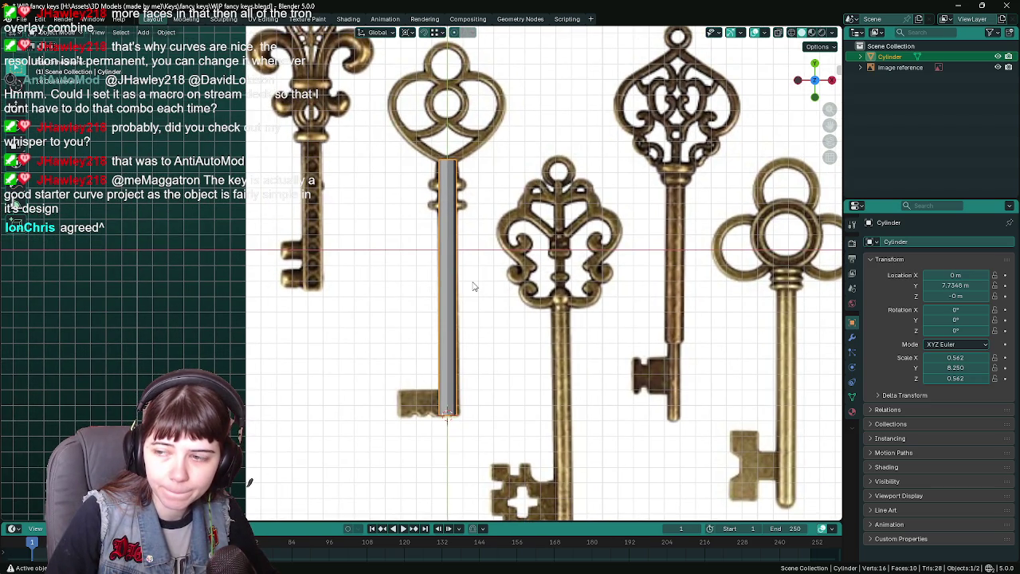
click(853, 337)
click(852, 323)
scroll(159, 295, down, 1)
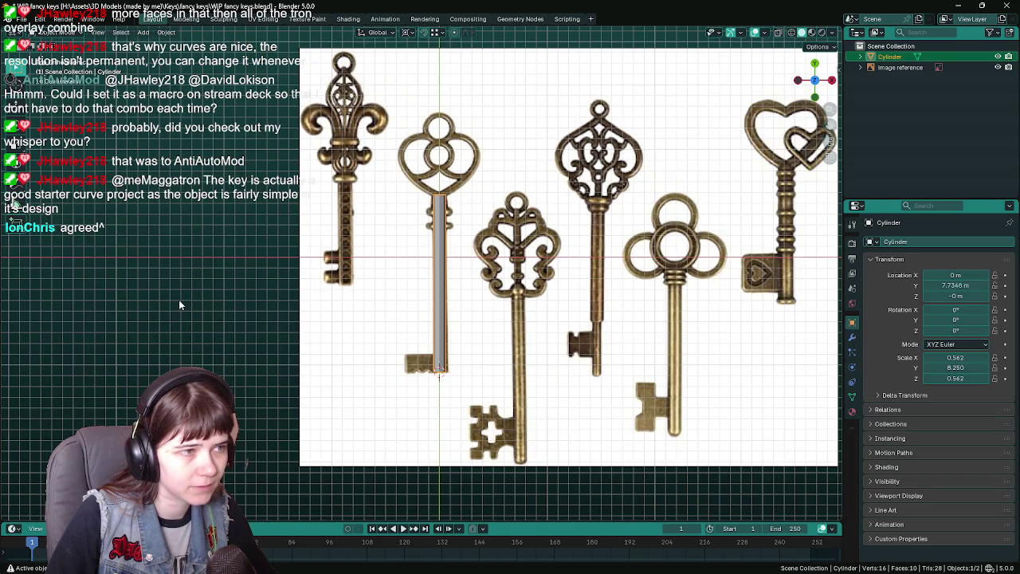
click(178, 301)
scroll(279, 303, up, 2)
key(ctrl+s)
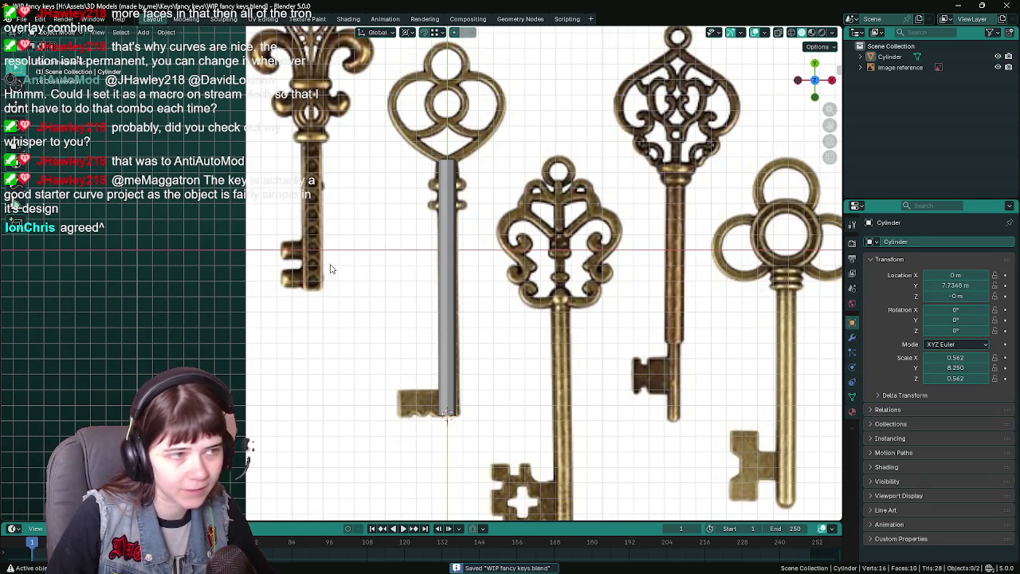
key(shift+a)
mouse_move(340, 262)
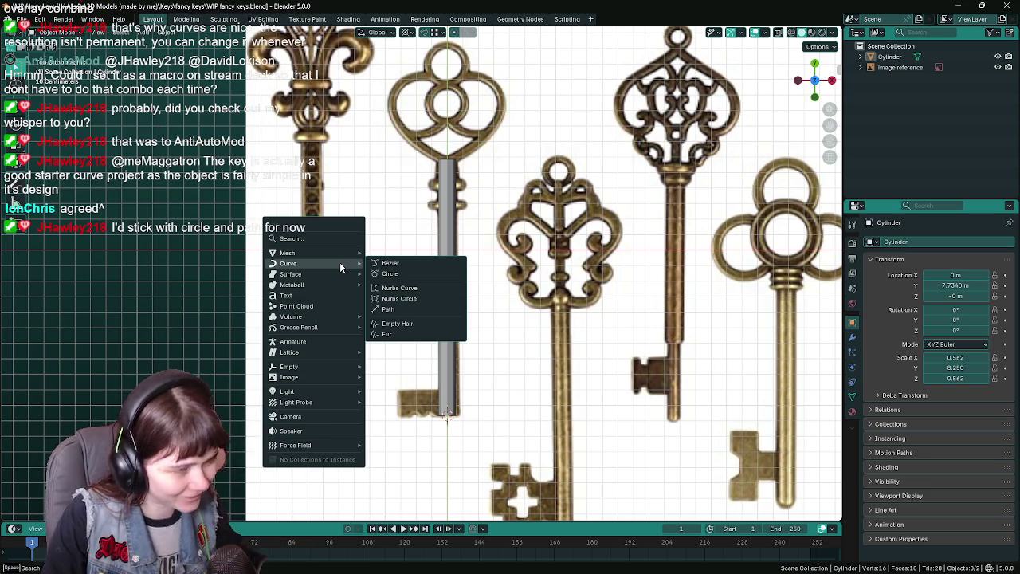
- Add a Bézier curve and move it along Y up near the key's bow
click(412, 262)
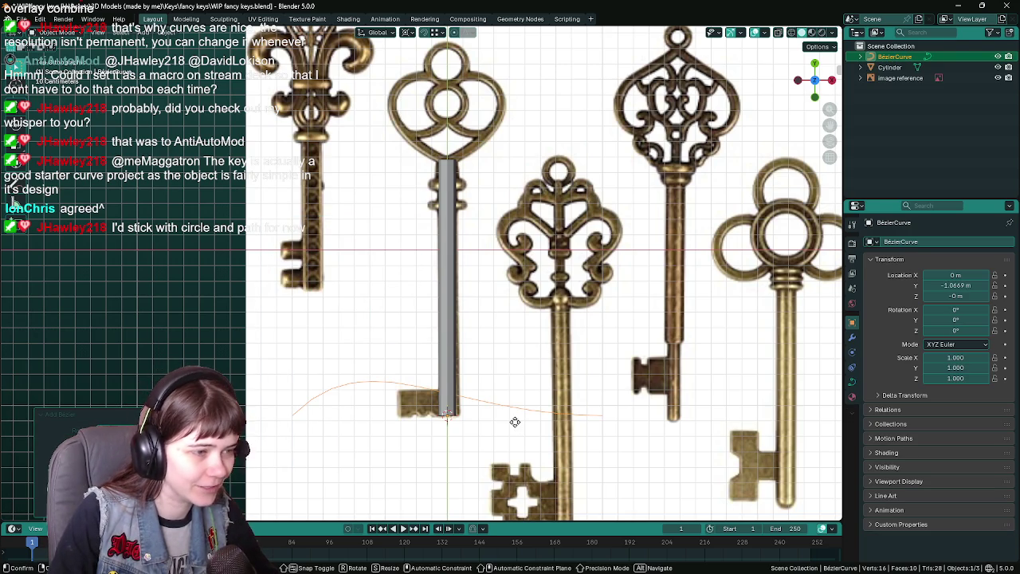
scroll(514, 251, up, 3)
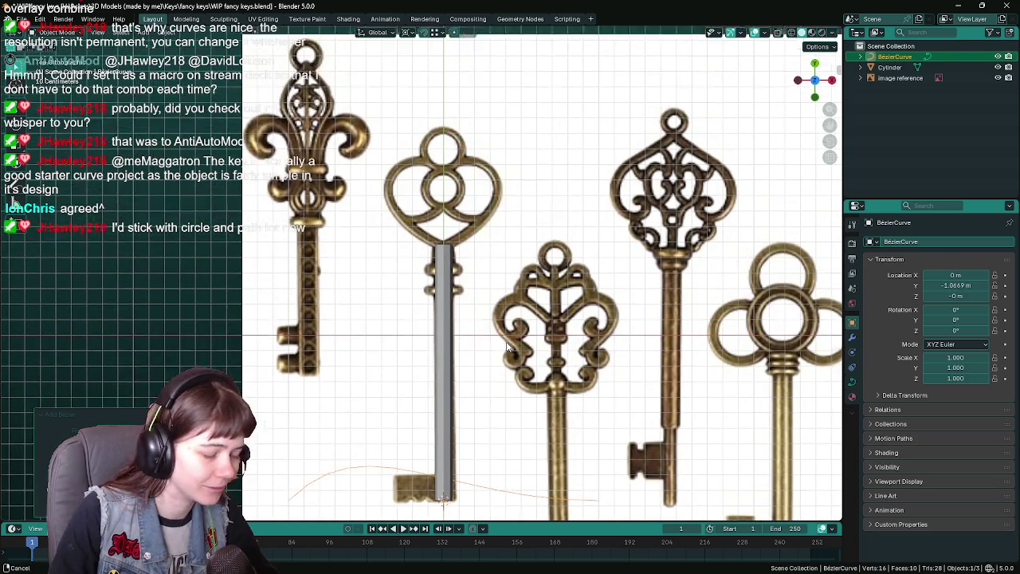
key(g)
key(y)
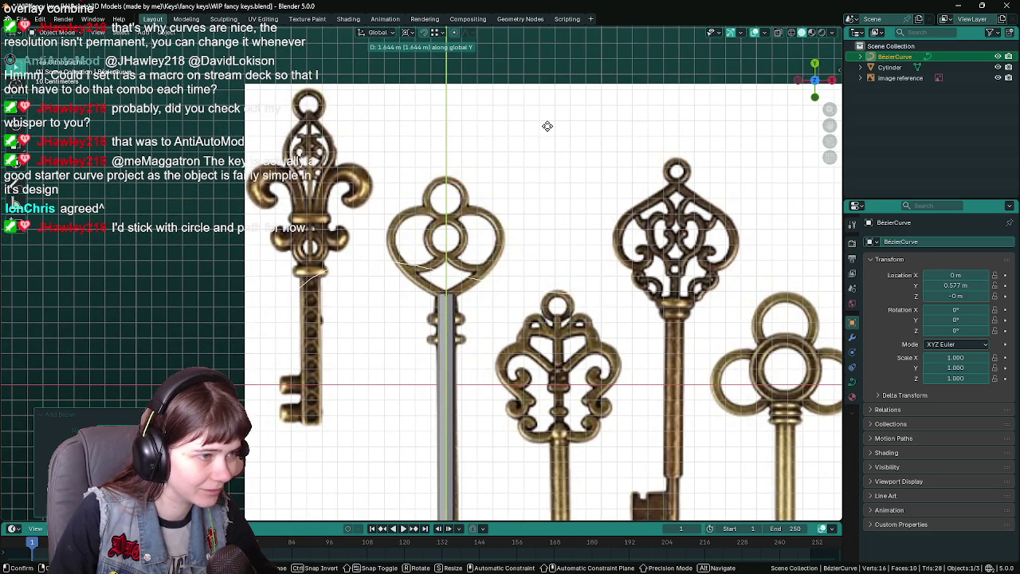
click(550, 127)
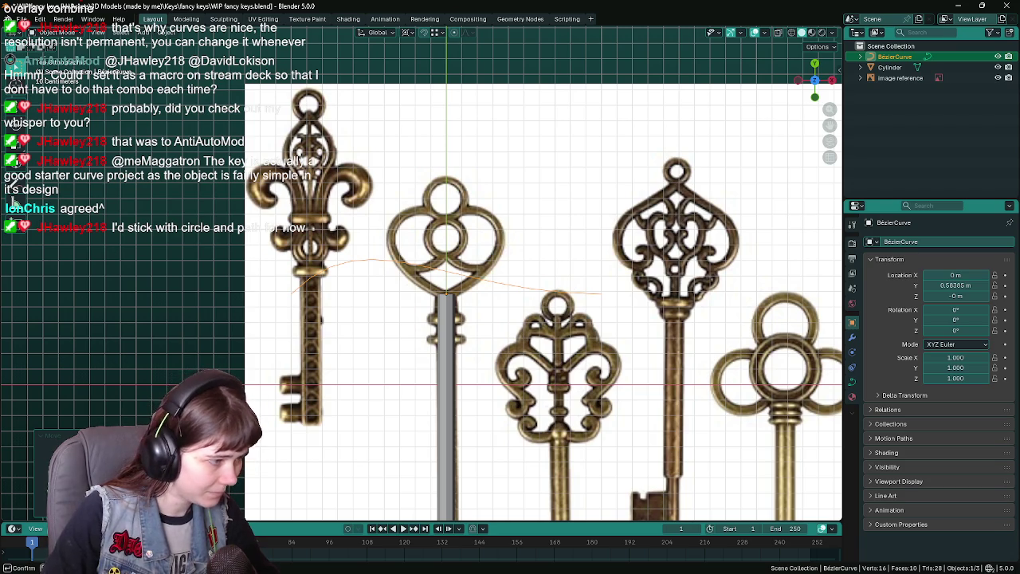
scroll(451, 337, up, 5)
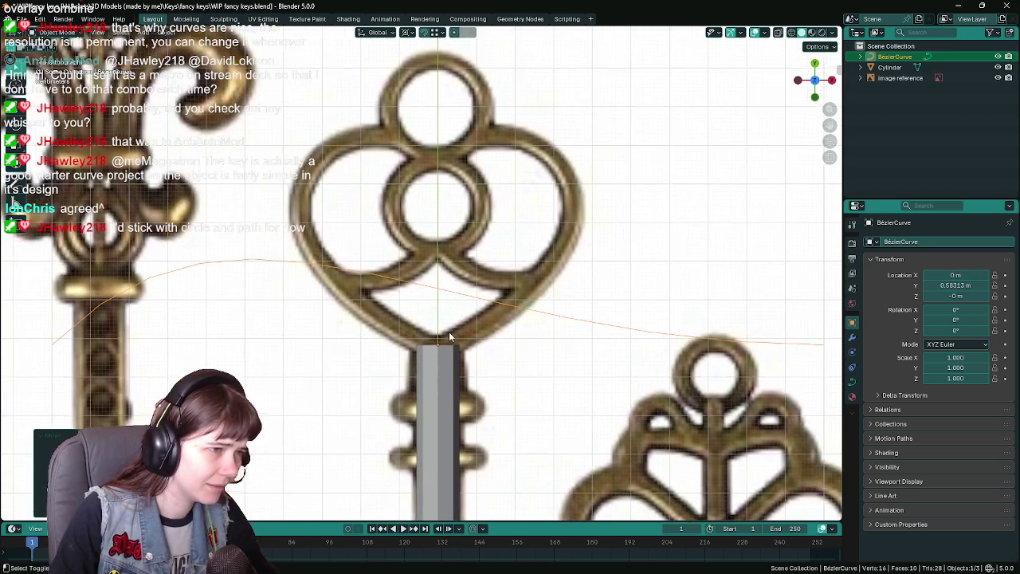
scroll(450, 336, down, 5)
- Reposition the Bézier curve's points and handles in Edit Mode
key(Tab)
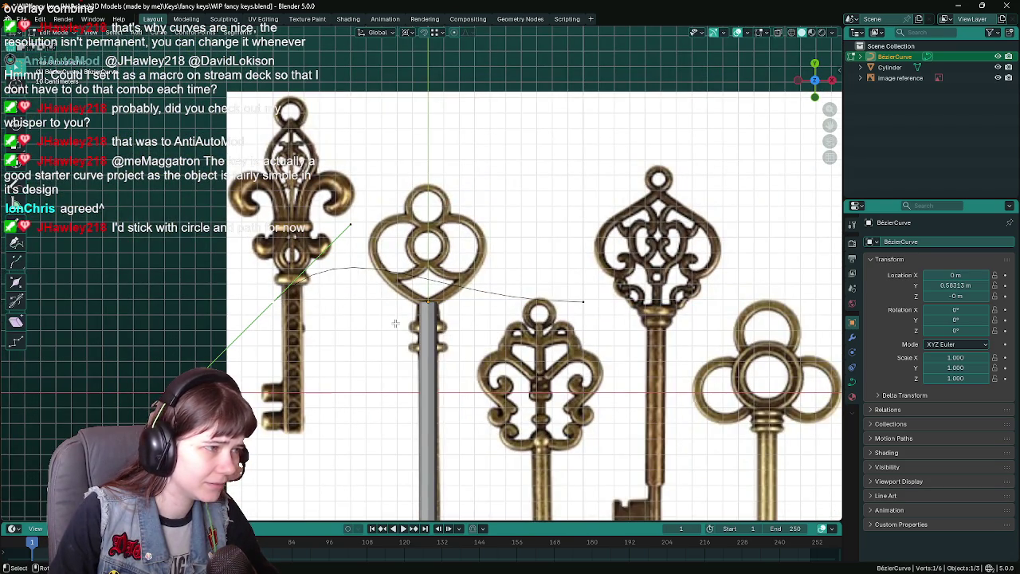
key(g)
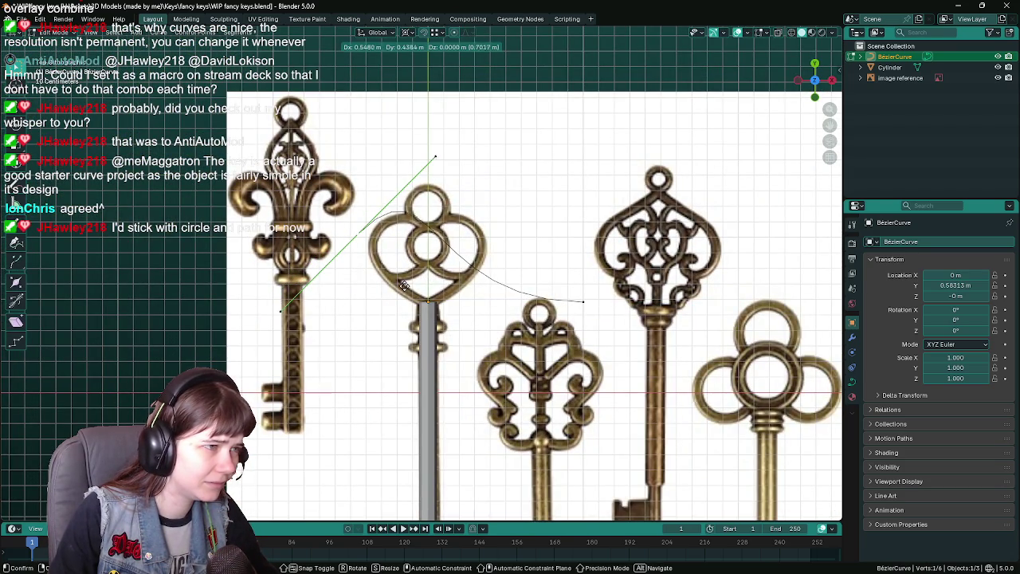
click(473, 240)
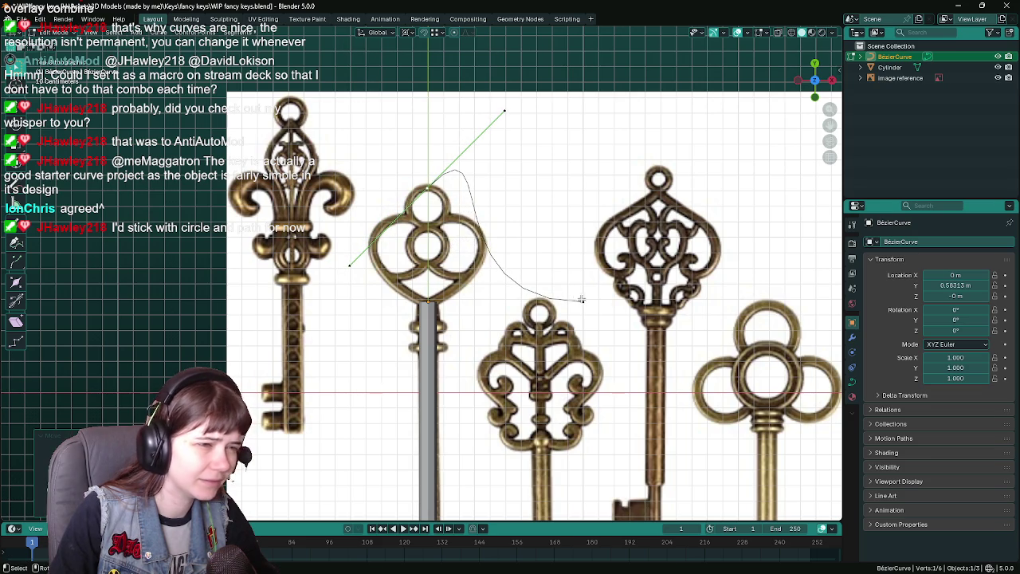
key(g)
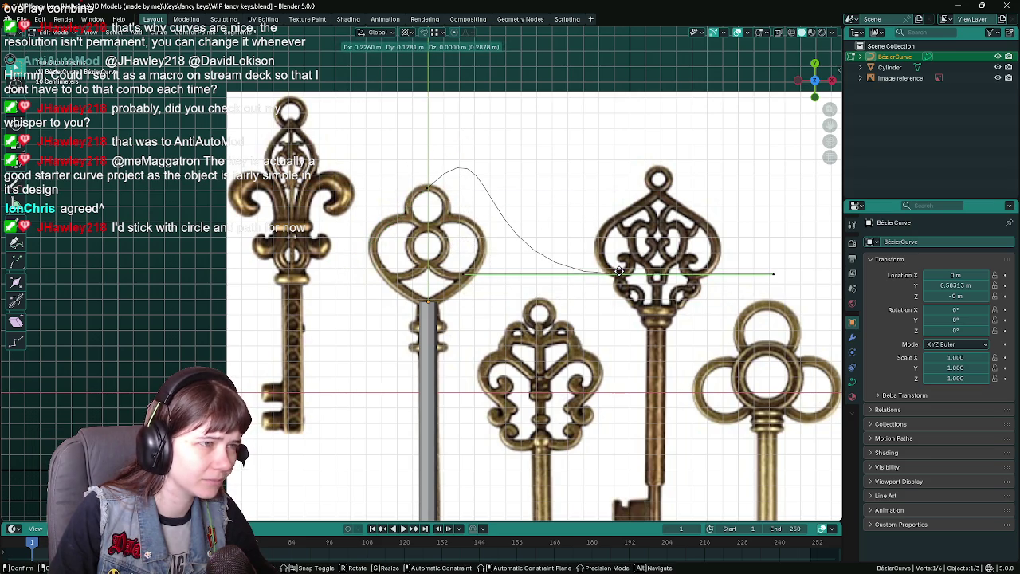
click(570, 263)
scroll(578, 287, up, 2)
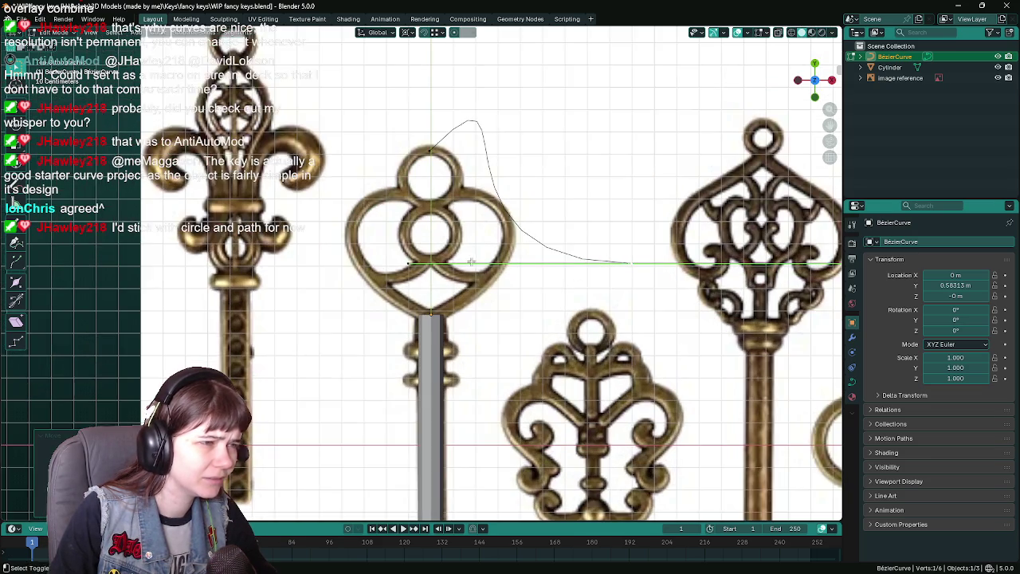
scroll(477, 264, down, 2)
click(467, 165)
scroll(504, 130, down, 2)
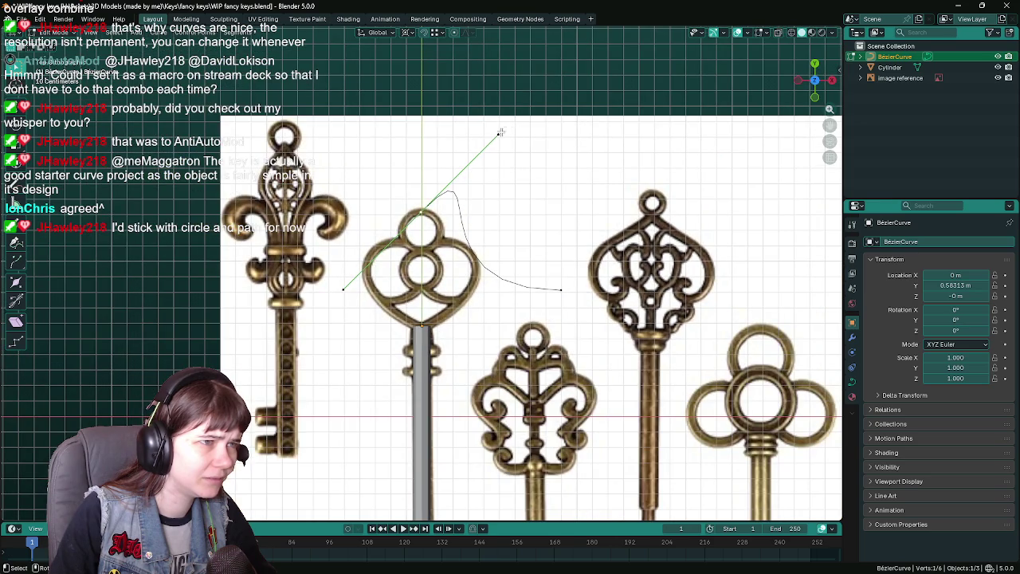
key(g)
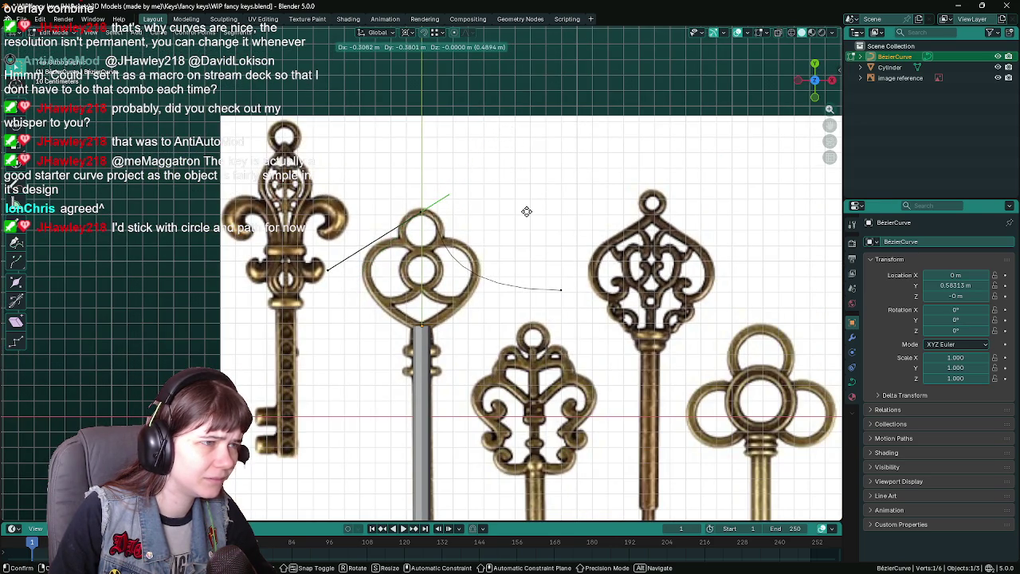
click(531, 216)
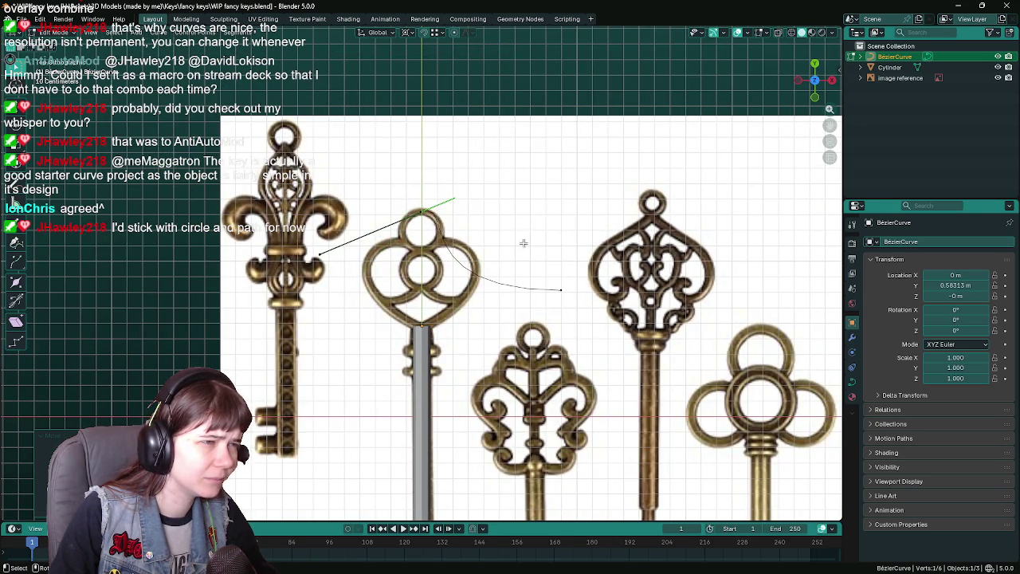
scroll(523, 244, up, 1)
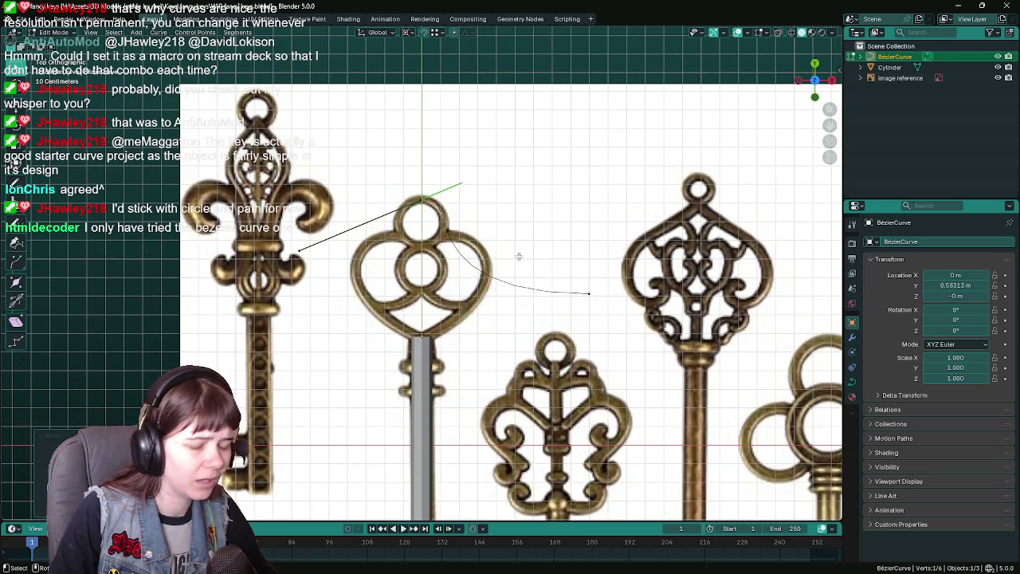
- Delete the trial Bézier curve and save WIP fancy keys.blend
key(Tab)
key(Delete)
key(ctrl+s)
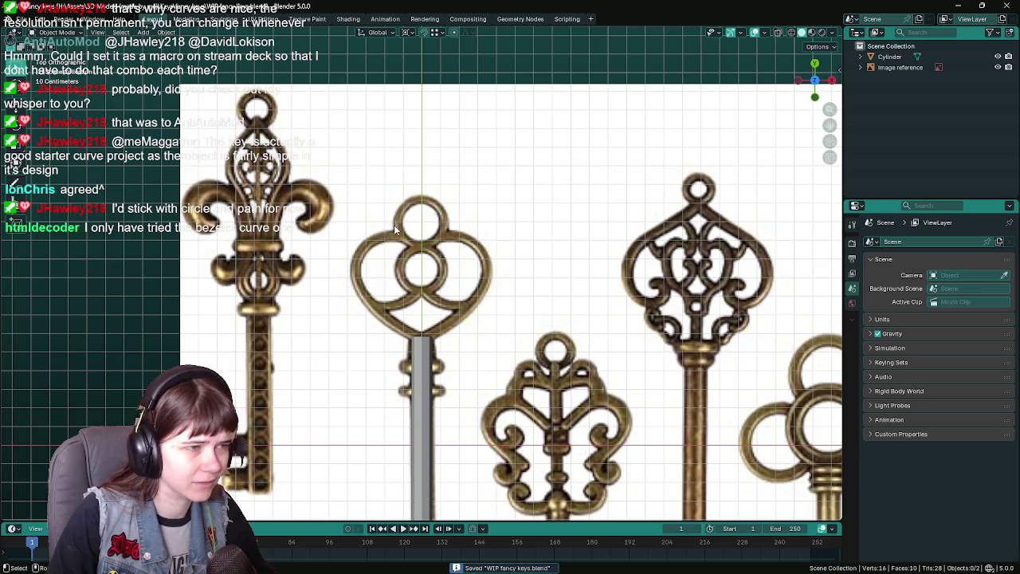
- Add a Bézier circle and move it along Y onto the middle key's bow
key(shift+a)
mouse_move(394, 224)
click(446, 235)
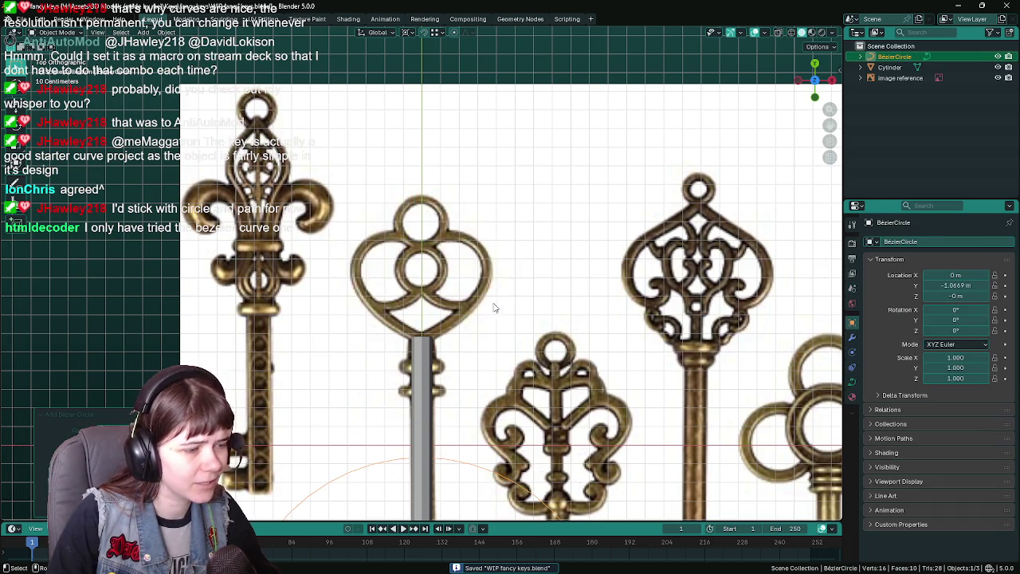
scroll(500, 303, down, 3)
scroll(526, 351, up, 4)
key(g)
key(y)
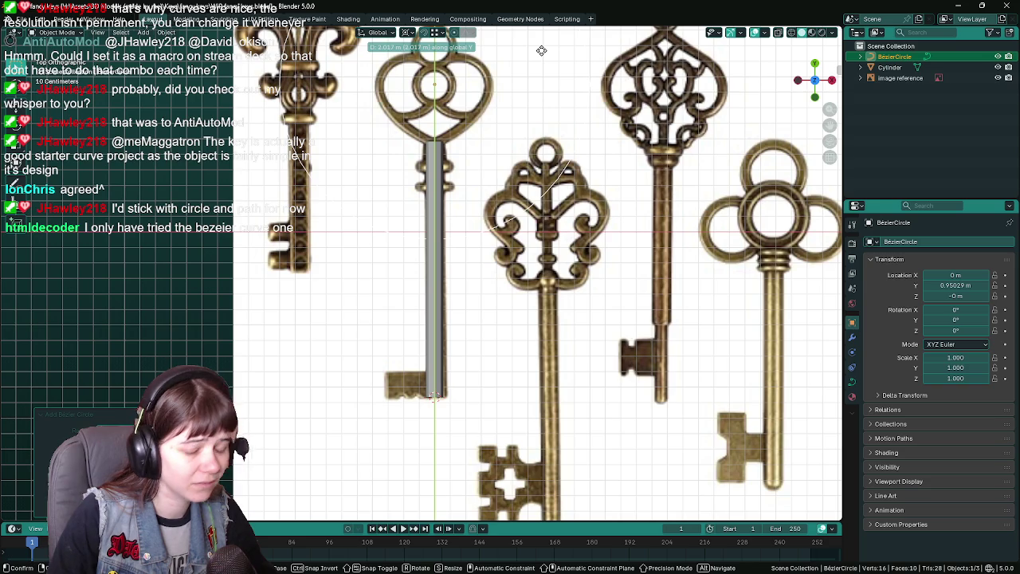
- Change the pivot point and scale the circle down to 0.1
key(s)
scroll(542, 50, down, 2)
scroll(595, 372, up, 4)
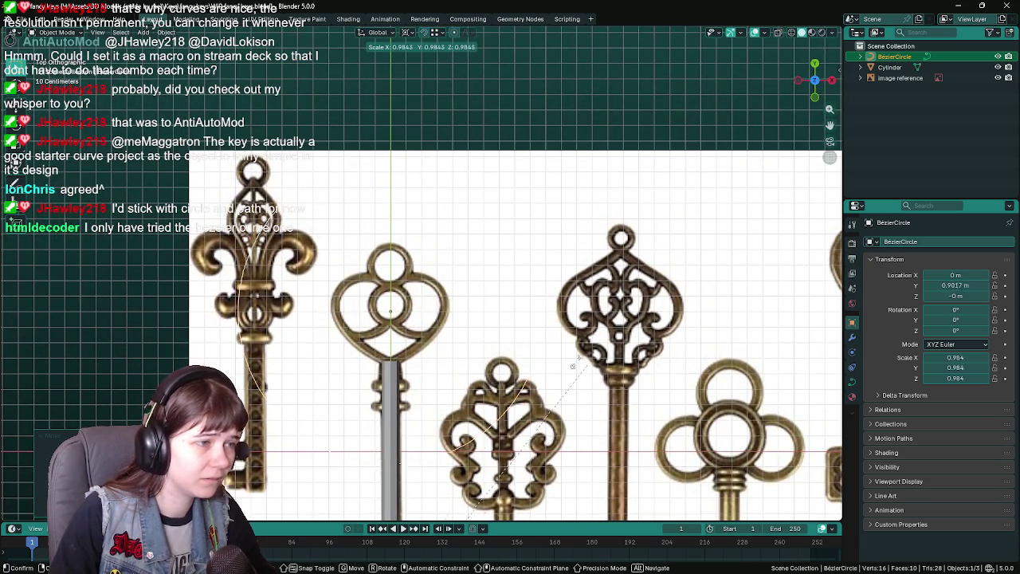
key(Escape)
click(410, 32)
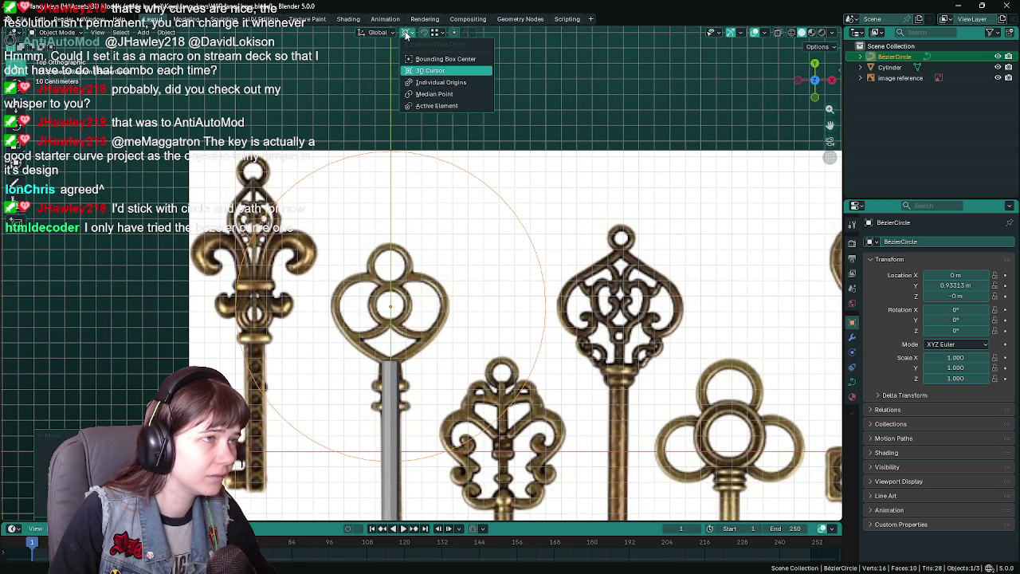
click(441, 98)
scroll(543, 299, up, 2)
key(s)
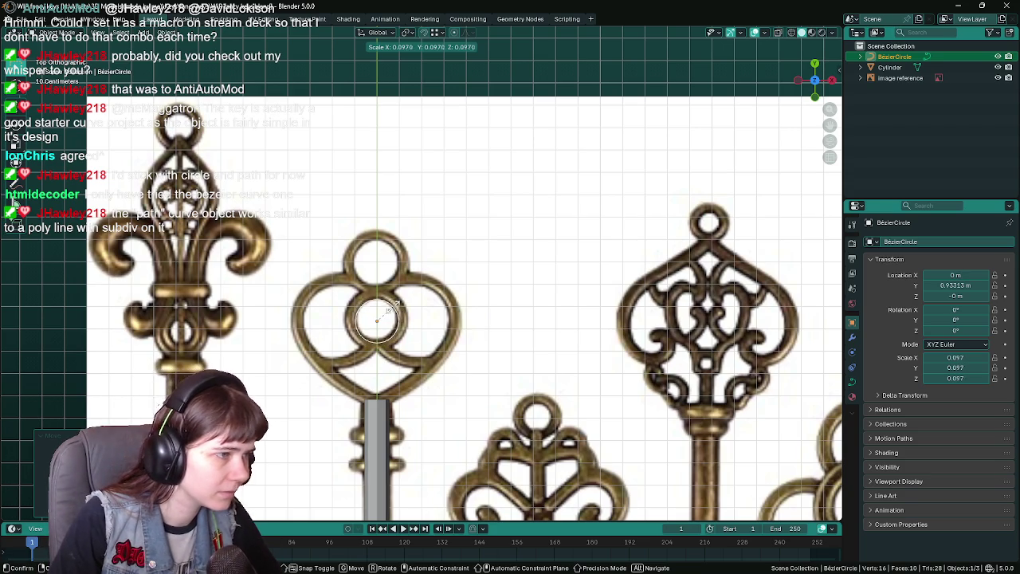
text(0.1)
key(Return)
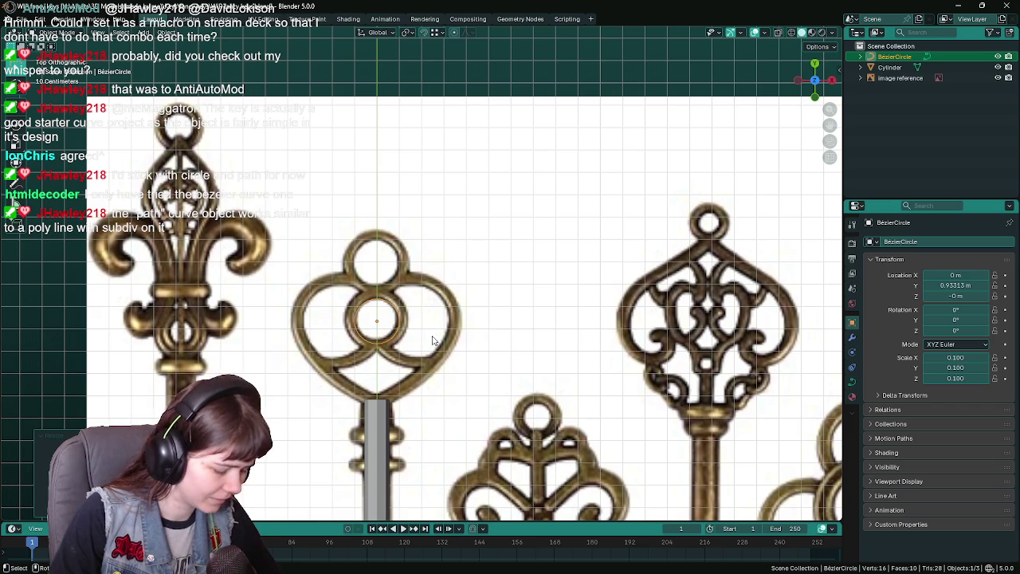
- Center the circle on the bow's inner ring
key(g)
click(435, 340)
scroll(435, 339, up, 2)
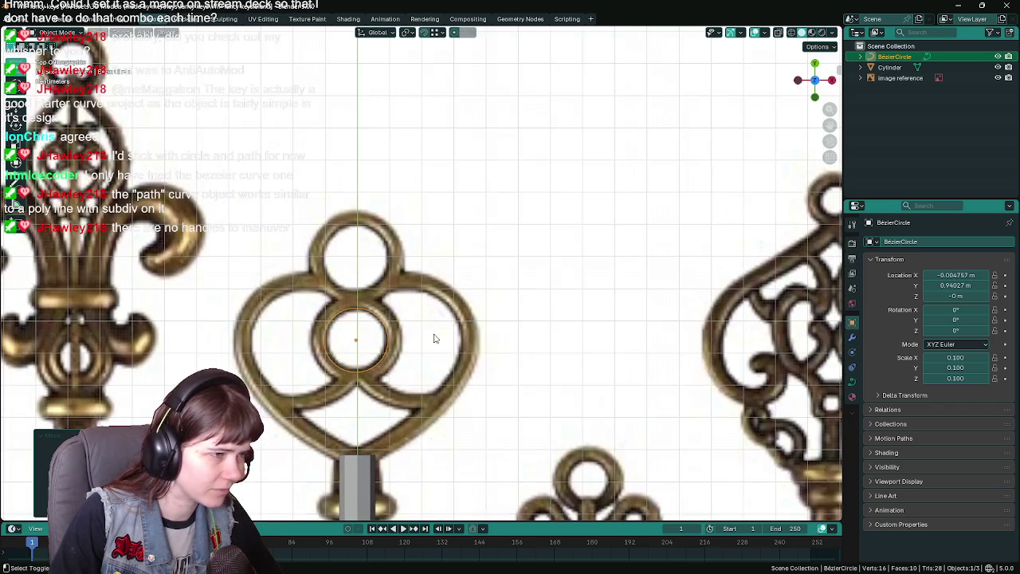
scroll(434, 340, down, 1)
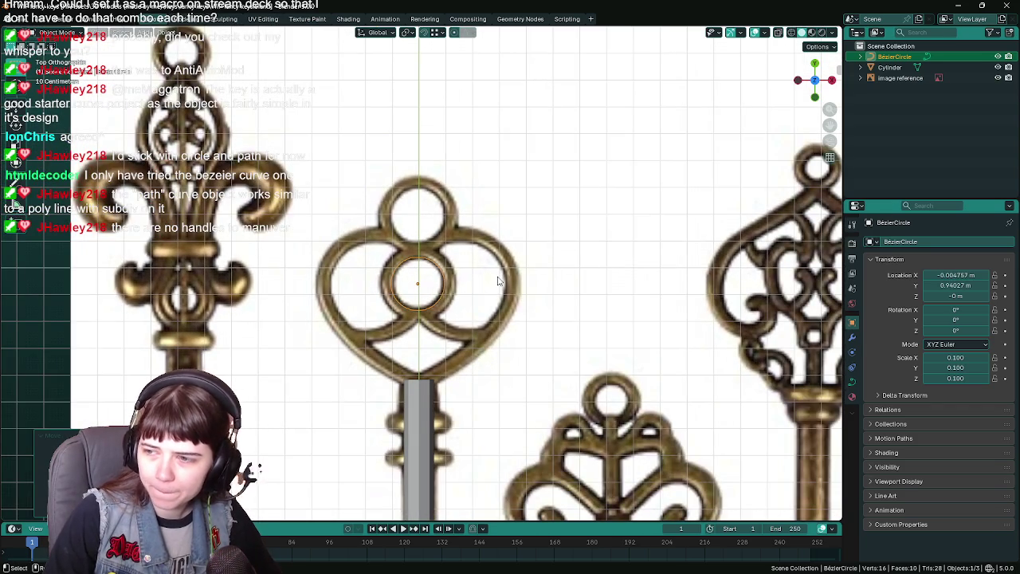
- Show the circle's Curve Data properties with Geometry and Bevel expanded
click(852, 338)
click(852, 352)
click(853, 367)
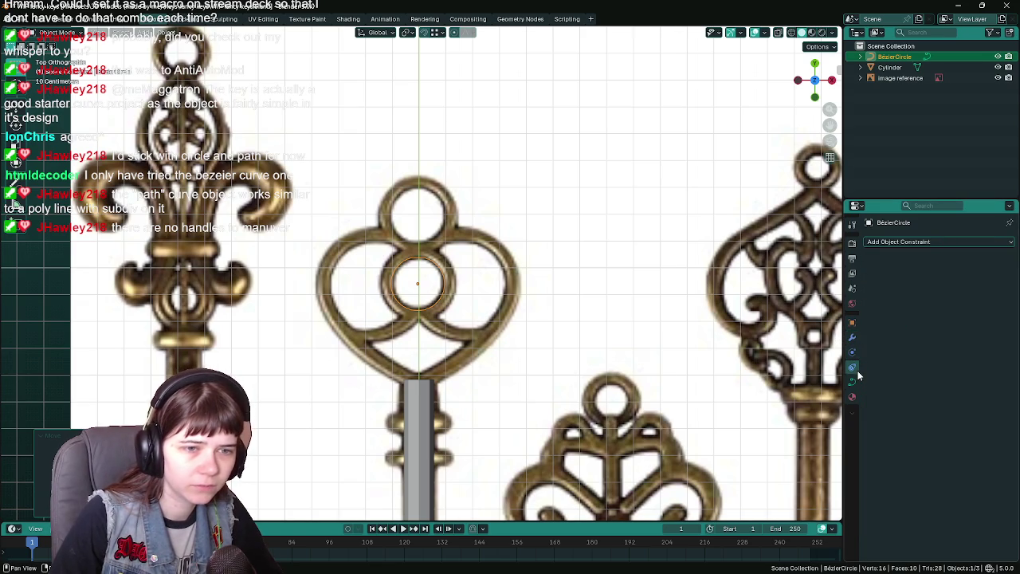
click(854, 382)
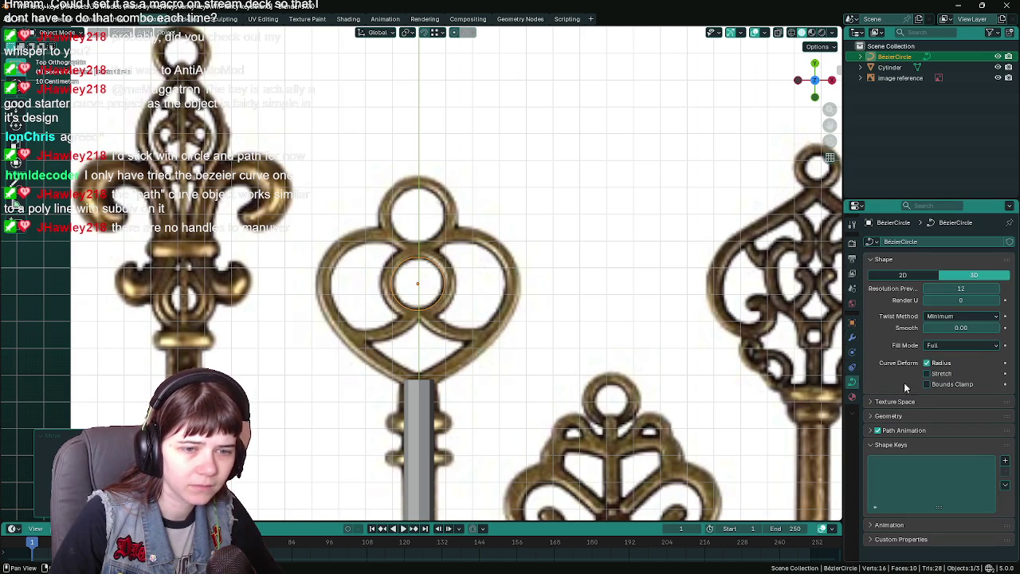
click(886, 416)
scroll(889, 447, down, 1)
click(889, 459)
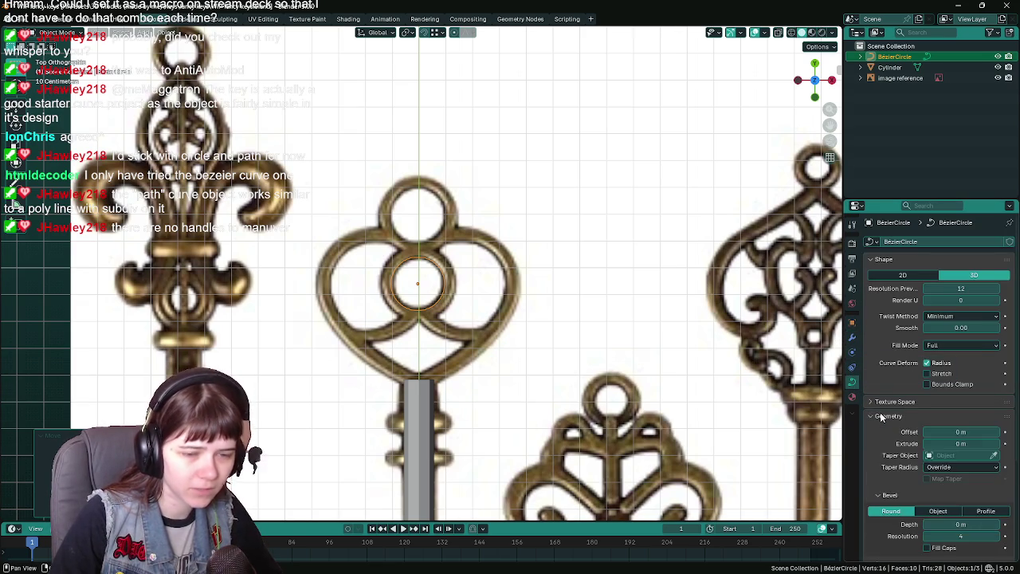
- Give the circle a round bevel with 0.2 m depth to form a tube
scroll(895, 424, down, 3)
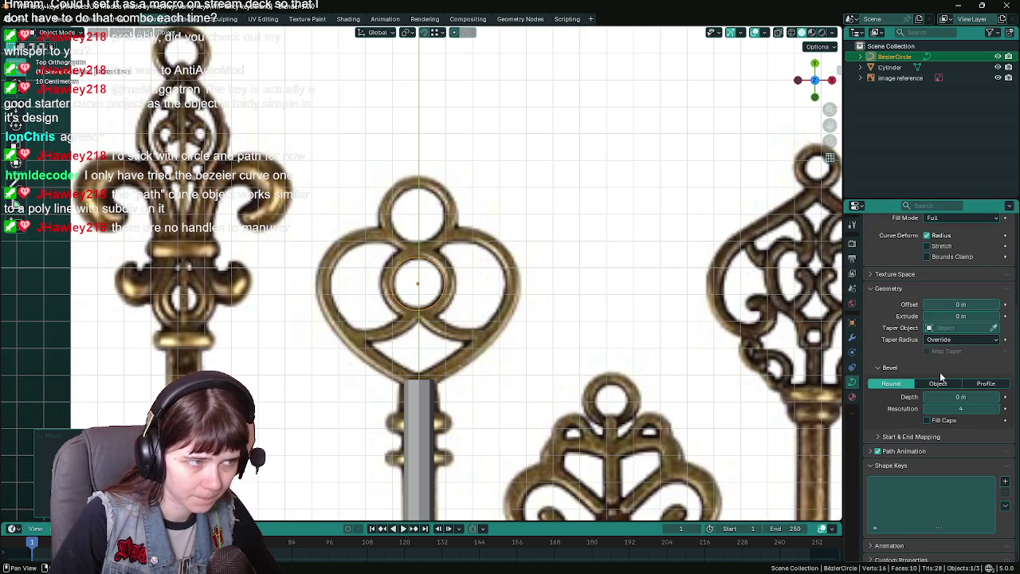
click(986, 385)
click(938, 385)
click(894, 390)
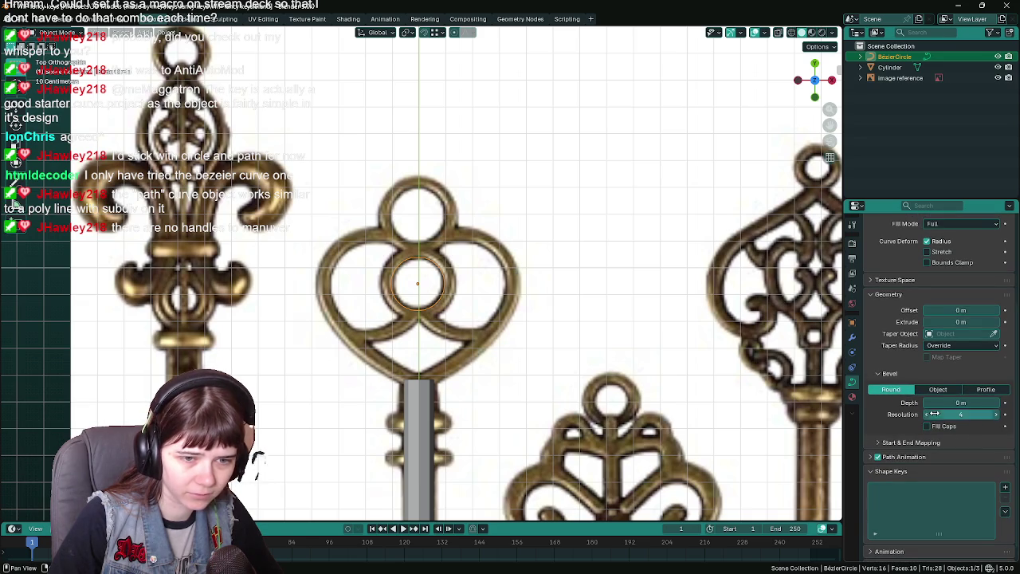
mouse_move(960, 402)
mouse_down()
mouse_move(983, 402)
mouse_move(957, 403)
mouse_up()
scroll(522, 292, up, 1)
scroll(521, 291, down, 1)
scroll(521, 292, up, 1)
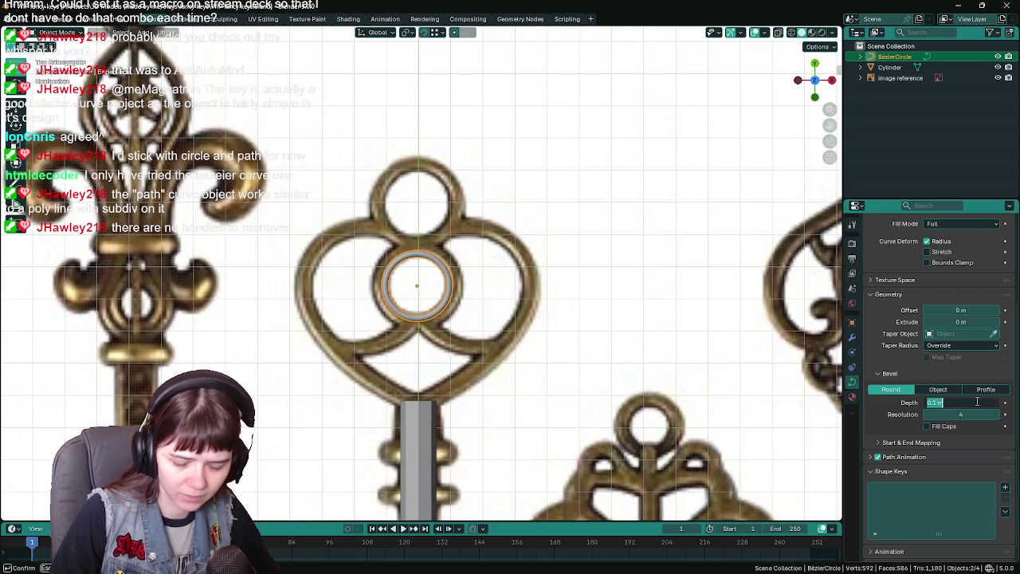
drag(971, 403, 977, 402)
- Enlarge the ring slightly and save the file
key(s)
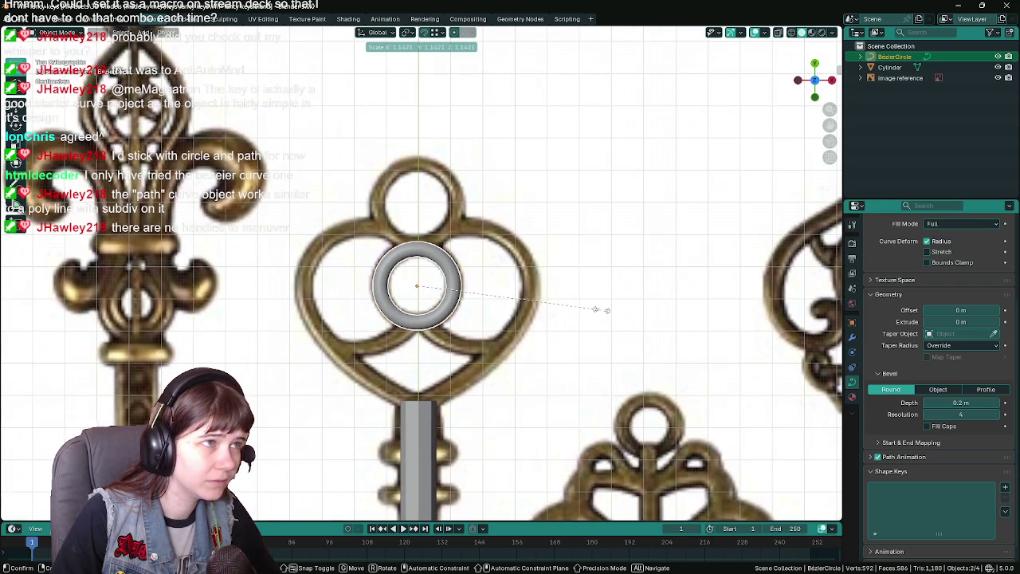
click(599, 309)
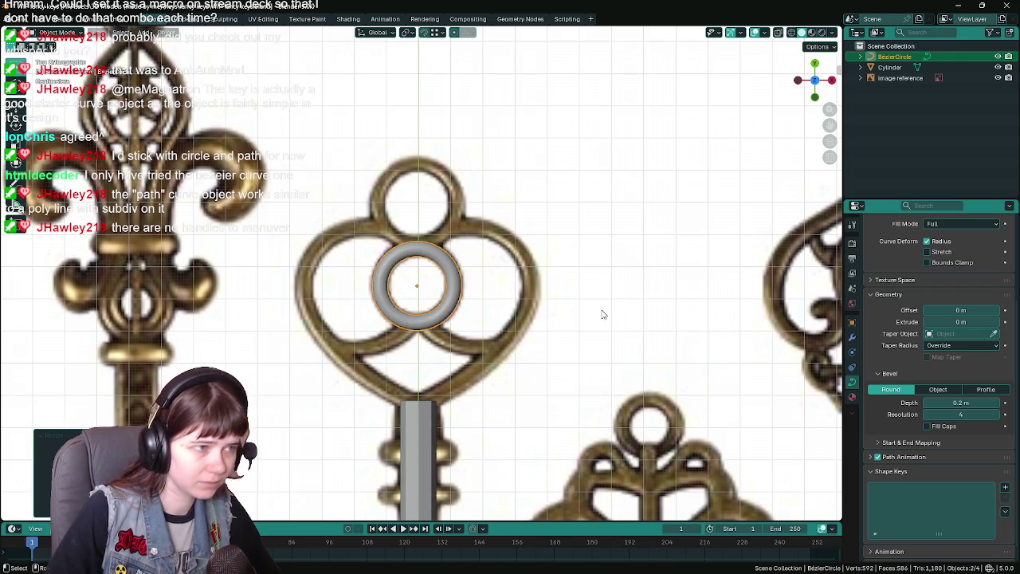
scroll(532, 312, down, 3)
key(ctrl+s)
scroll(533, 311, up, 2)
- Lower the ring's bevel resolution to 1 and view it in perspective
mouse_move(532, 312)
mouse_down()
mouse_move(480, 247)
mouse_move(511, 264)
mouse_up()
key(KP_7)
scroll(511, 264, up, 2)
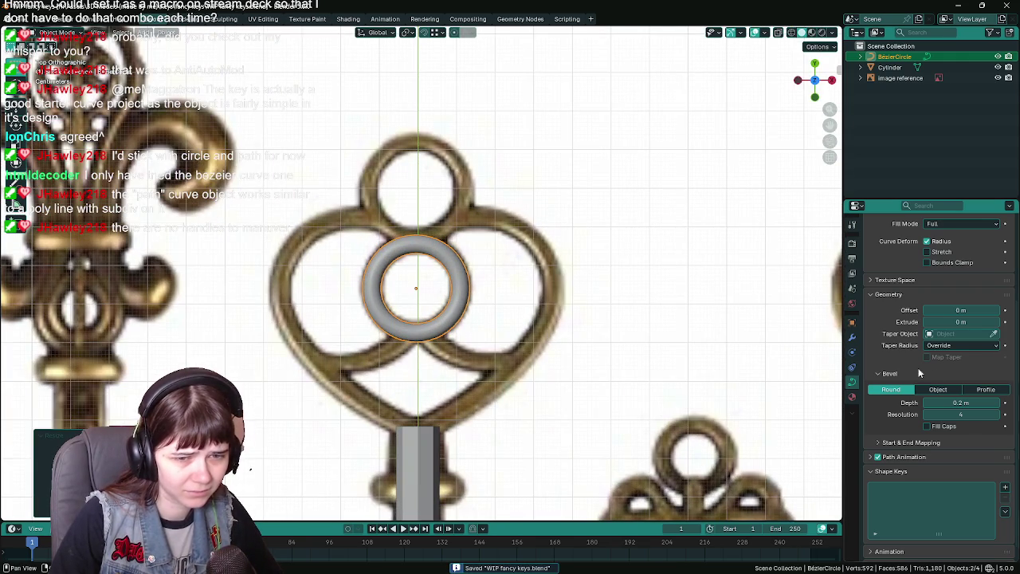
double_click(929, 418)
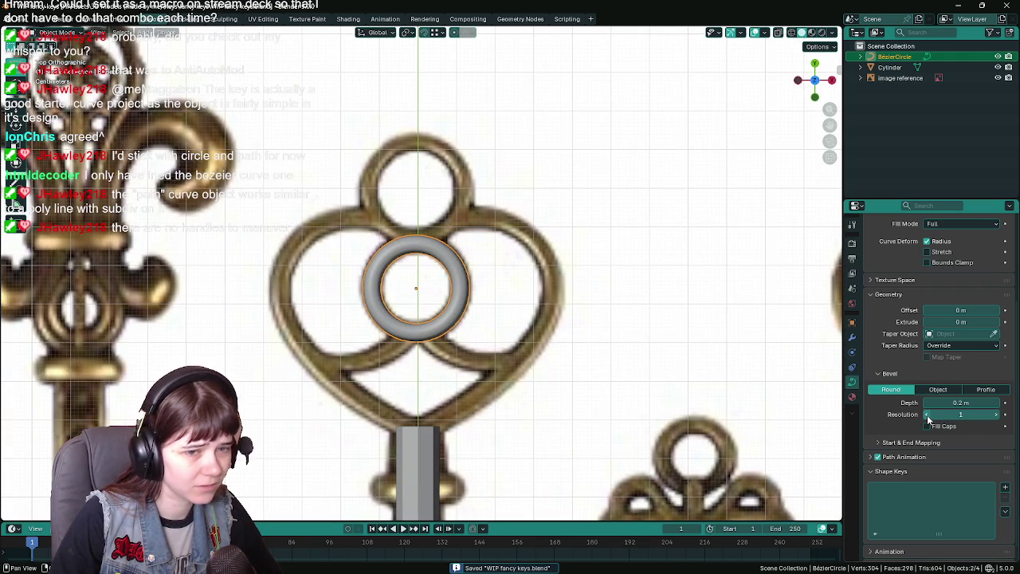
scroll(491, 330, up, 3)
drag(492, 330, 477, 262)
right_click(519, 292)
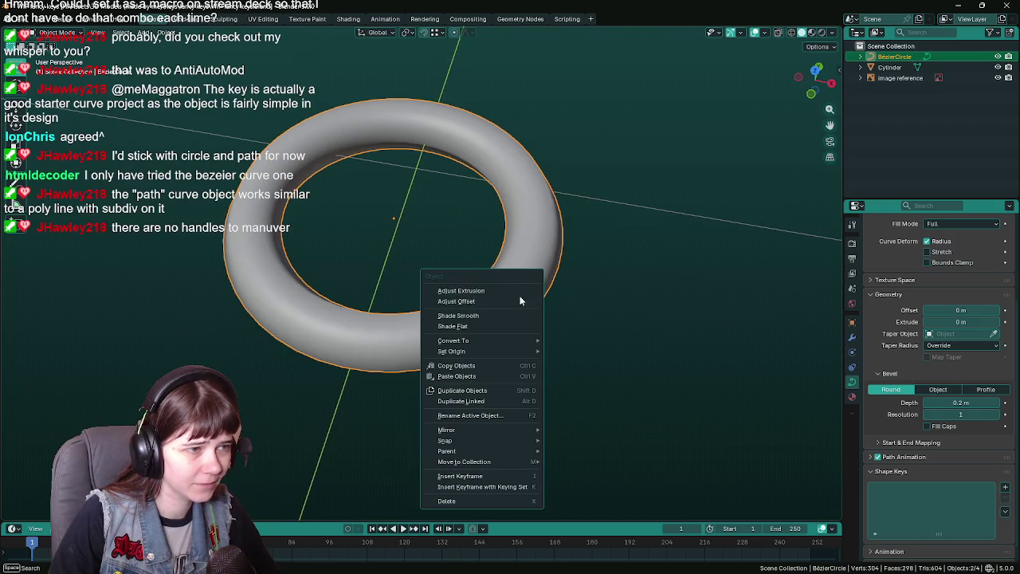
- Flat-shade the ring, set its bevel resolution to 2, and save the file
click(452, 327)
key(KP_7)
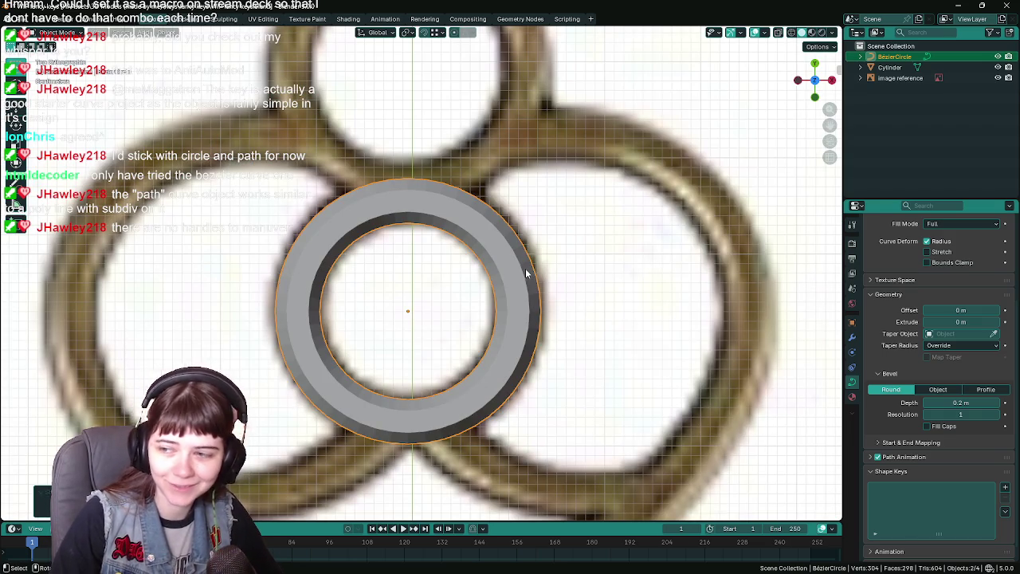
click(999, 415)
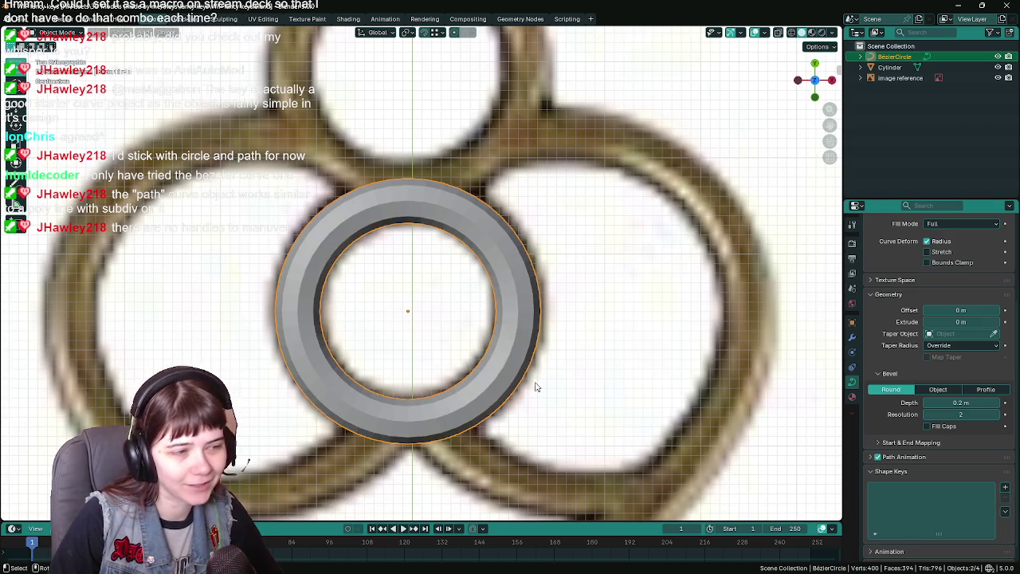
scroll(514, 375, down, 2)
key(ctrl+s)
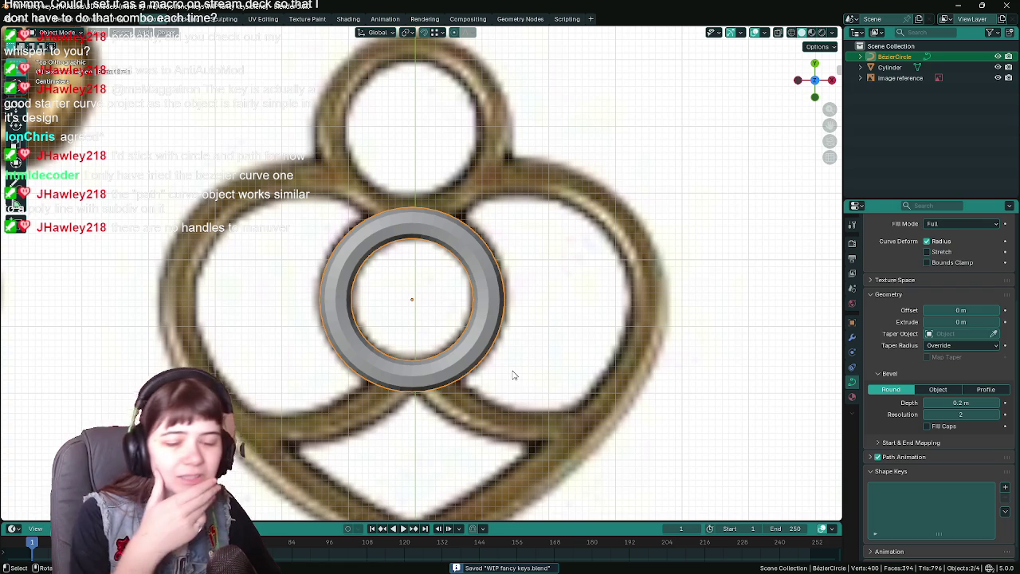
- Orbit around the ring to inspect its faceted bands, returning to top view over the reference
mouse_move(514, 374)
mouse_down()
mouse_move(519, 326)
mouse_move(453, 239)
mouse_move(499, 216)
mouse_move(531, 277)
mouse_move(537, 346)
mouse_up()
key(KP_7)
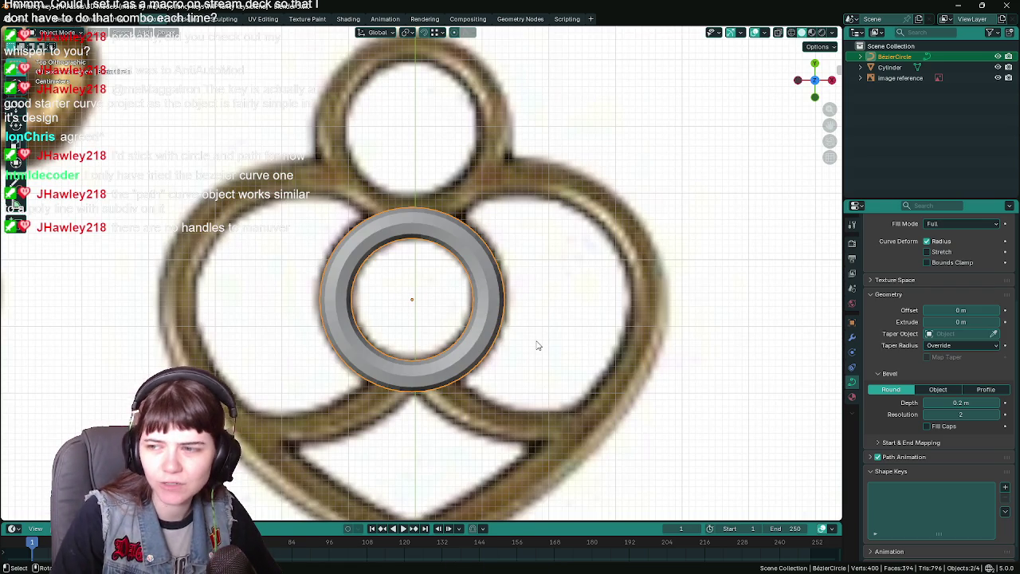
scroll(597, 342, down, 5)
scroll(495, 320, up, 3)
scroll(495, 320, up, 6)
drag(676, 375, 646, 271)
scroll(558, 239, down, 5)
drag(367, 164, 418, 232)
scroll(334, 68, up, 2)
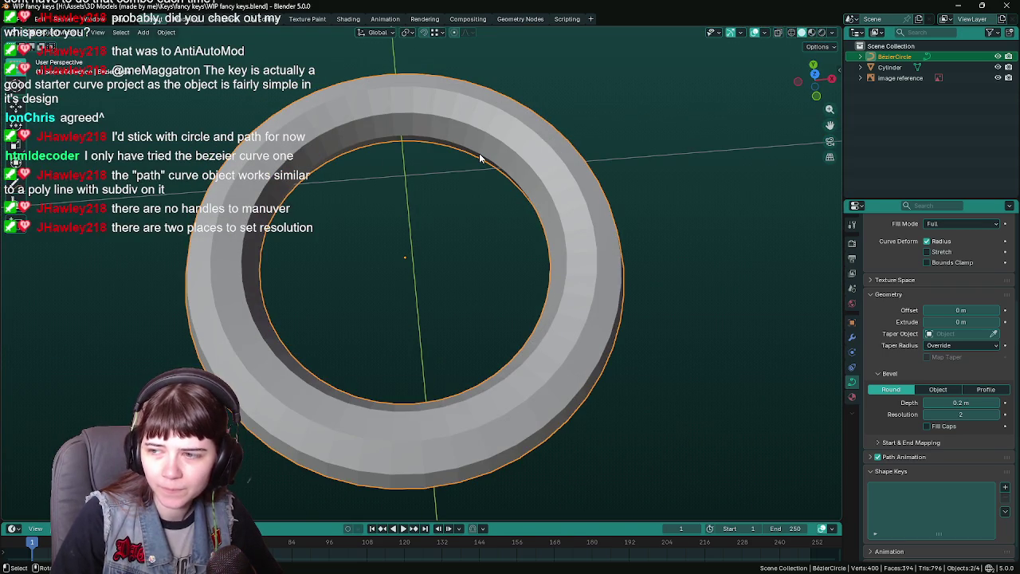
key(KP_7)
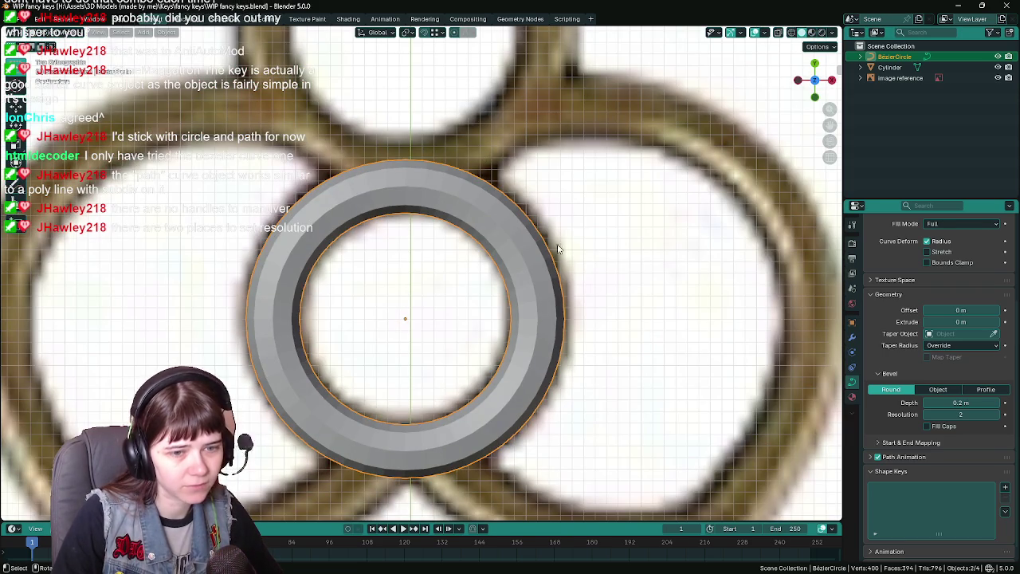
scroll(635, 262, down, 2)
scroll(594, 269, up, 2)
scroll(924, 396, up, 5)
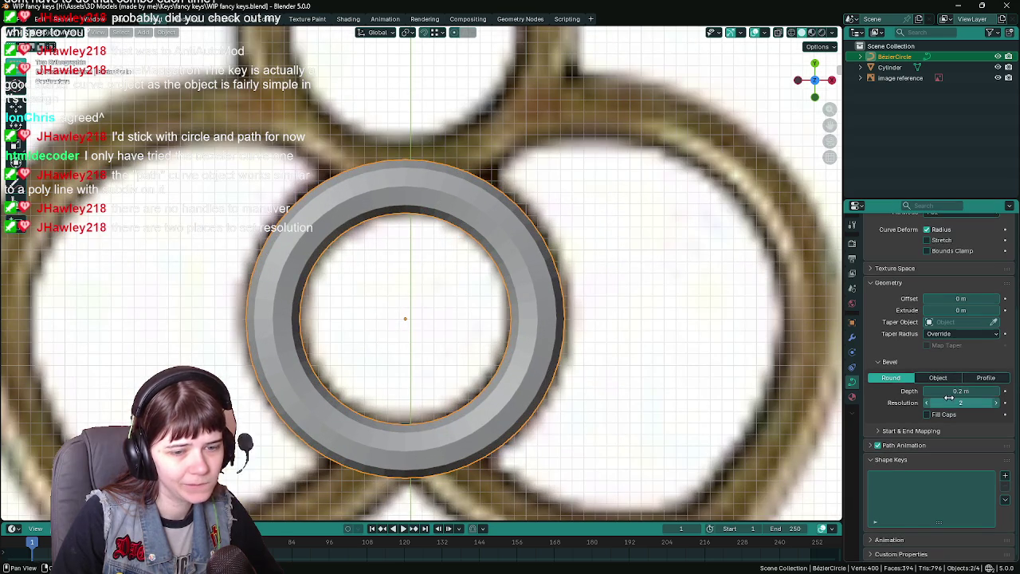
scroll(923, 396, up, 1)
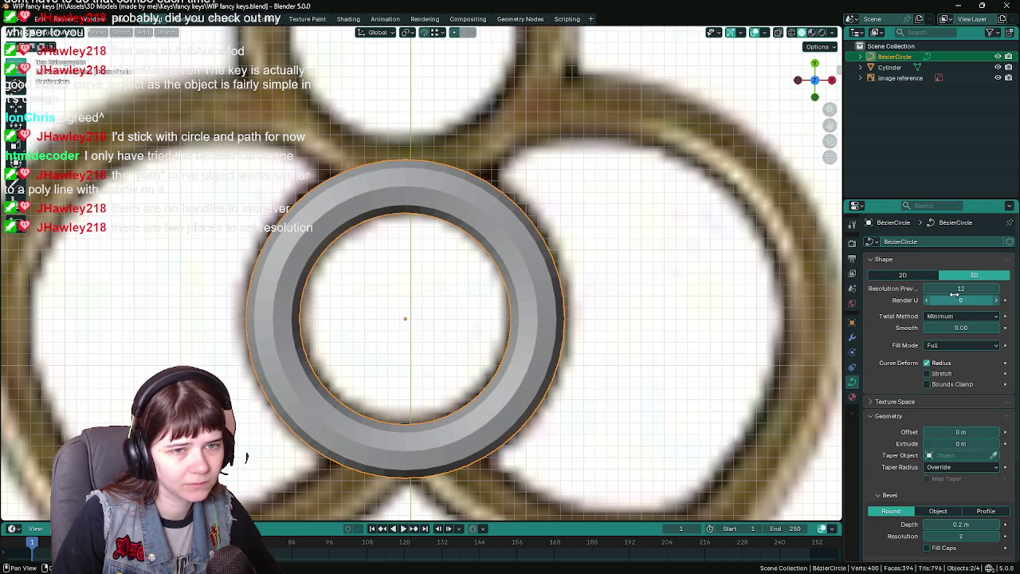
- Set the ring curve's Resolution Preview U to 3
click(941, 288)
text(2)
key(Return)
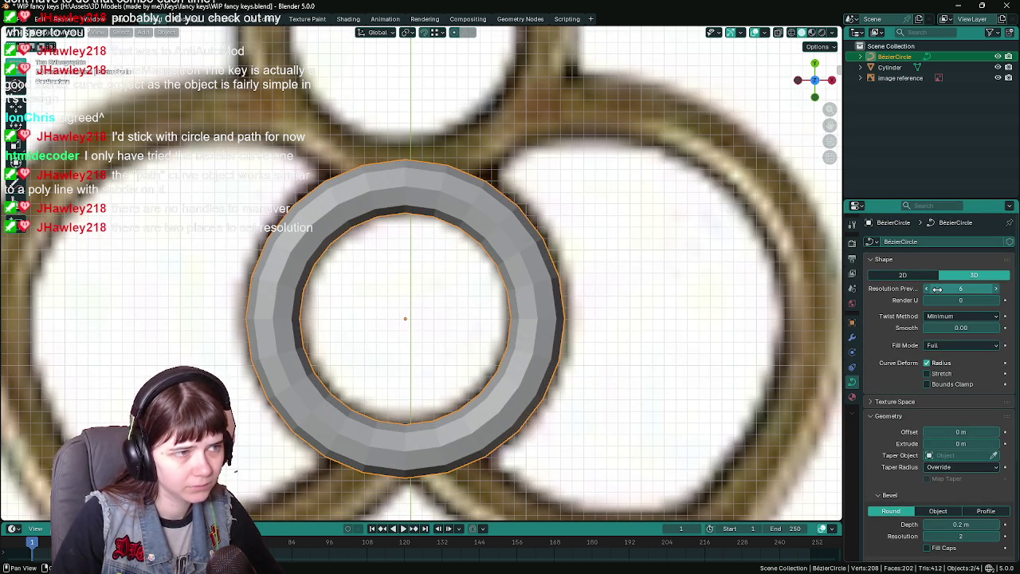
click(938, 289)
text(3)
key(Return)
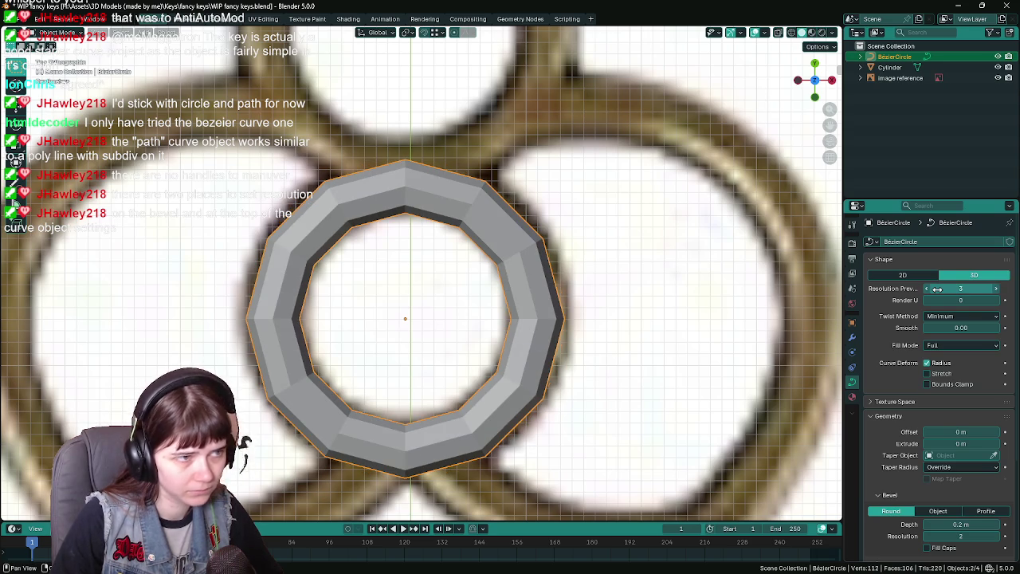
scroll(579, 336, down, 3)
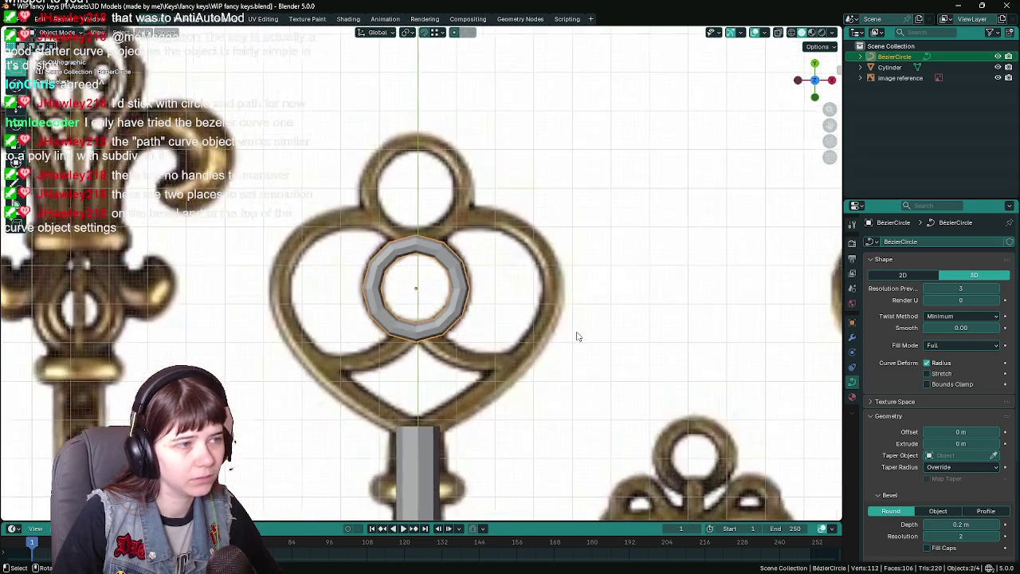
scroll(579, 337, down, 3)
scroll(486, 331, down, 1)
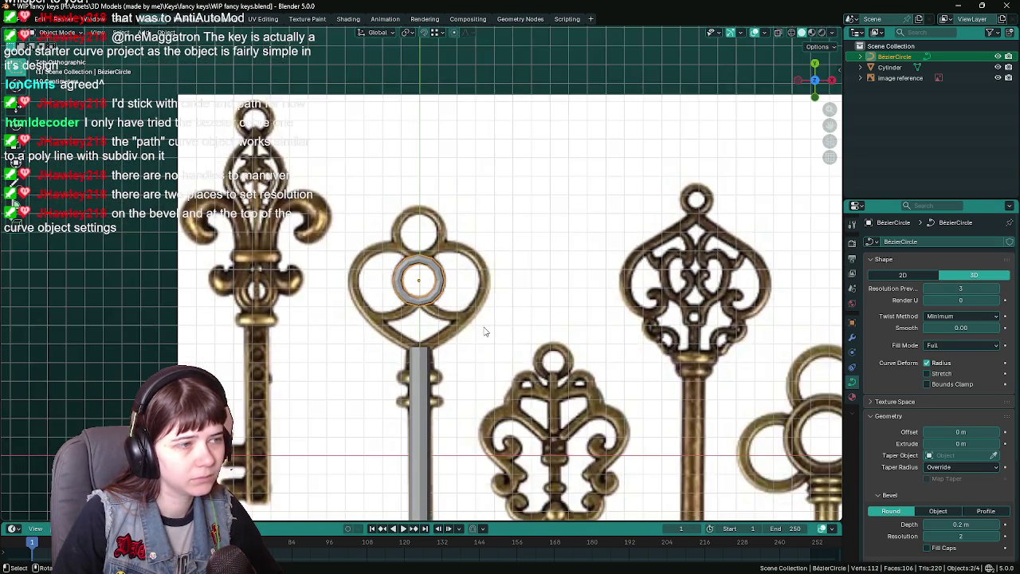
scroll(486, 332, up, 4)
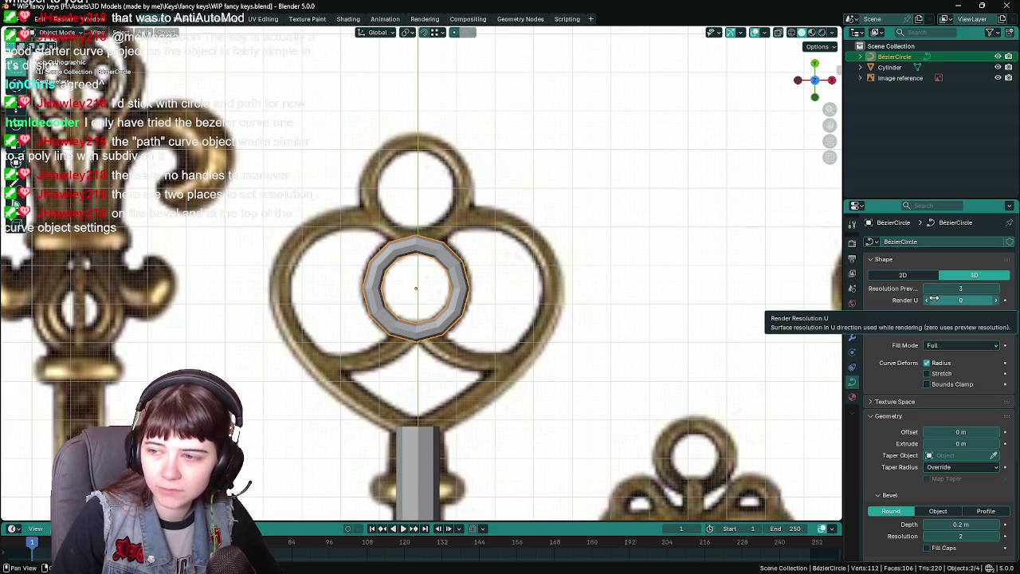
scroll(933, 415, down, 4)
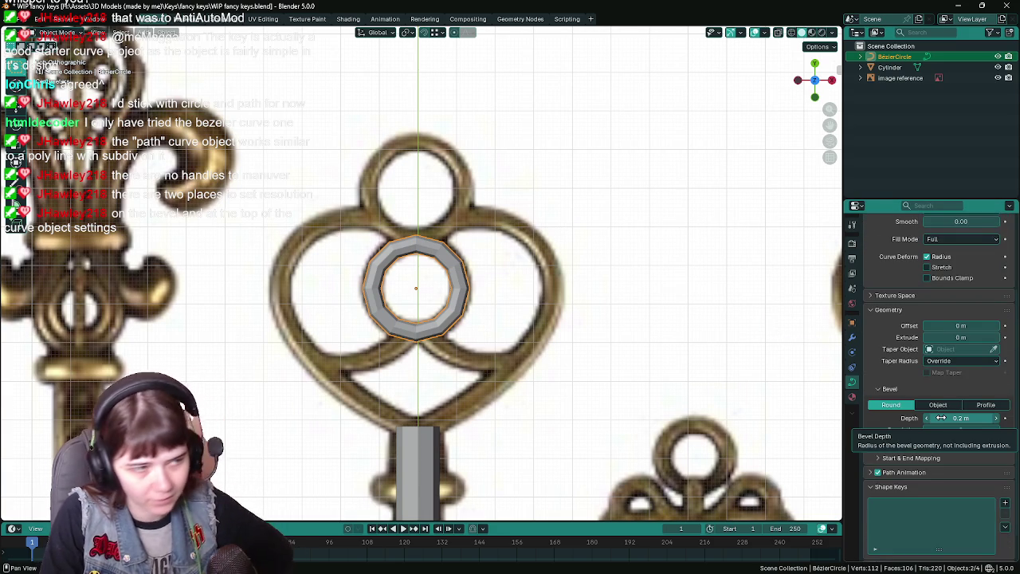
scroll(459, 310, down, 1)
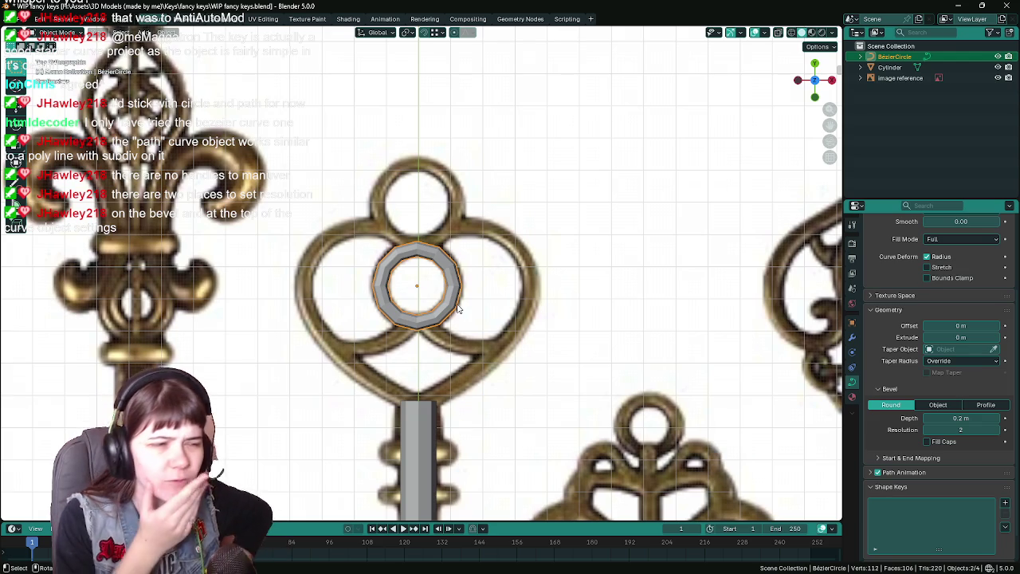
- Save WIP fancy keys.blend and duplicate the ring, starting to move the copy upward
key(ctrl+s)
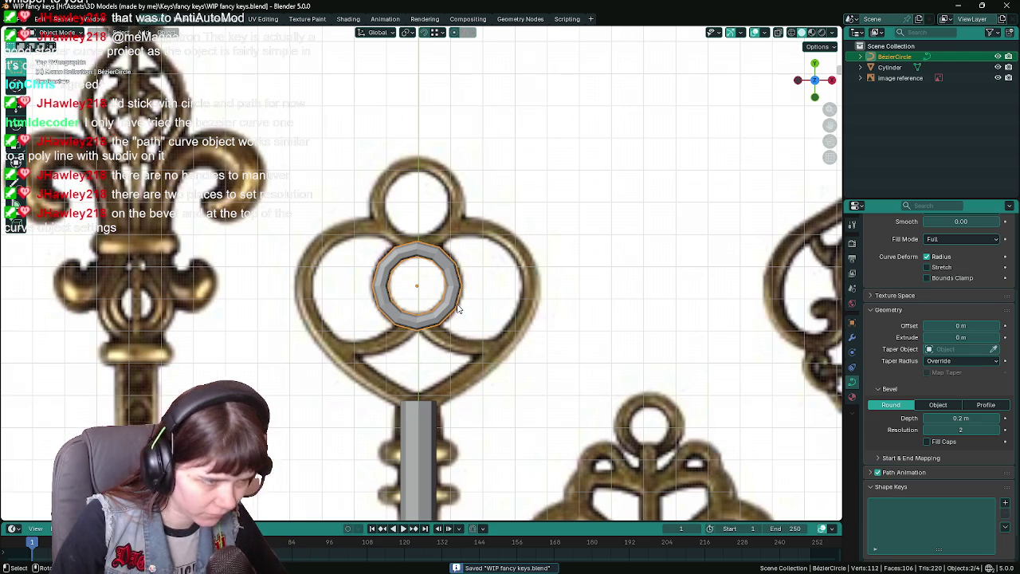
scroll(487, 300, up, 2)
scroll(549, 263, down, 1)
scroll(549, 262, up, 1)
scroll(515, 311, up, 3)
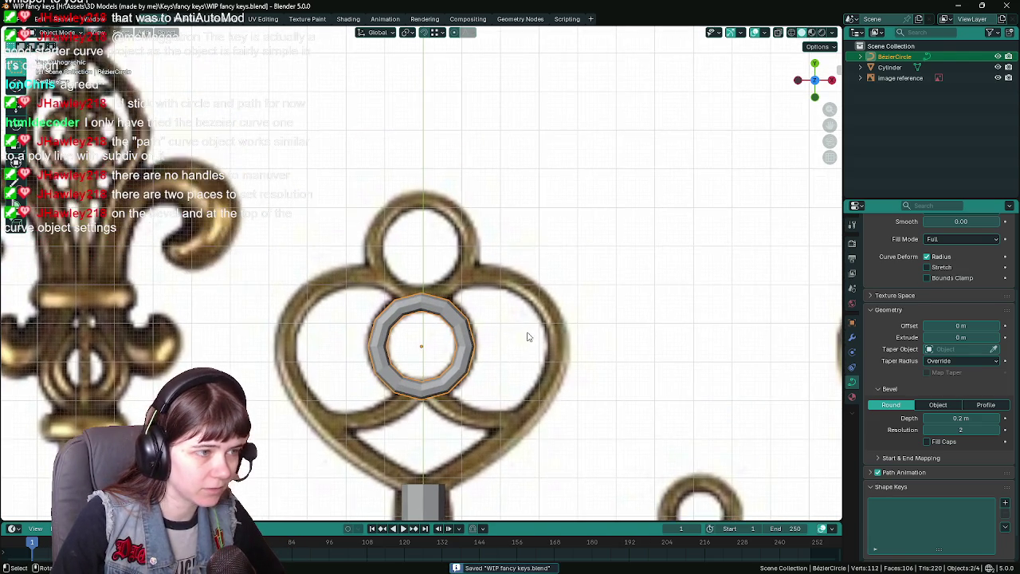
scroll(527, 337, up, 1)
key(shift+d)
key(y)
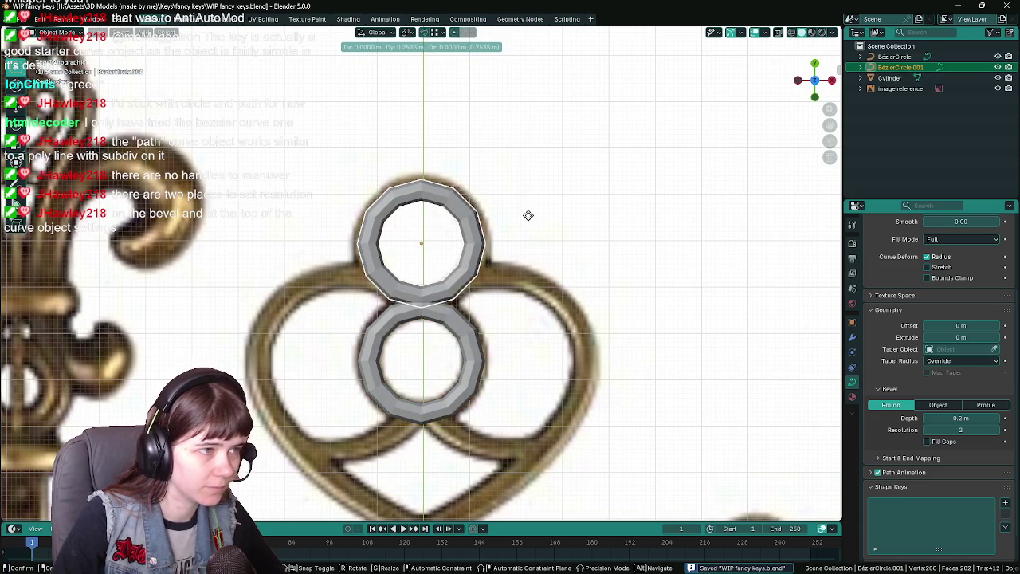
- Move the duplicated ring along Y onto the bow's top loop and rotate it
key(y)
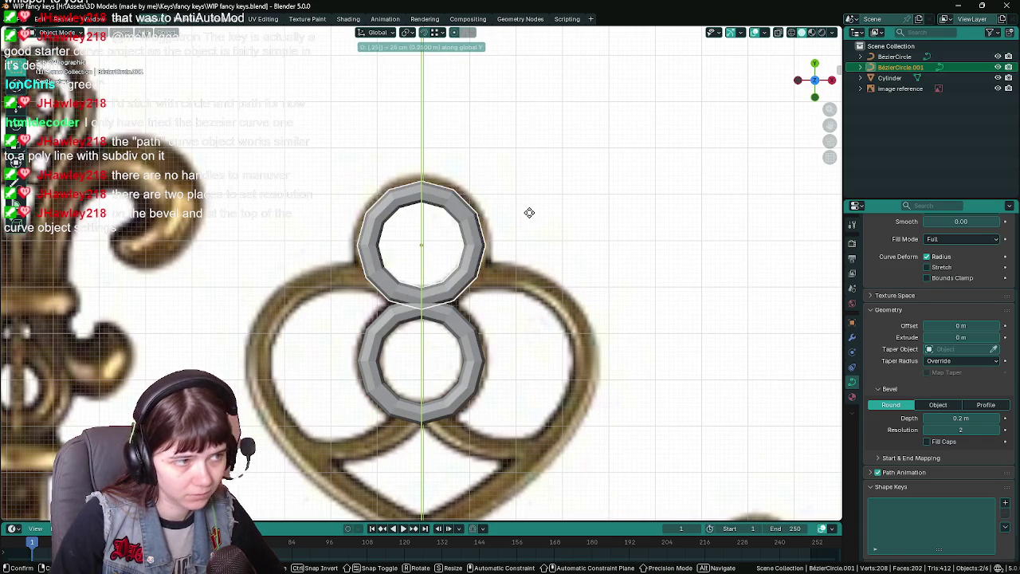
click(532, 216)
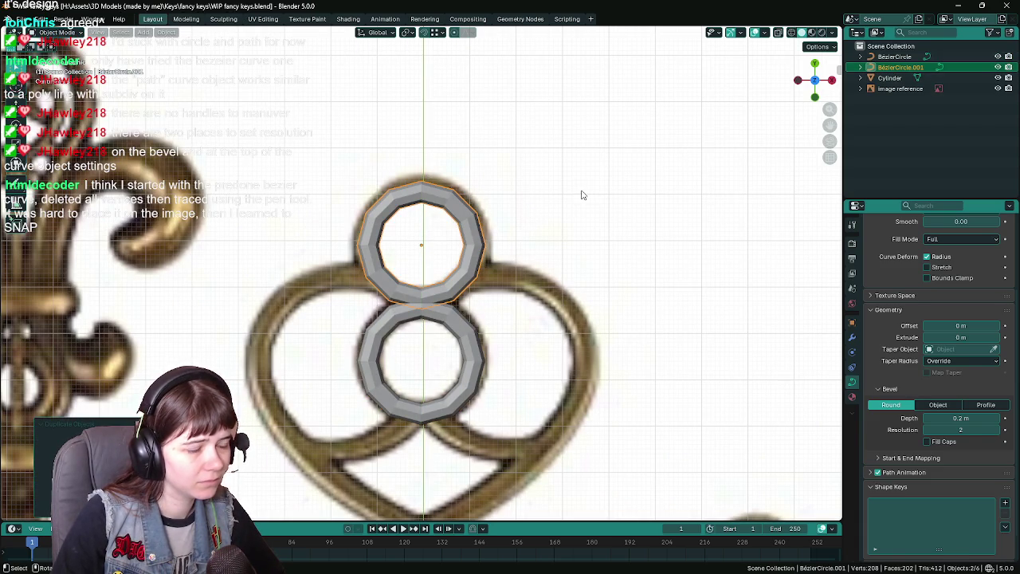
key(r)
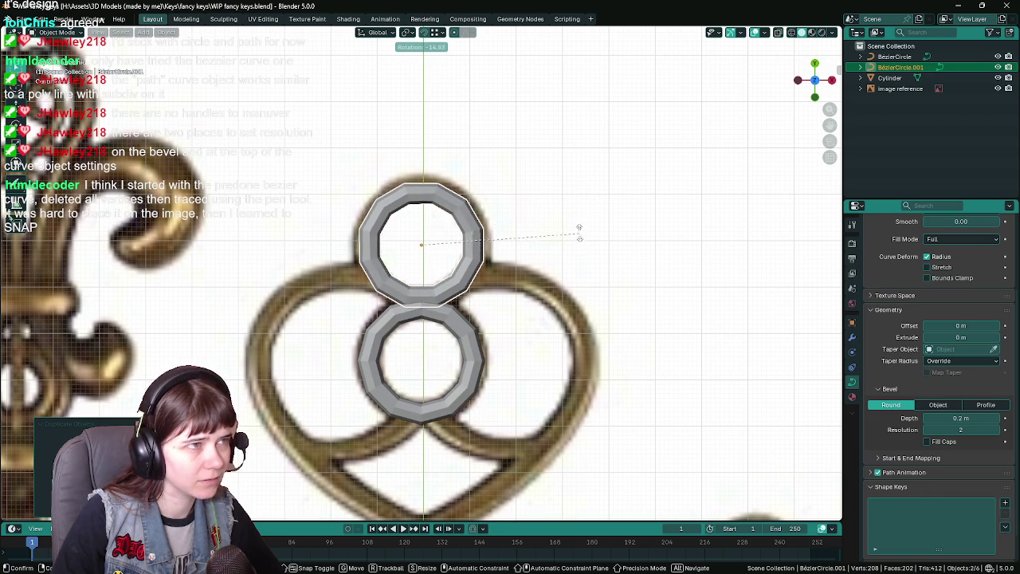
key(1)
key(Return)
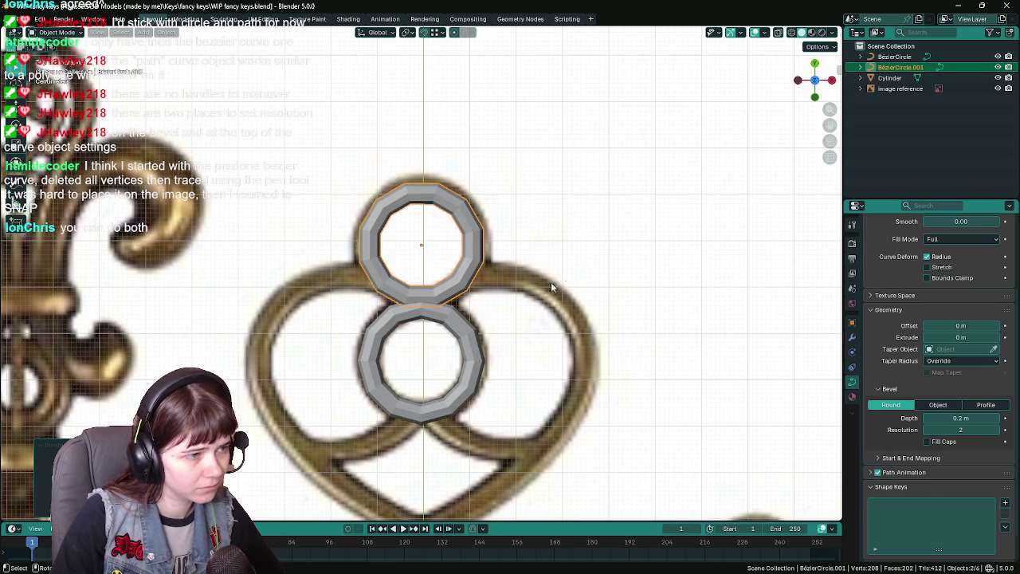
- Select the lower ring, save WIP fancy keys.blend, and bring up the Add menu
click(462, 328)
scroll(462, 328, down, 7)
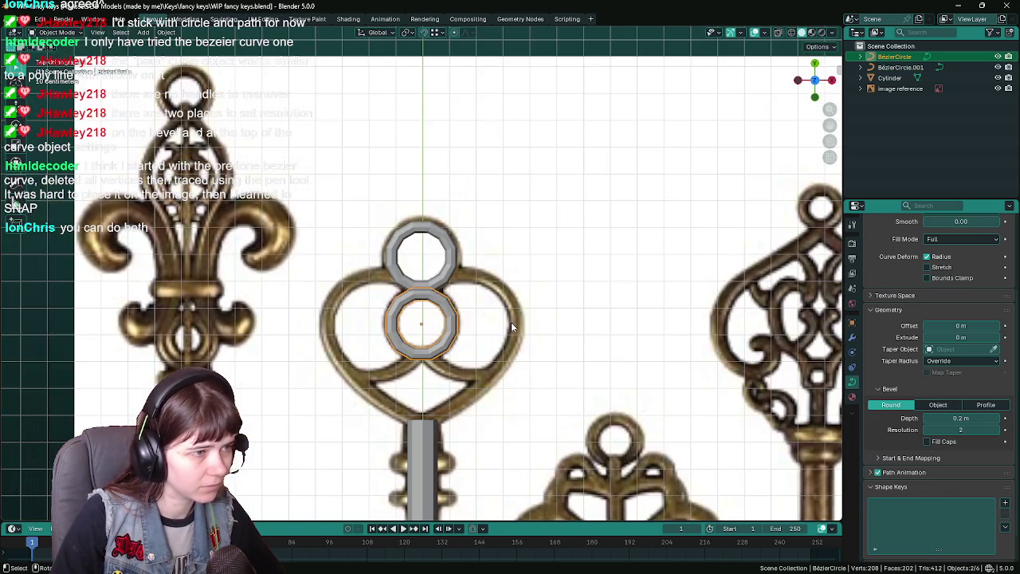
key(ctrl+s)
scroll(449, 200, up, 7)
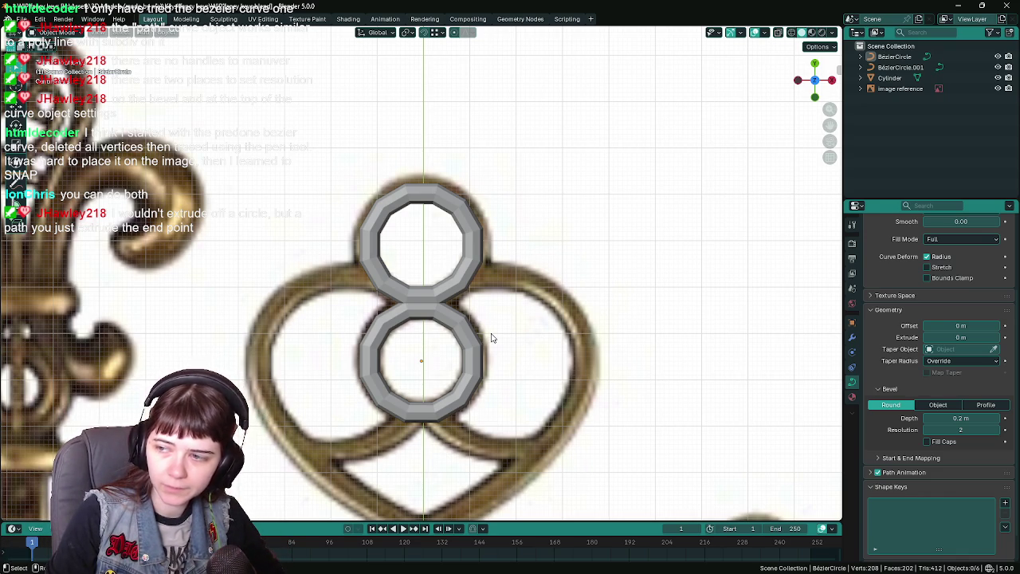
scroll(492, 338, down, 3)
scroll(499, 351, up, 2)
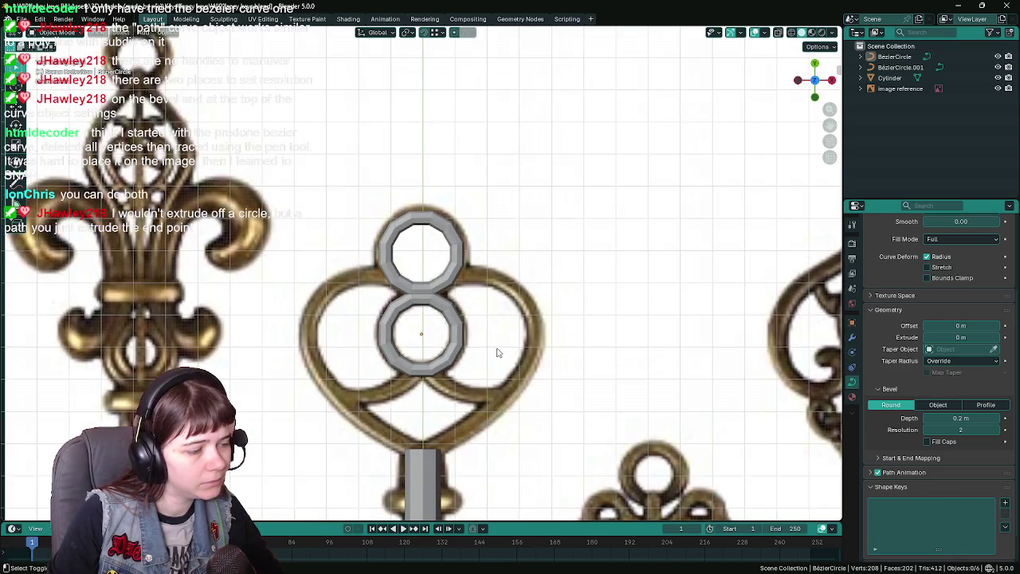
scroll(478, 355, up, 2)
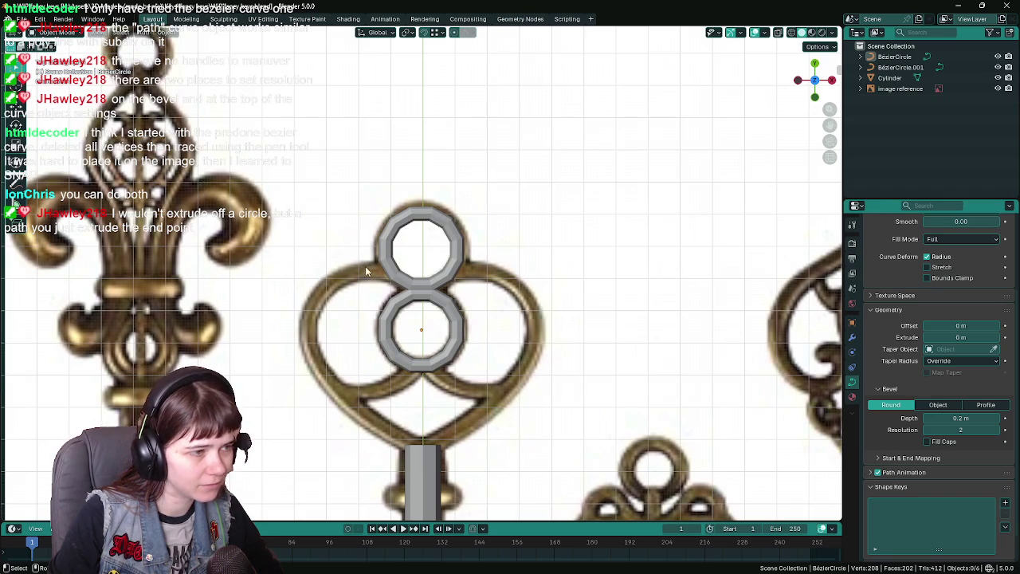
scroll(467, 396, down, 2)
key(ctrl+s)
scroll(440, 331, up, 2)
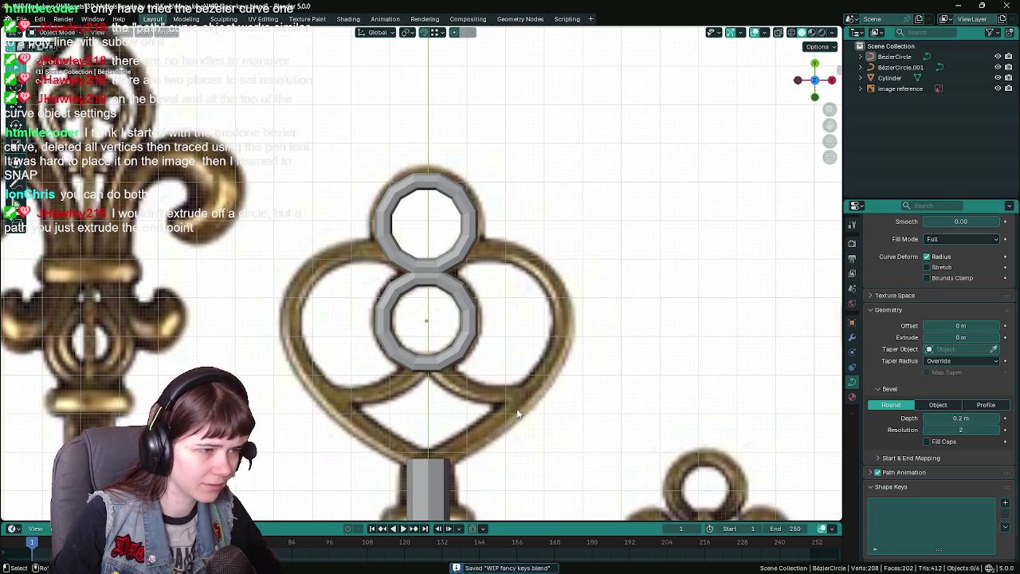
mouse_move(445, 421)
mouse_down()
mouse_move(439, 394)
mouse_move(446, 410)
mouse_move(437, 403)
mouse_up()
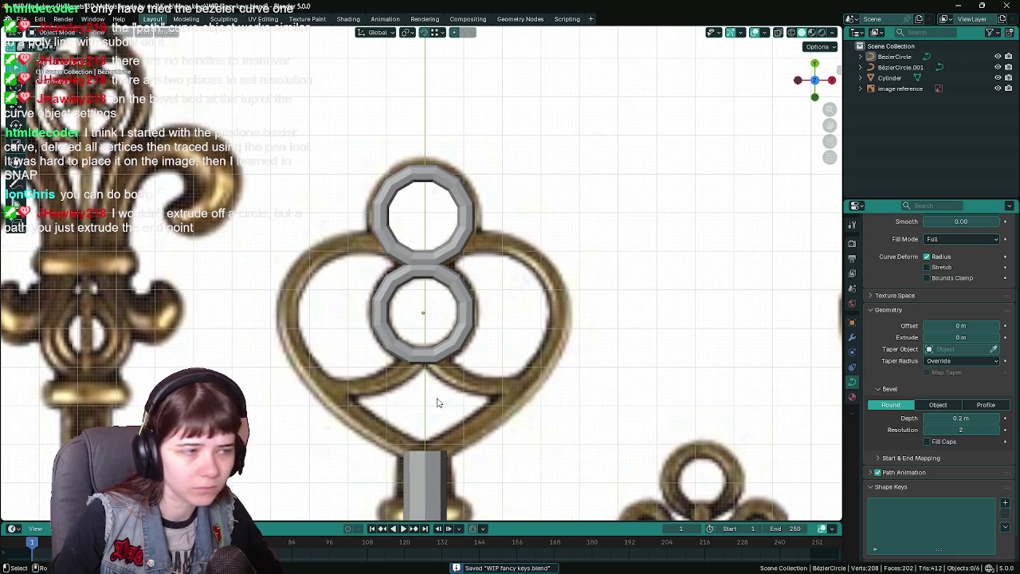
key(shift+a)
- Add a Path curve and pull its end point up toward the key bow
mouse_move(420, 352)
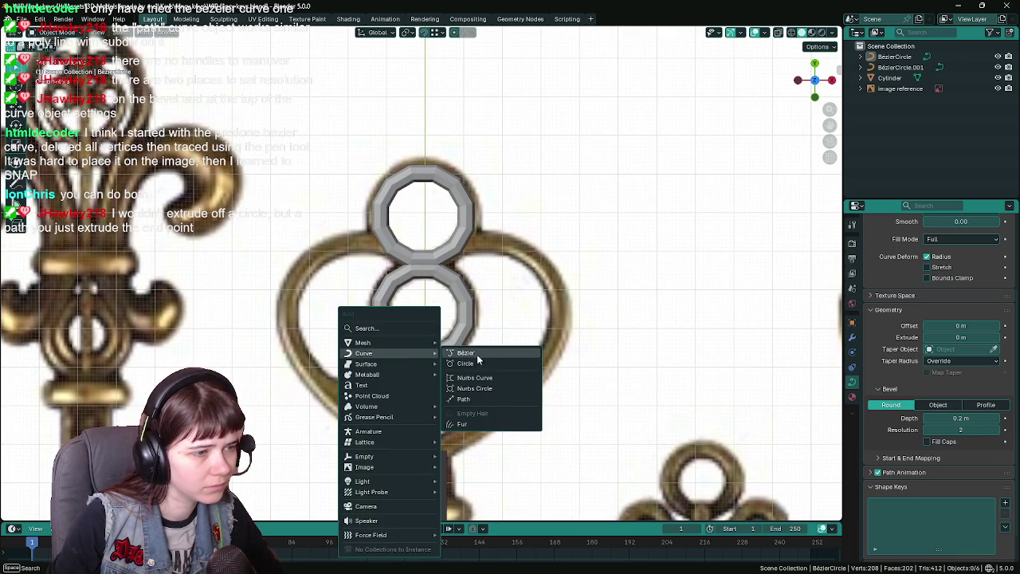
click(494, 401)
scroll(464, 352, down, 4)
scroll(462, 335, up, 2)
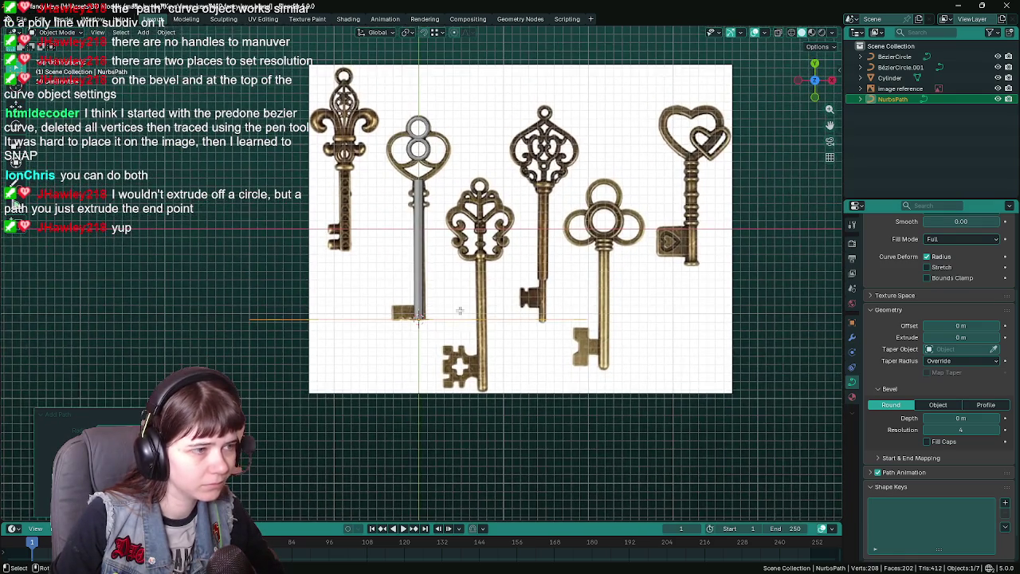
key(Tab)
scroll(460, 316, up, 2)
key(alt+a)
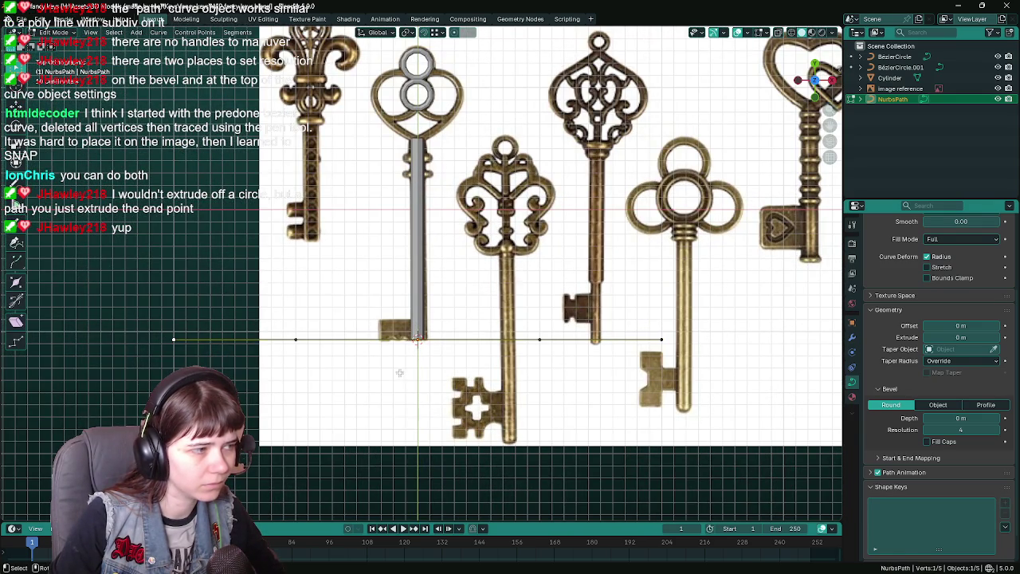
key(g)
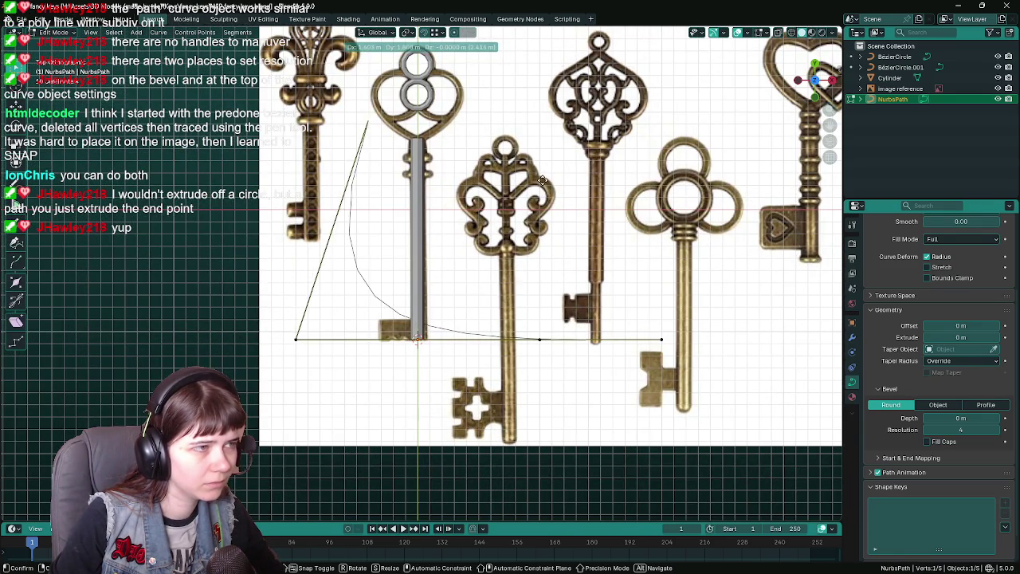
click(592, 199)
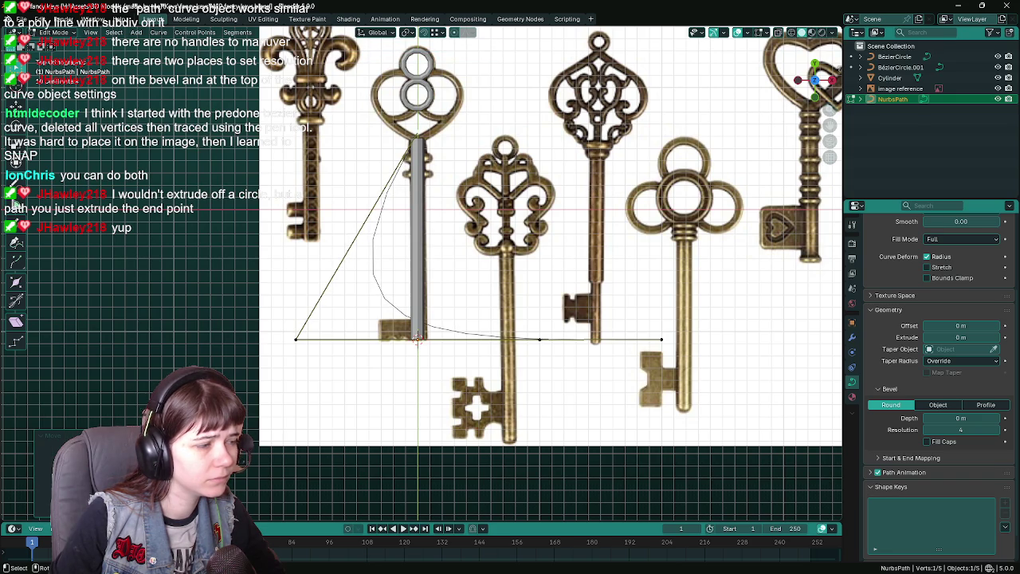
- Set the path's location to Y -1 m and Z 0 m
click(852, 322)
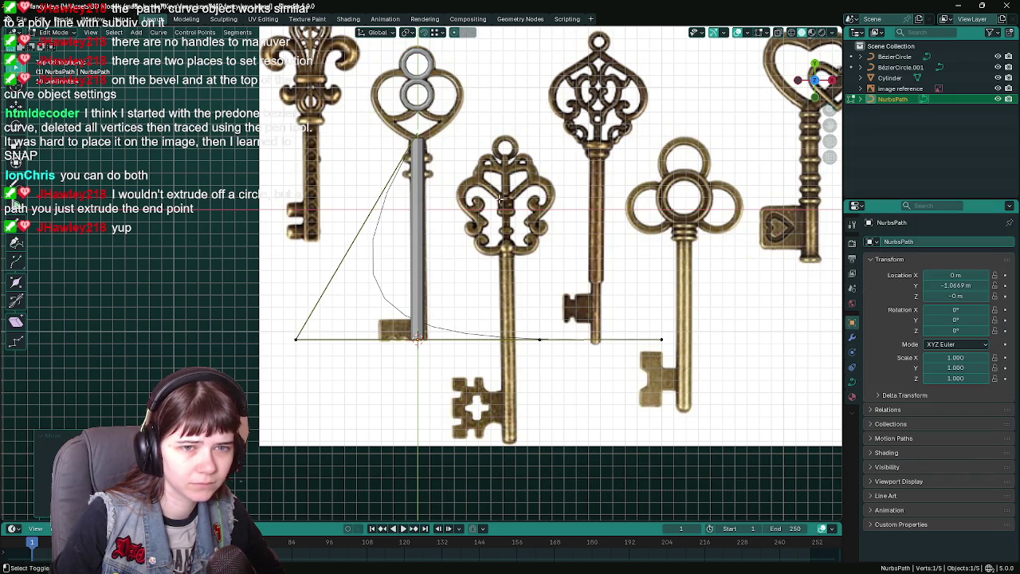
scroll(501, 198, up, 5)
click(974, 296)
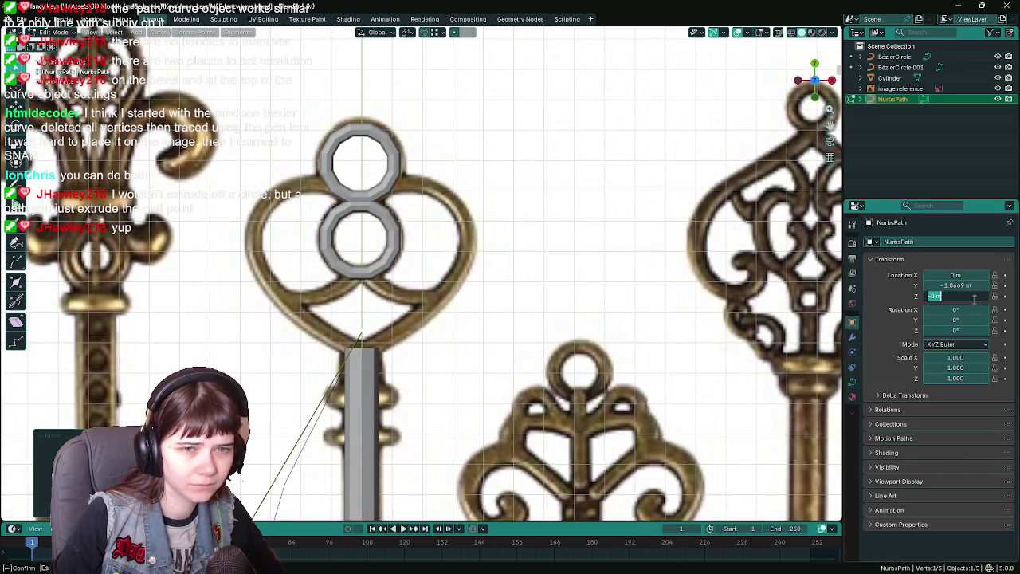
text(0)
key(Return)
click(970, 284)
key(BackSpace)
key(Return)
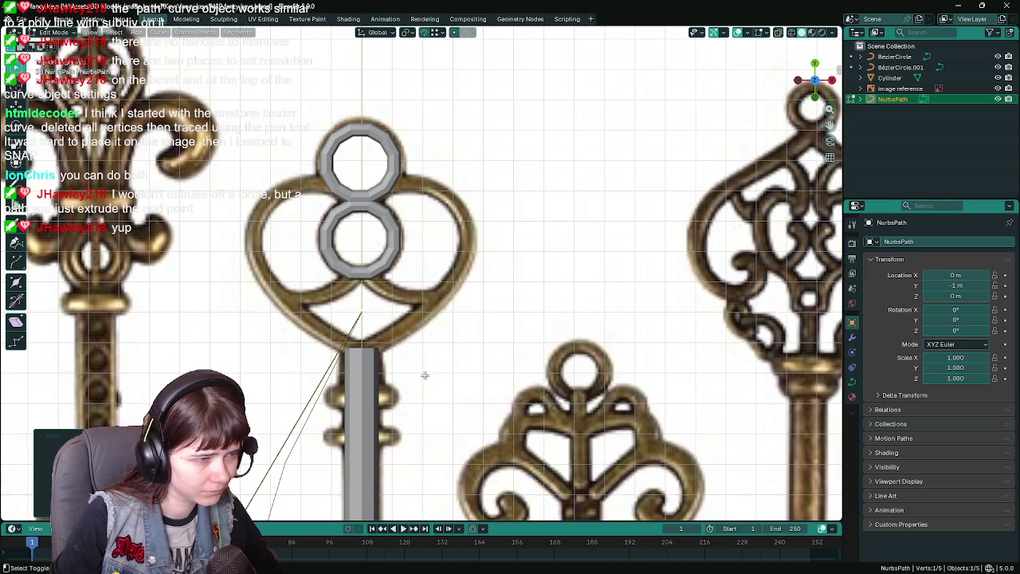
scroll(469, 310, down, 2)
- Enable snapping and move path points to the shaft top and the bow's left edge
click(409, 33)
click(436, 33)
click(424, 33)
key(g)
key(y)
click(408, 275)
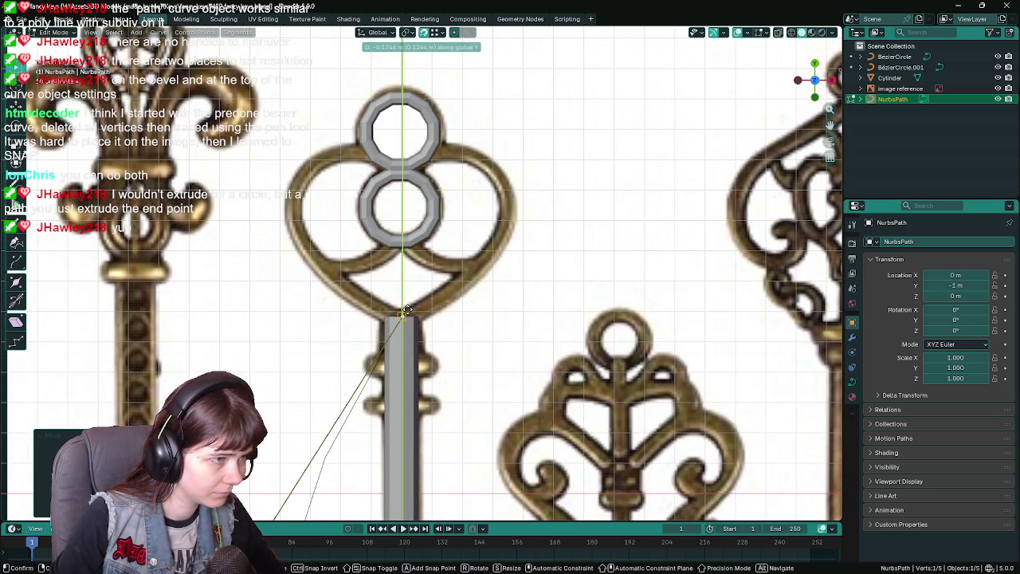
scroll(409, 275, down, 4)
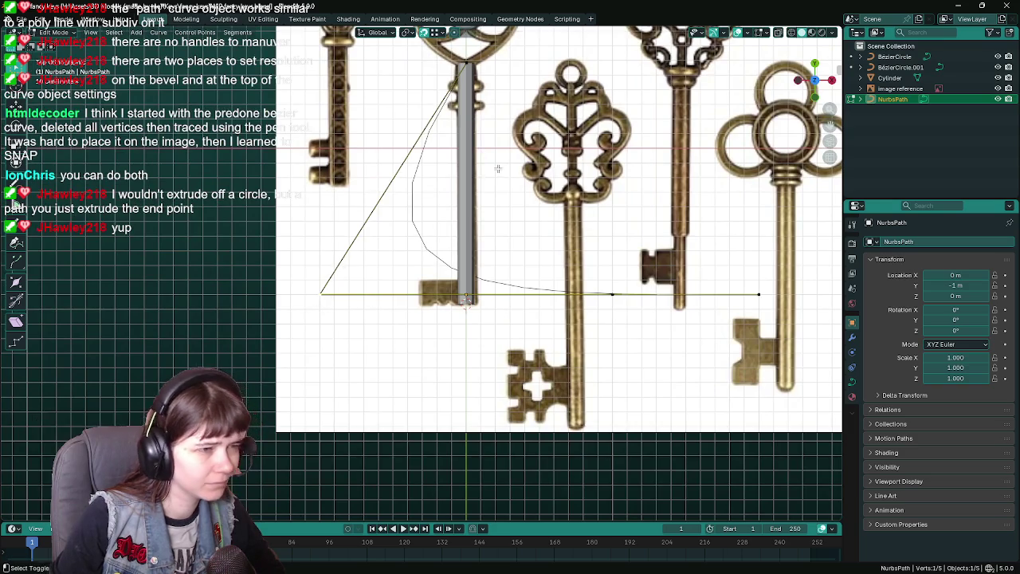
scroll(436, 337, up, 6)
key(g)
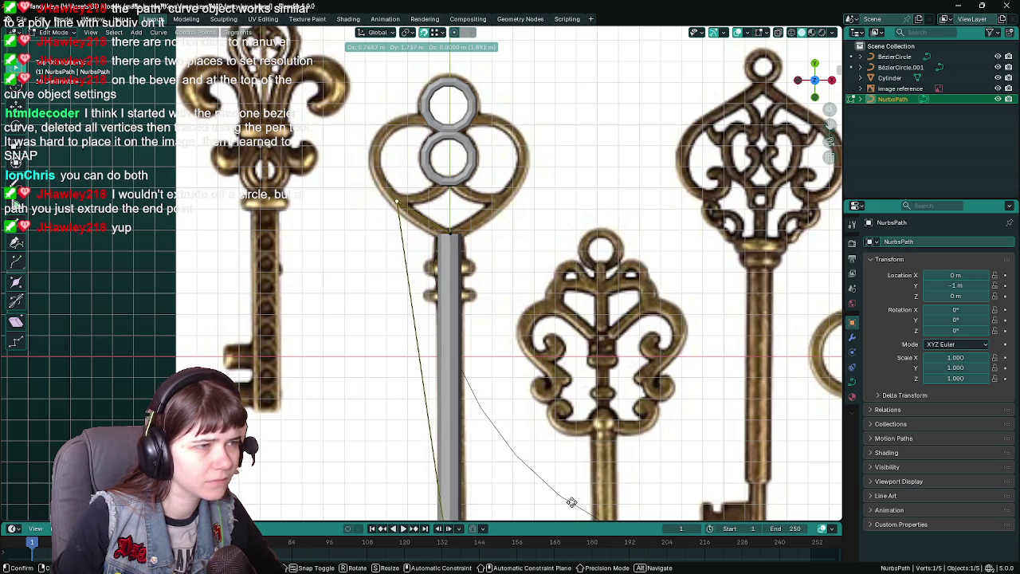
click(571, 500)
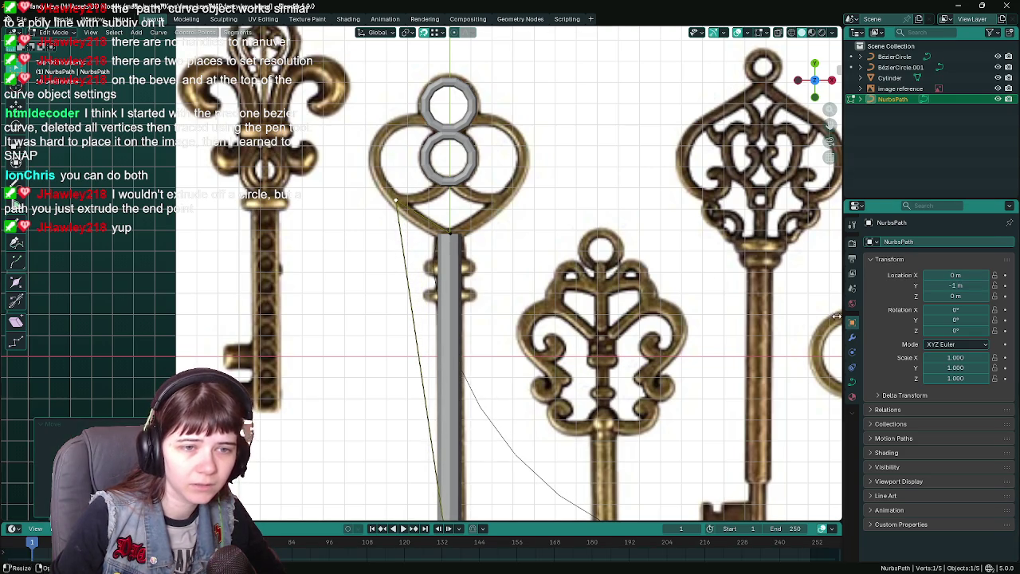
click(852, 339)
click(945, 241)
- Add a Mirror modifier to the path and hide the mirrored copy while editing
mouse_move(934, 252)
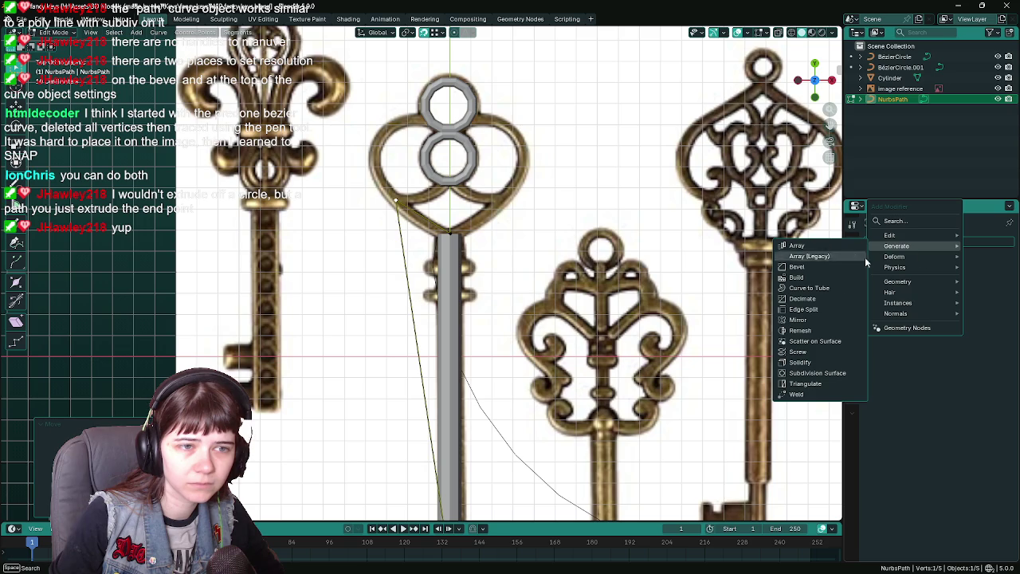
click(816, 319)
scroll(813, 319, down, 2)
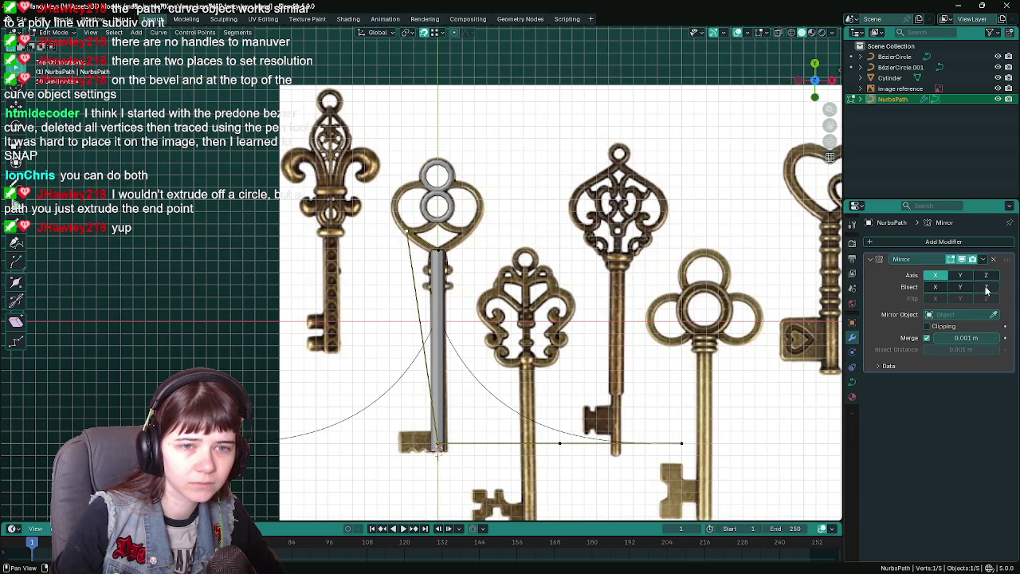
click(952, 260)
scroll(530, 339, down, 2)
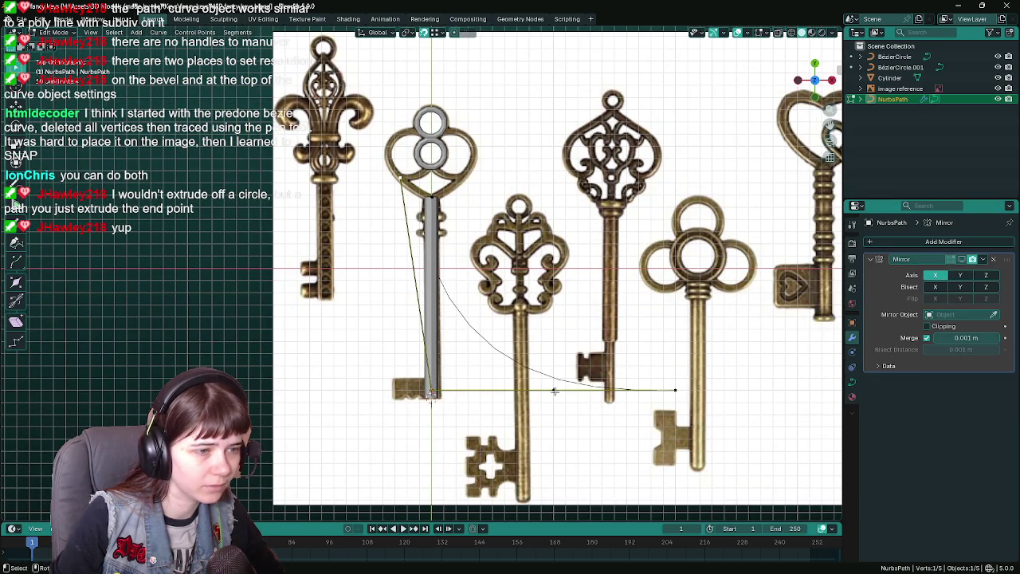
scroll(550, 374, up, 2)
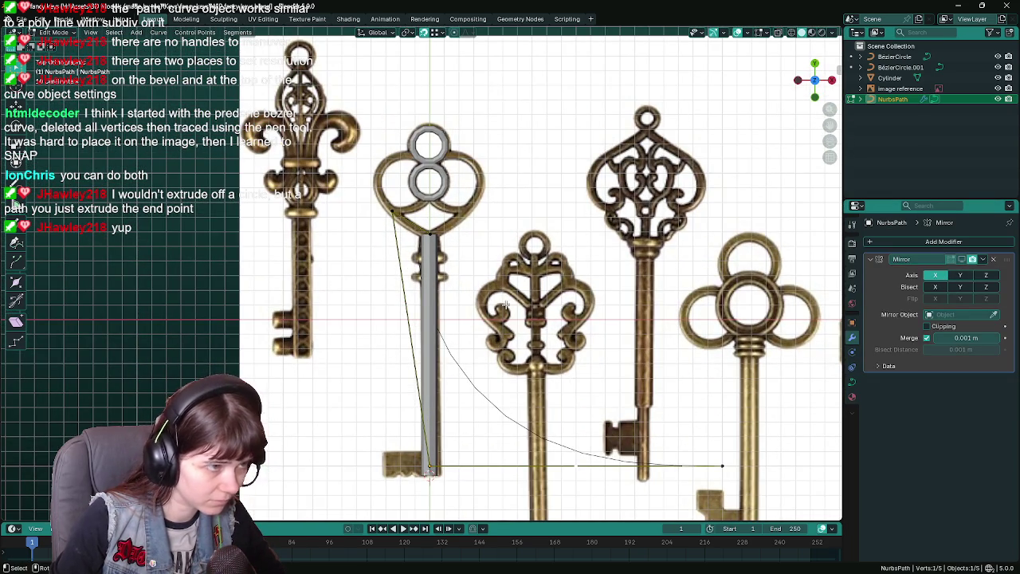
- Reposition the path's points beside the bow, ending with the end point at its upper left
key(g)
right_click(536, 303)
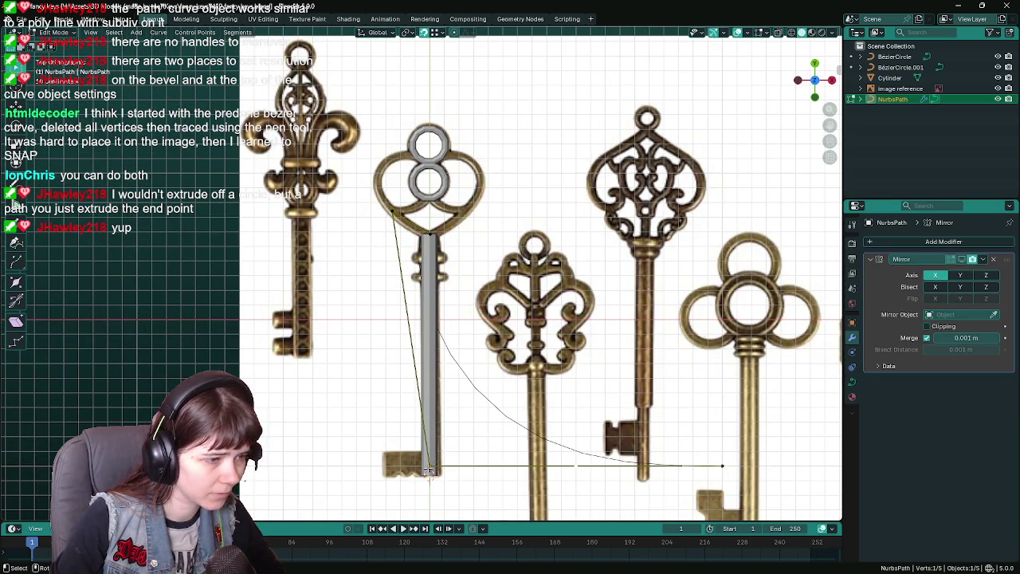
key(g)
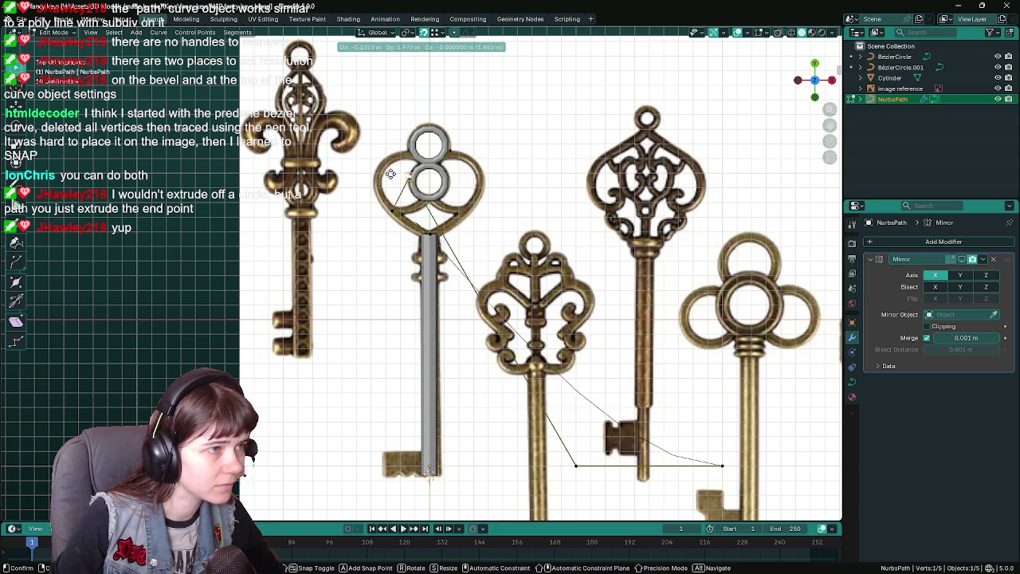
click(451, 461)
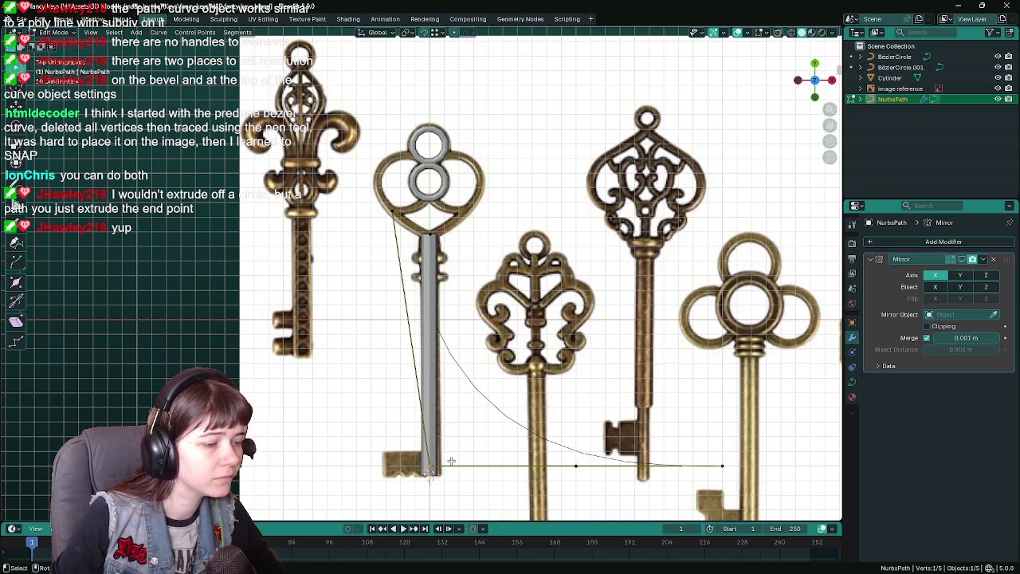
key(g)
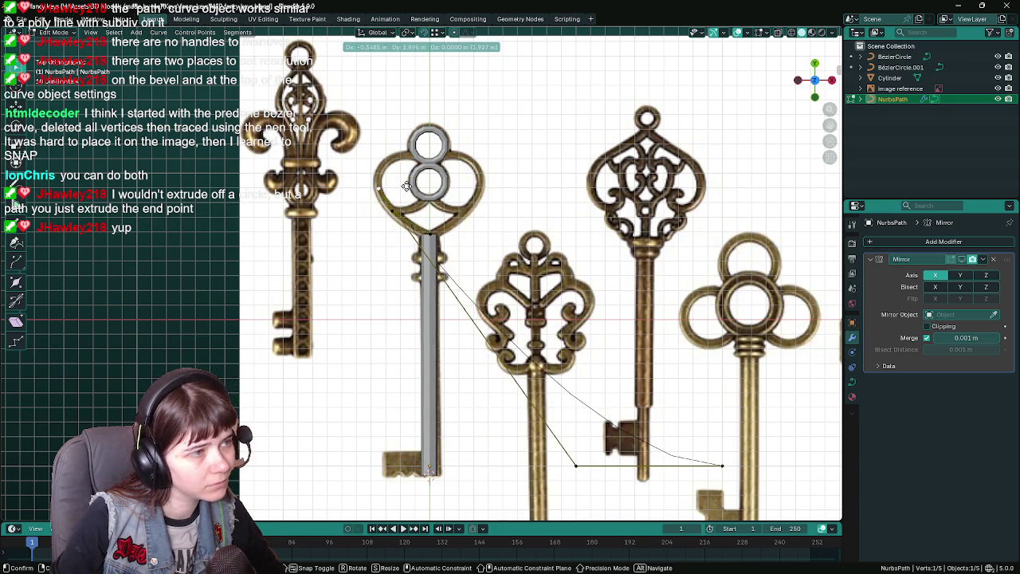
click(406, 188)
click(574, 465)
key(g)
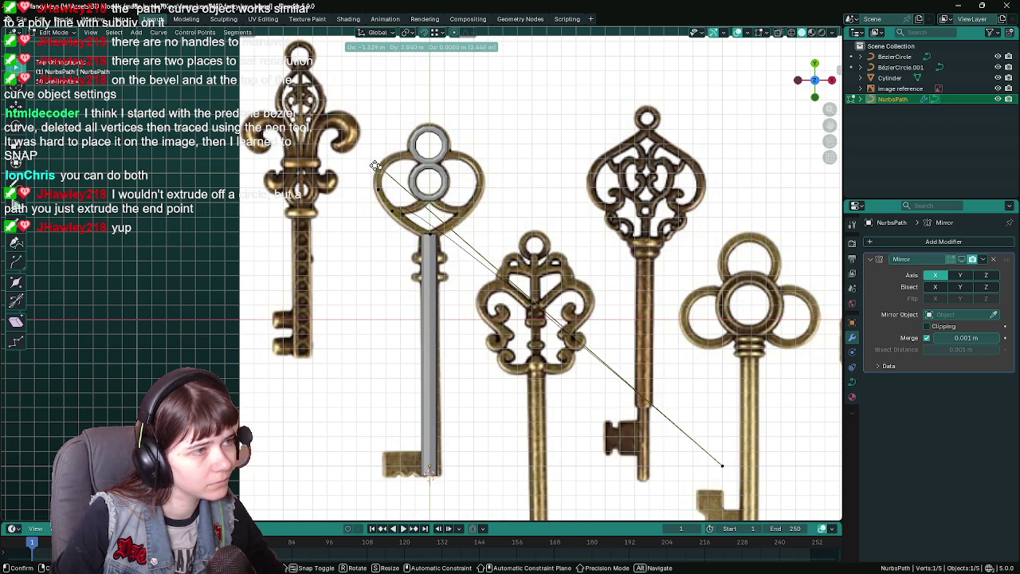
click(382, 168)
click(724, 467)
key(g)
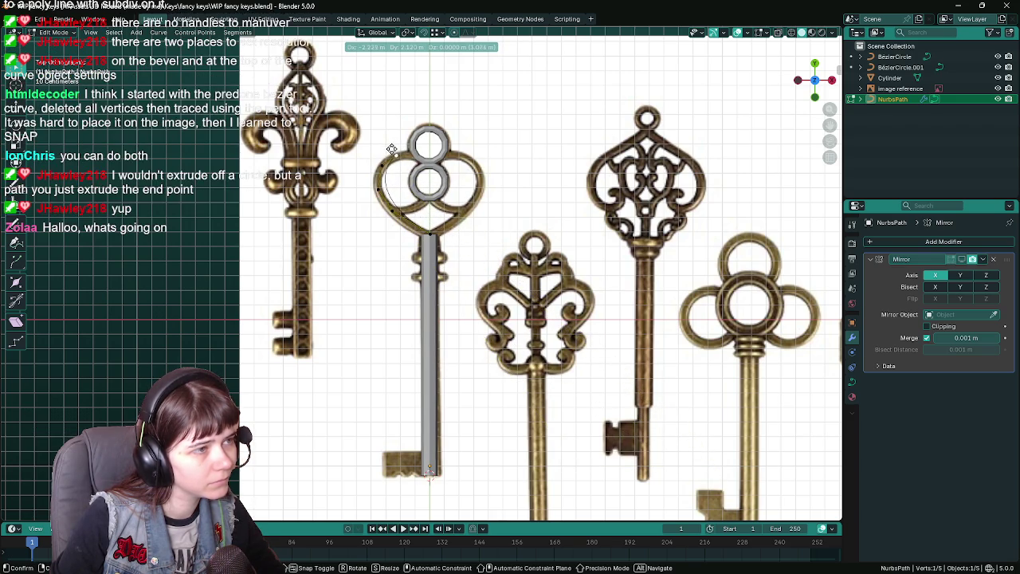
click(393, 148)
- Place the remaining path points along the bow's lower-left outline
scroll(398, 155, up, 4)
scroll(475, 342, down, 2)
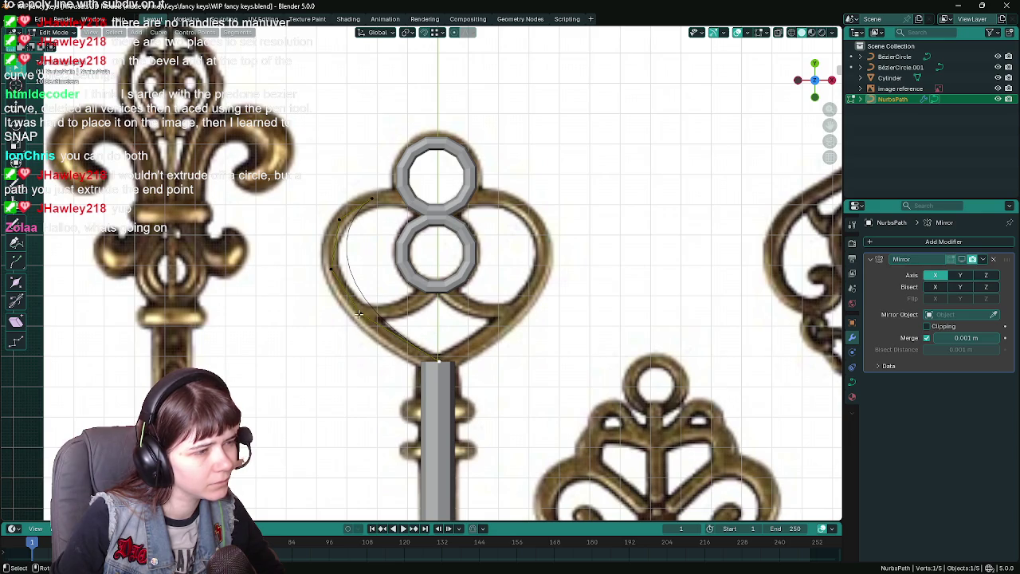
key(g)
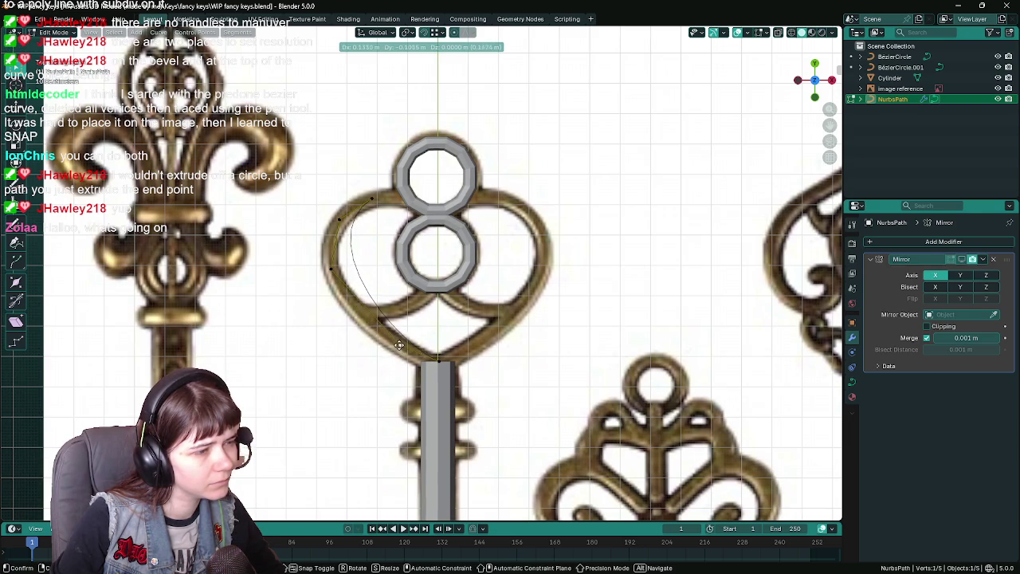
click(401, 347)
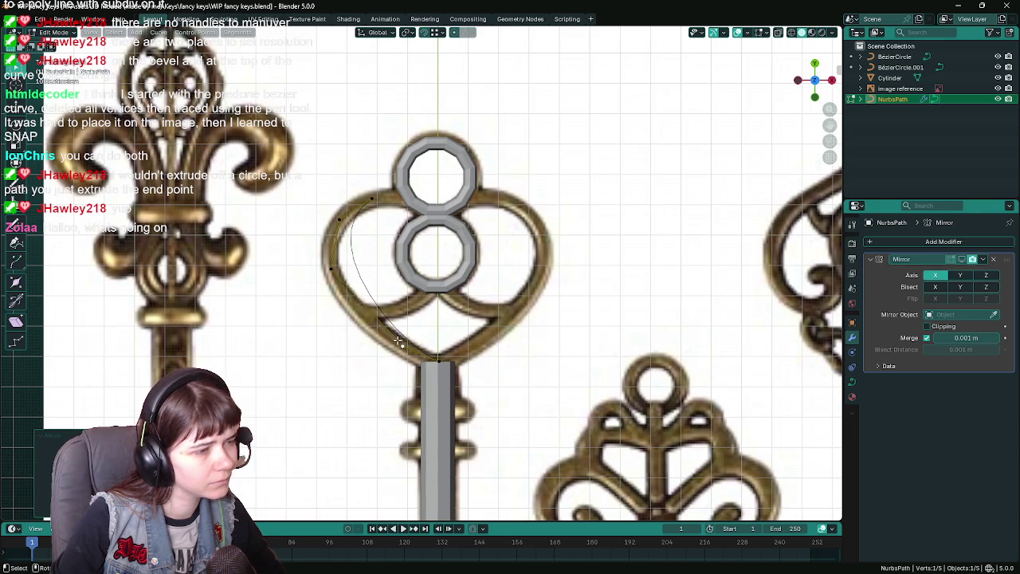
key(g)
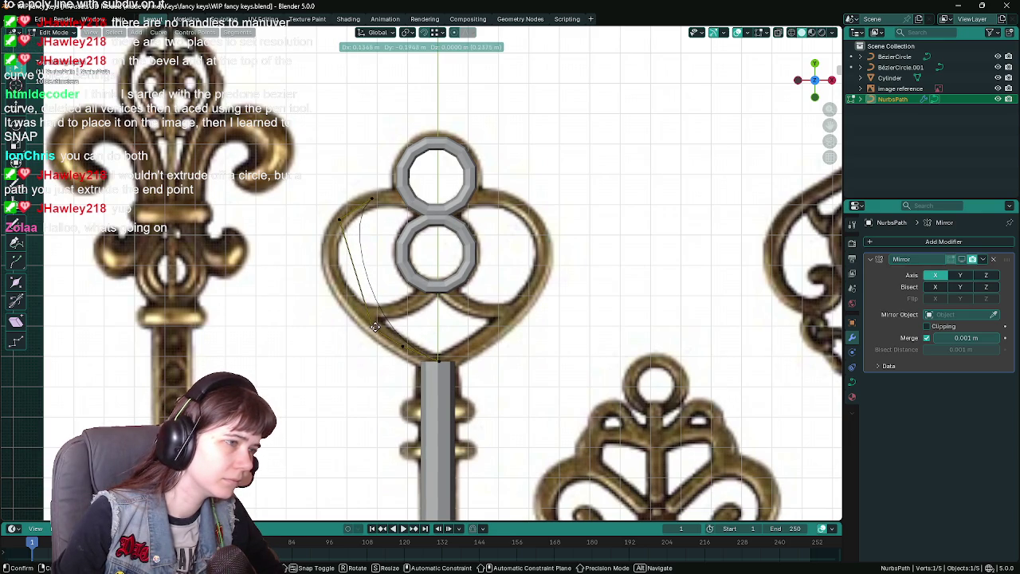
click(379, 326)
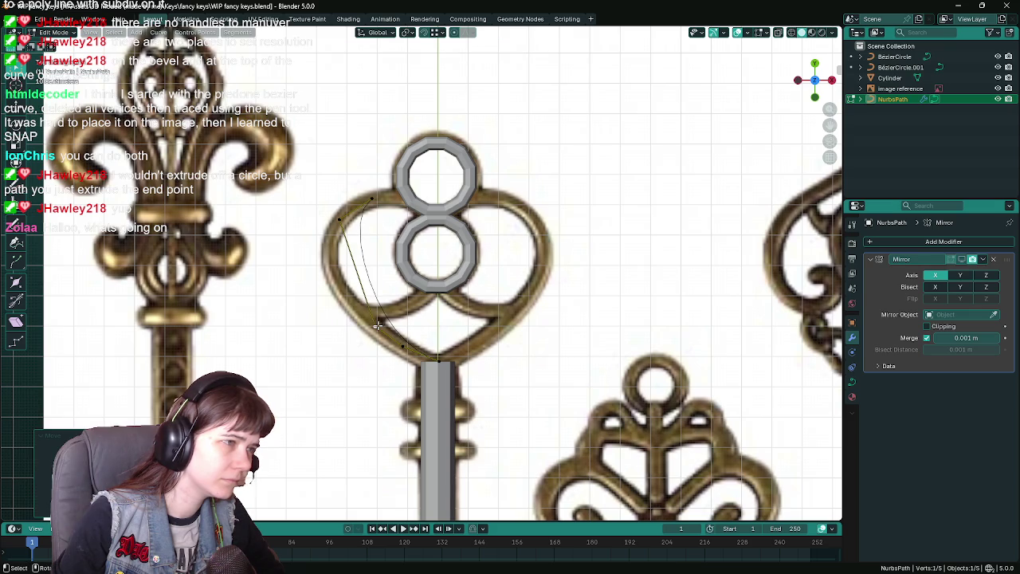
click(352, 224)
key(g)
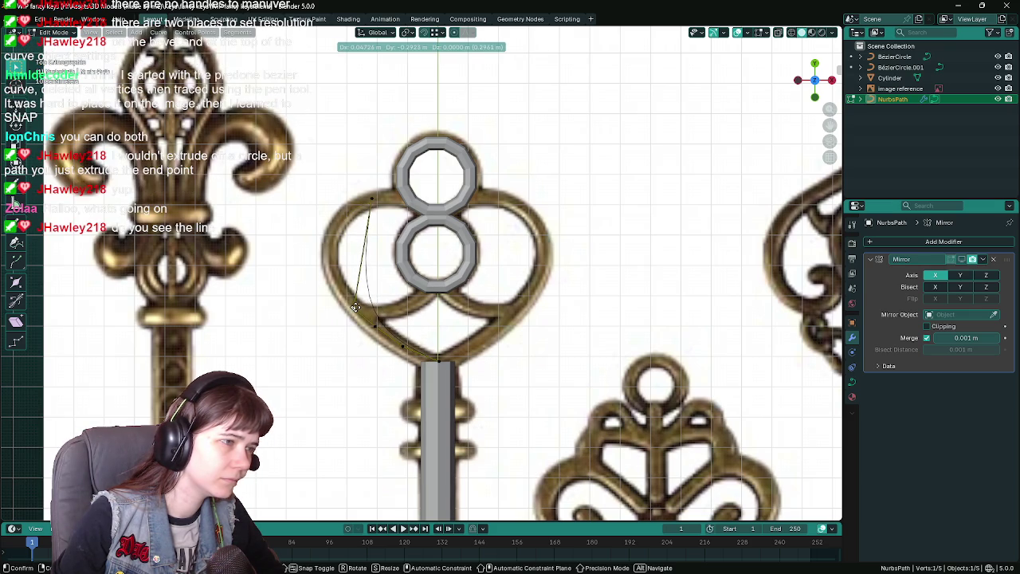
click(359, 306)
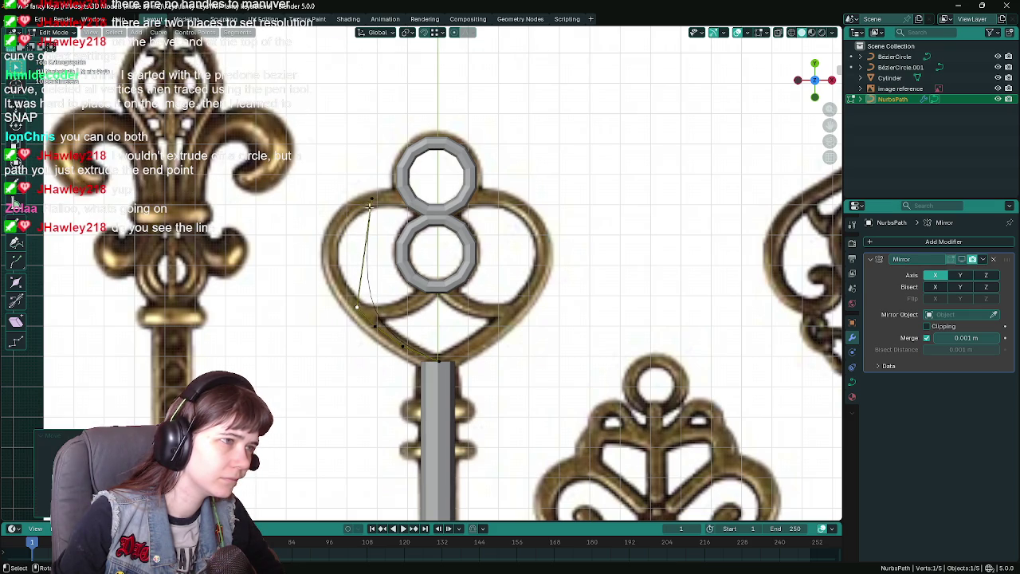
click(369, 209)
key(g)
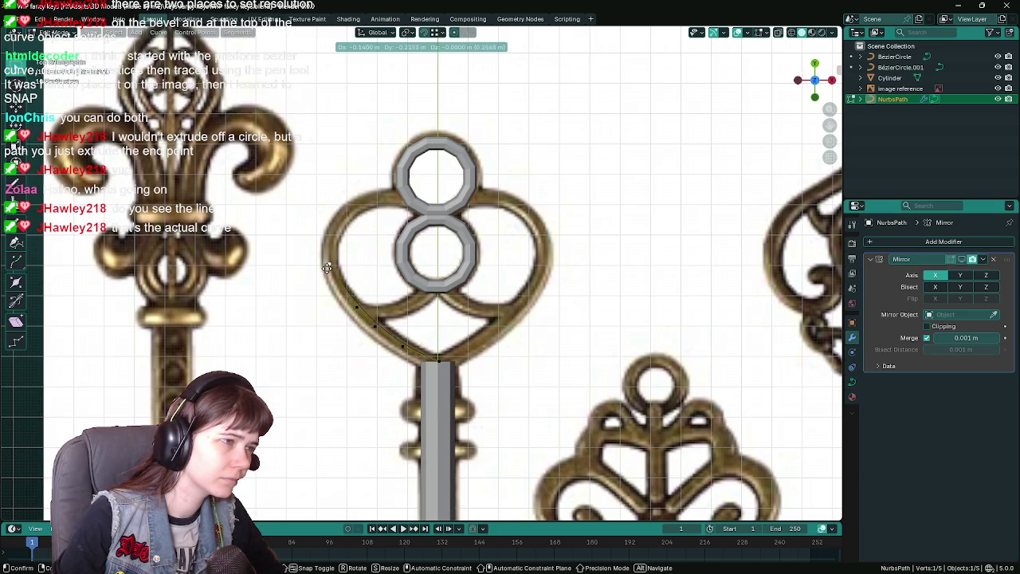
click(327, 268)
scroll(367, 322, up, 3)
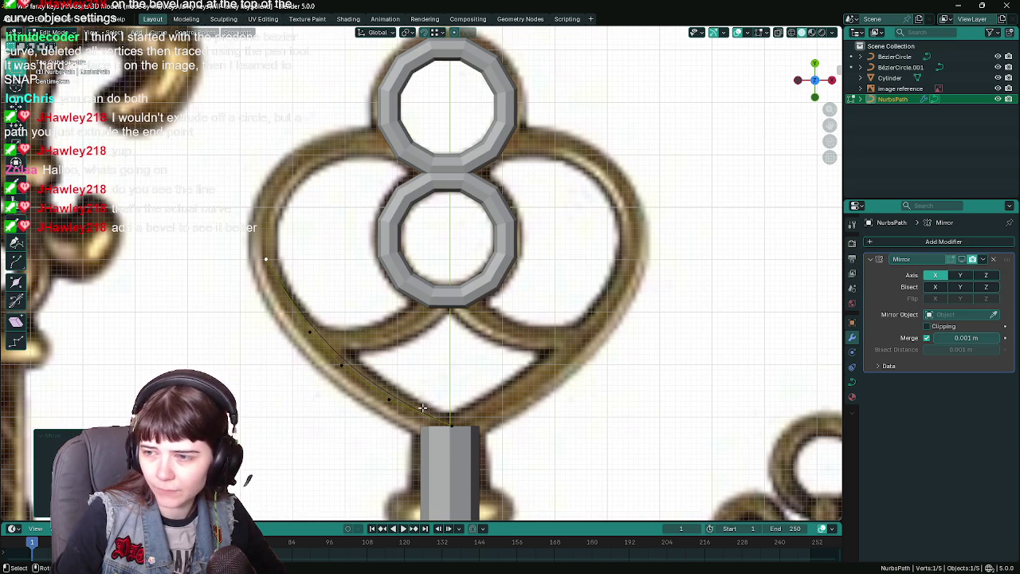
click(853, 382)
- Give the path a round bevel, thinned to 0.01 m depth with resolution 1
scroll(944, 421, down, 3)
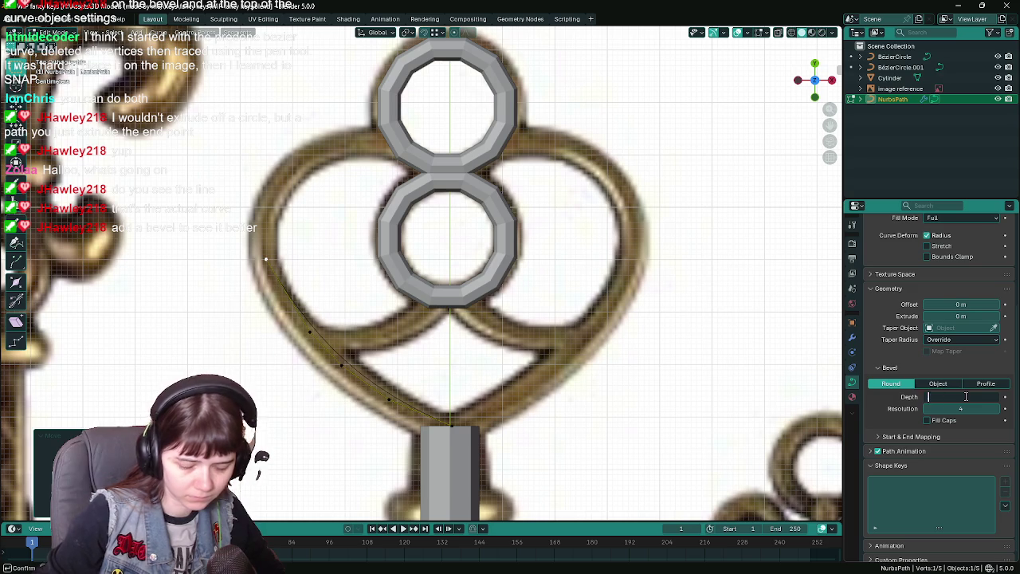
drag(957, 396, 964, 397)
click(957, 396)
text(0.5)
key(Return)
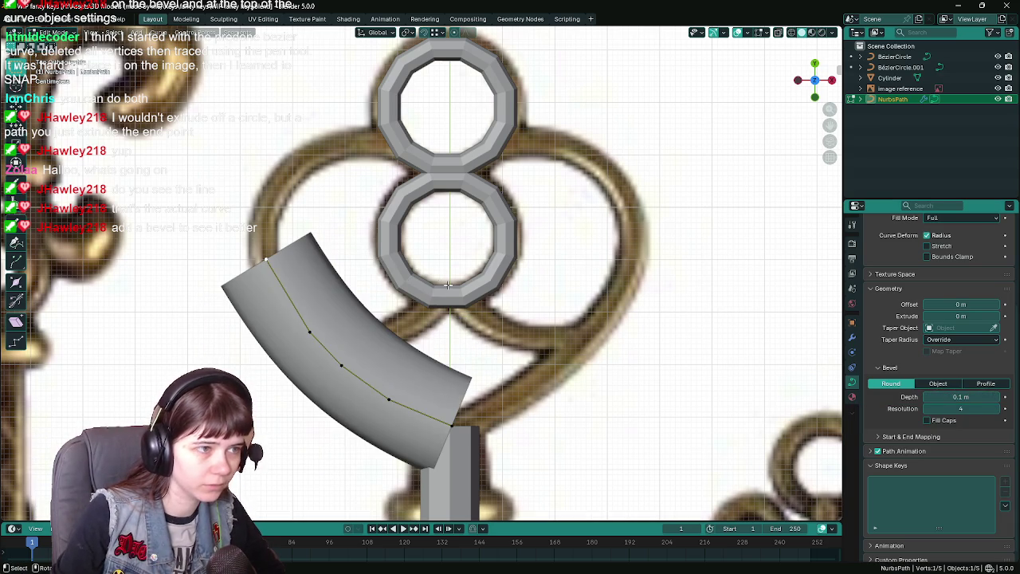
key(Tab)
click(486, 287)
click(399, 404)
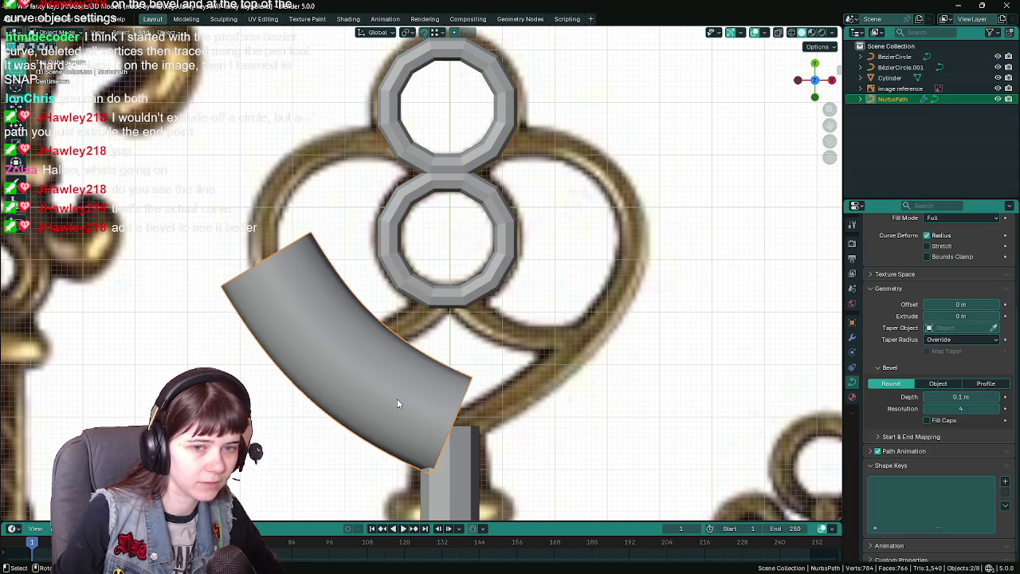
drag(961, 396, 931, 397)
click(927, 409)
click(927, 409)
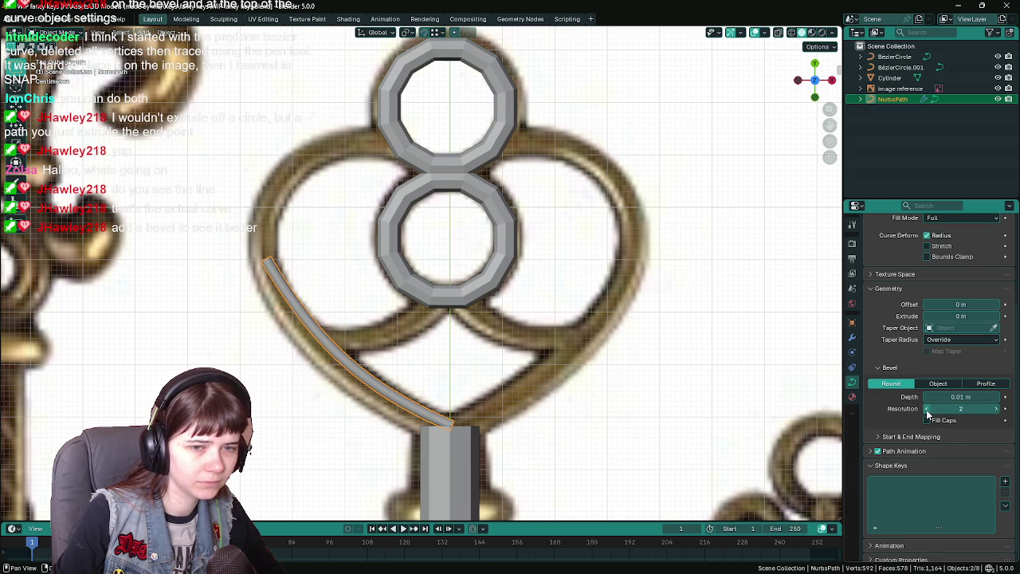
click(928, 409)
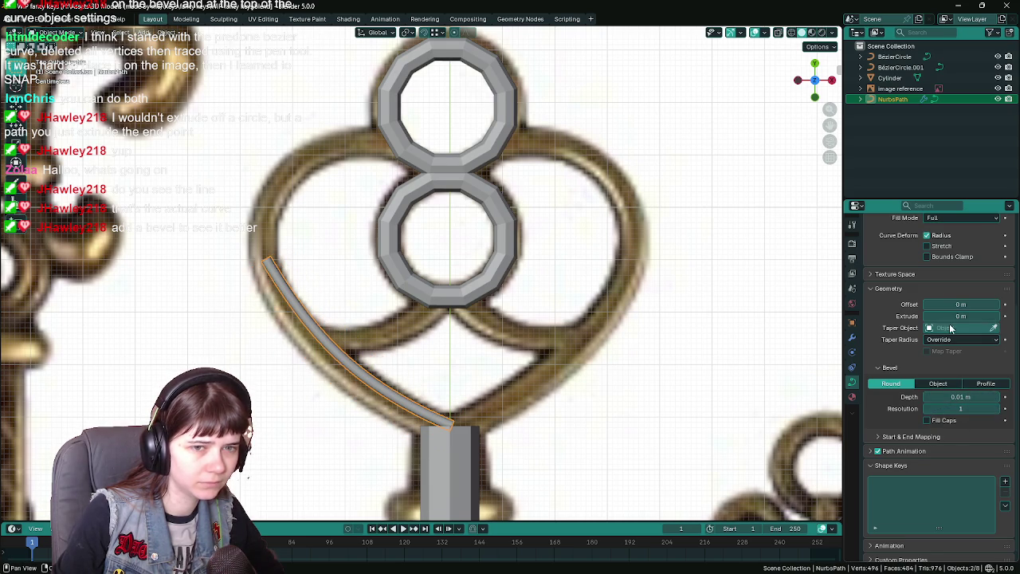
- Set the path's preview resolution to 3, compare with the lower ring, and return to Edit Mode
right_click(381, 394)
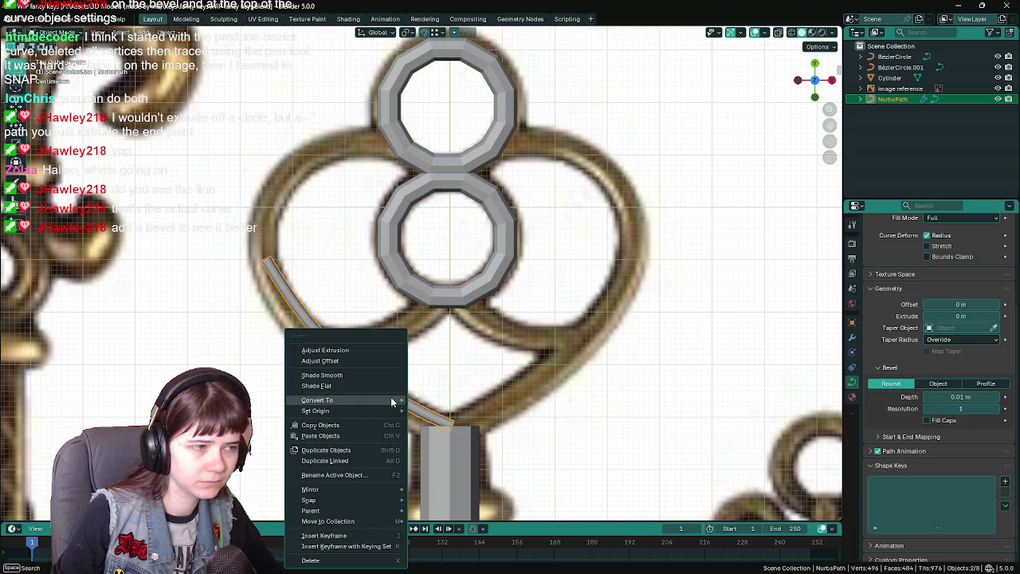
scroll(950, 317, up, 4)
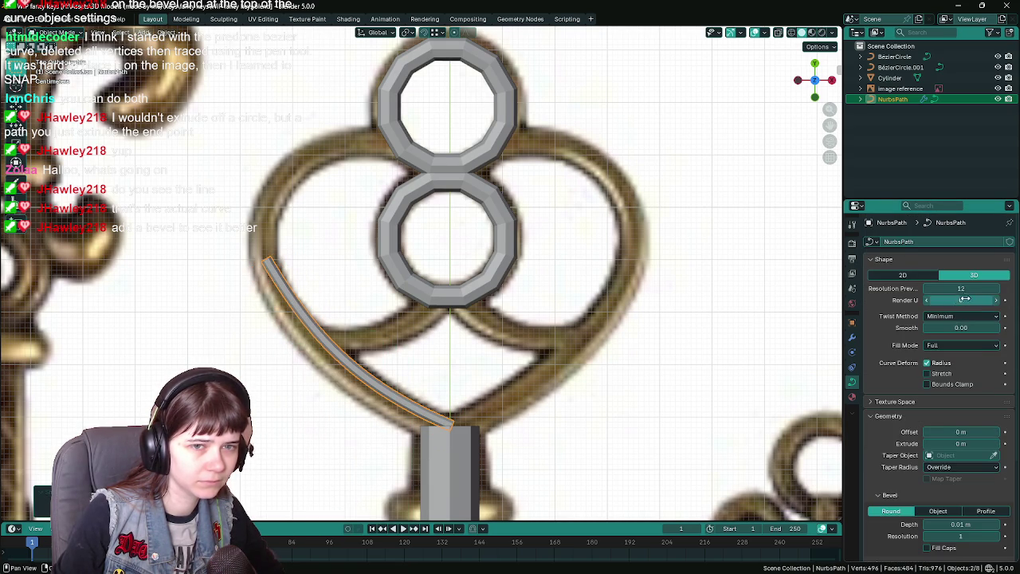
click(971, 288)
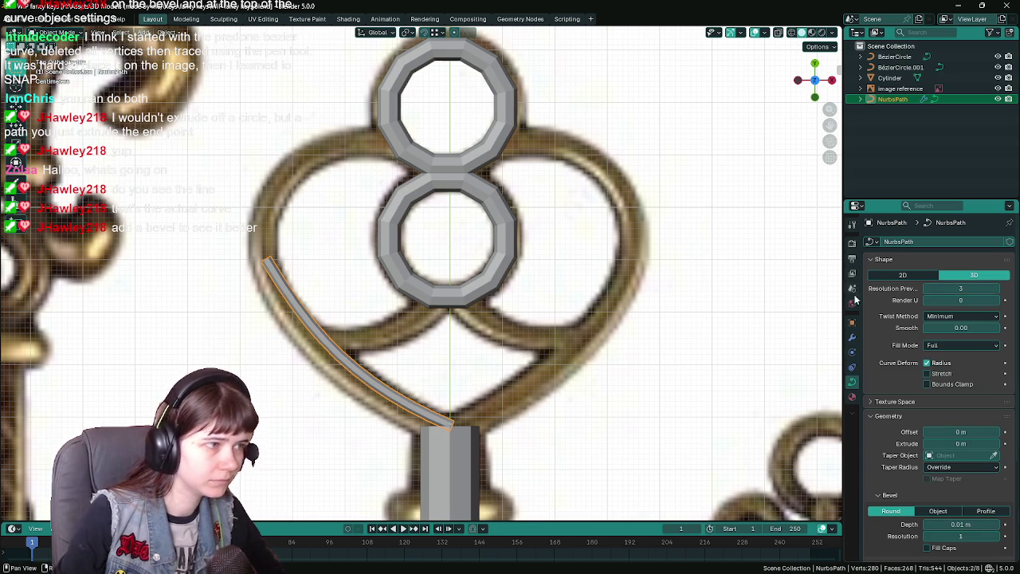
click(440, 294)
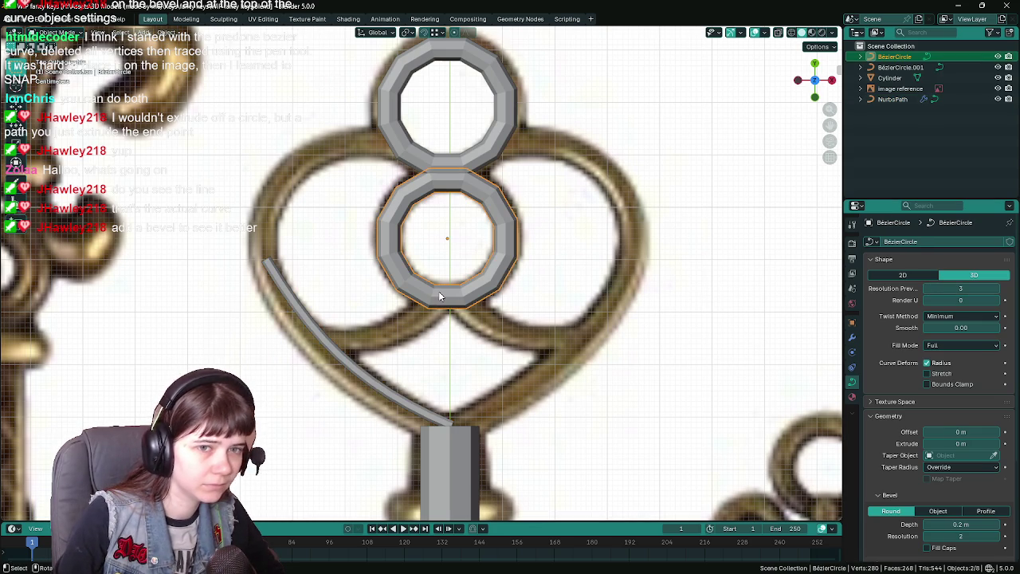
click(372, 381)
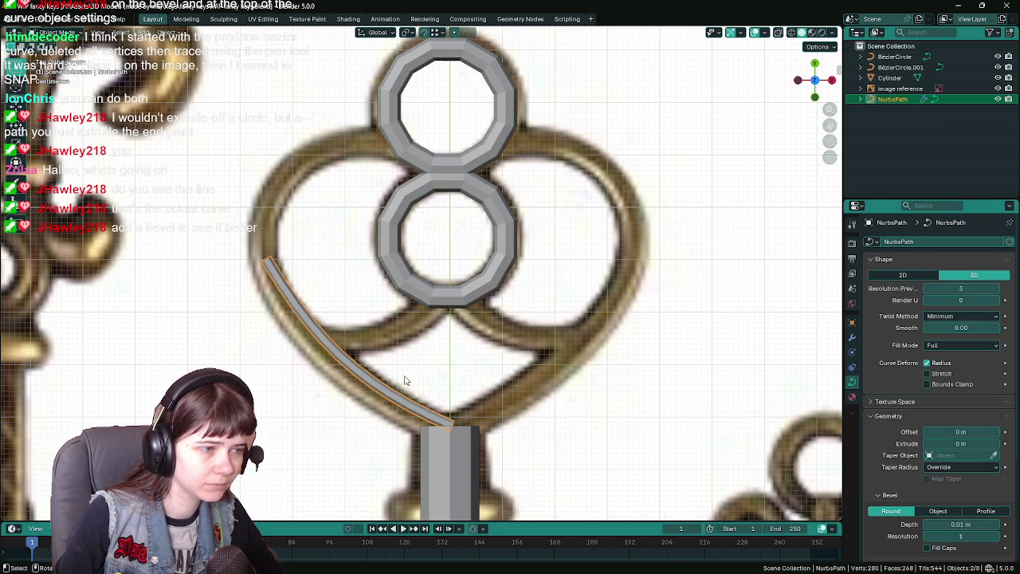
key(Tab)
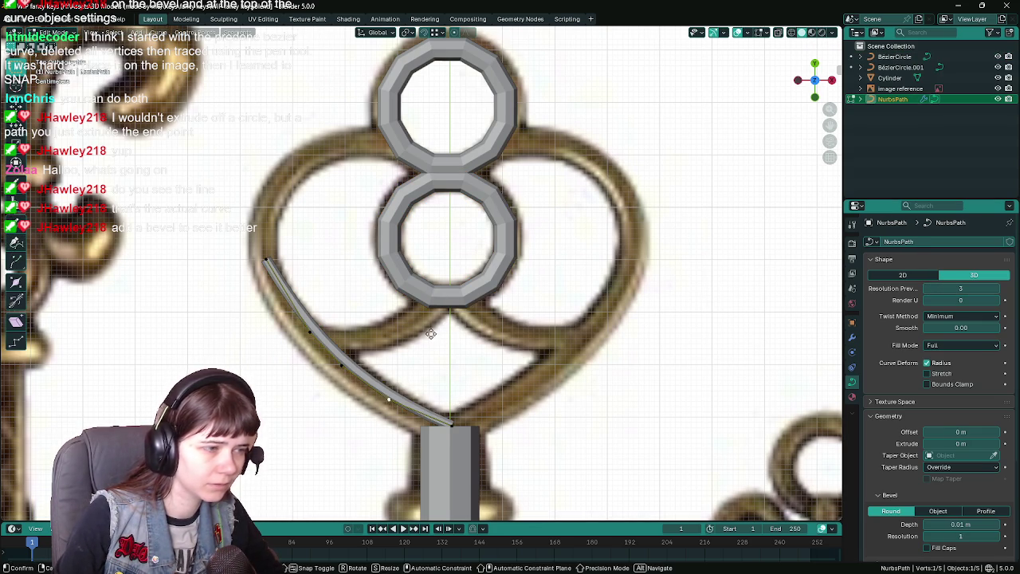
- Move the path's points onto the bow outline, shifting the bottom point along Y only
scroll(435, 345, down, 2)
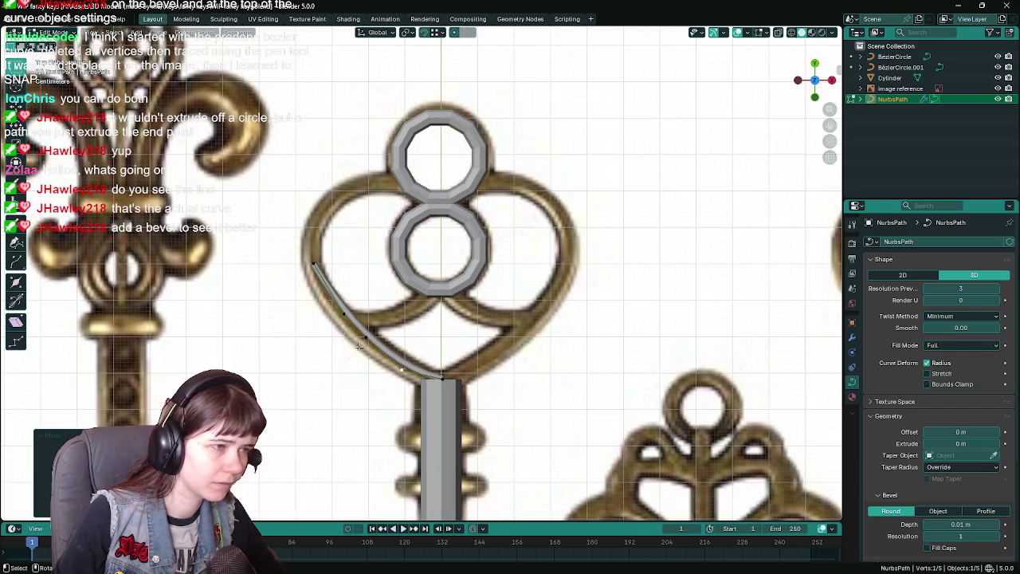
key(g)
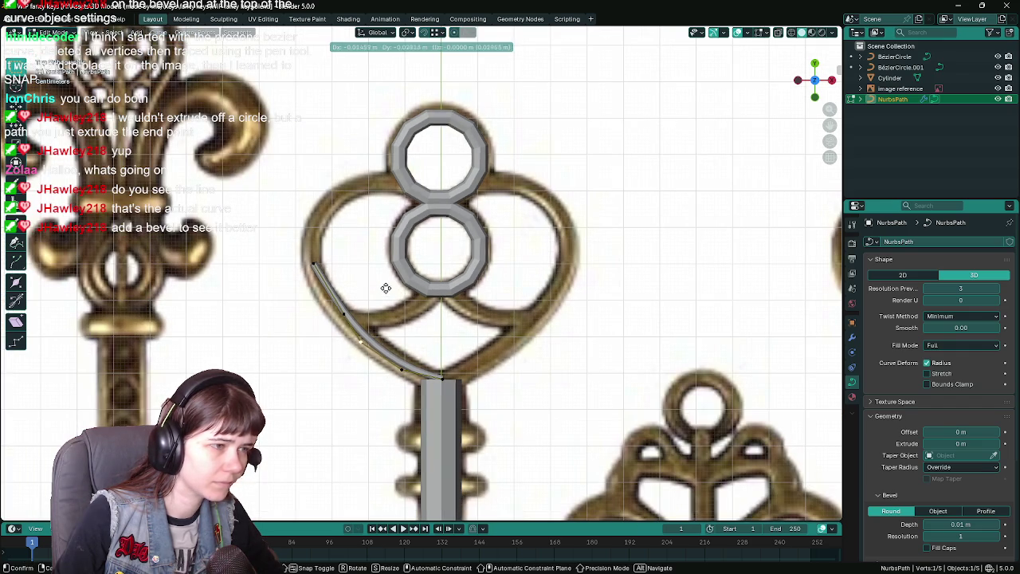
click(376, 280)
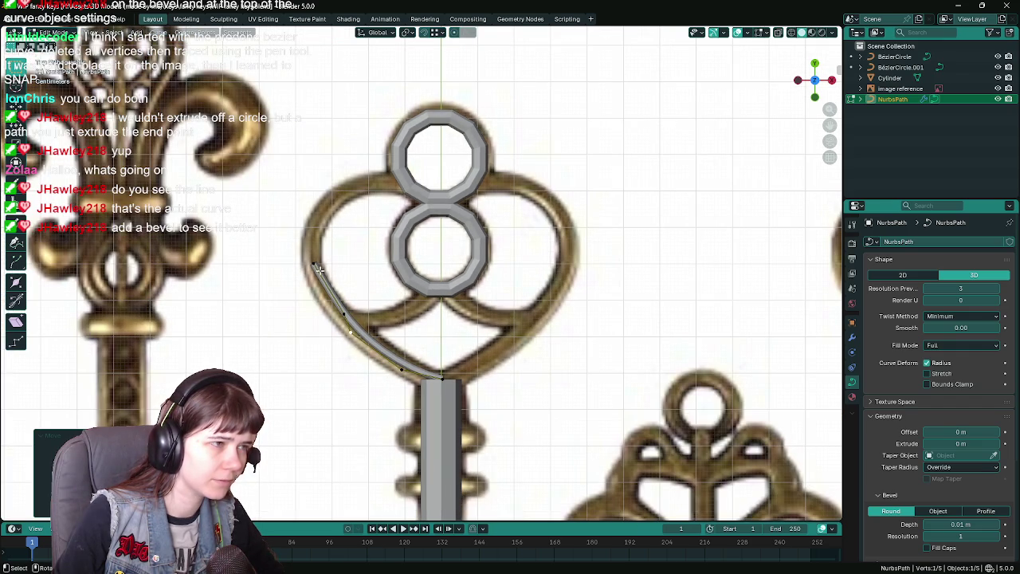
key(g)
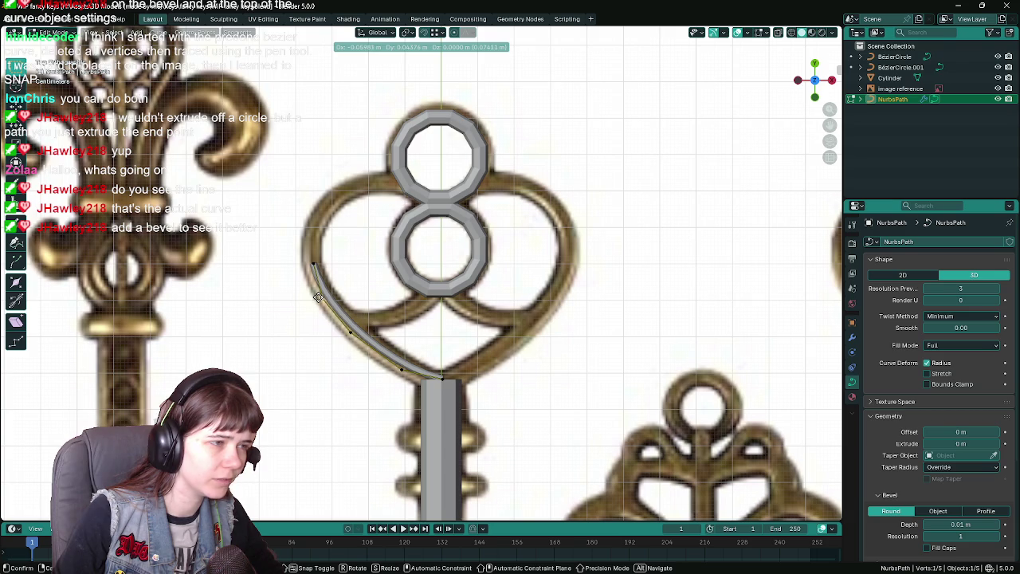
click(318, 296)
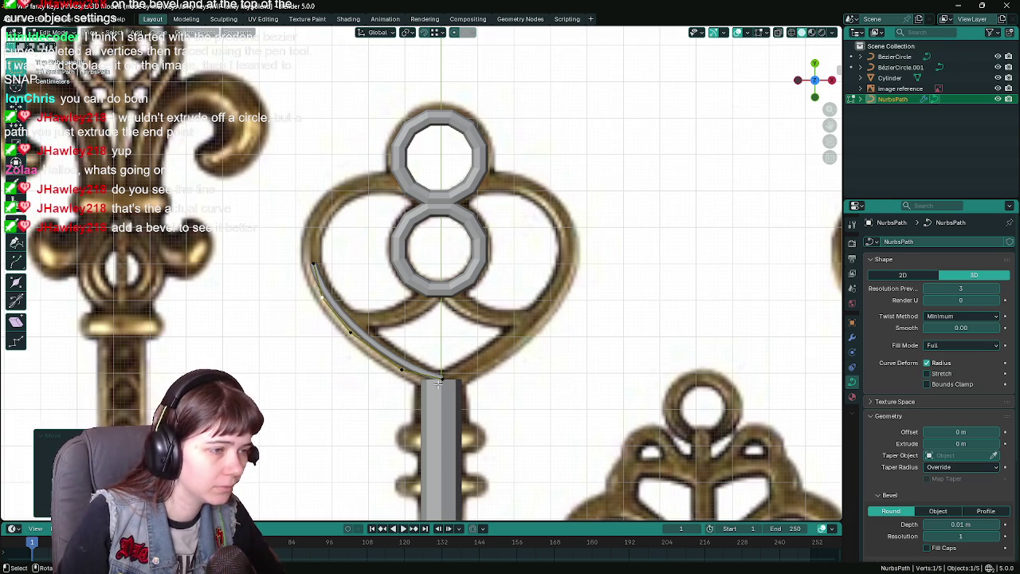
key(g)
key(y)
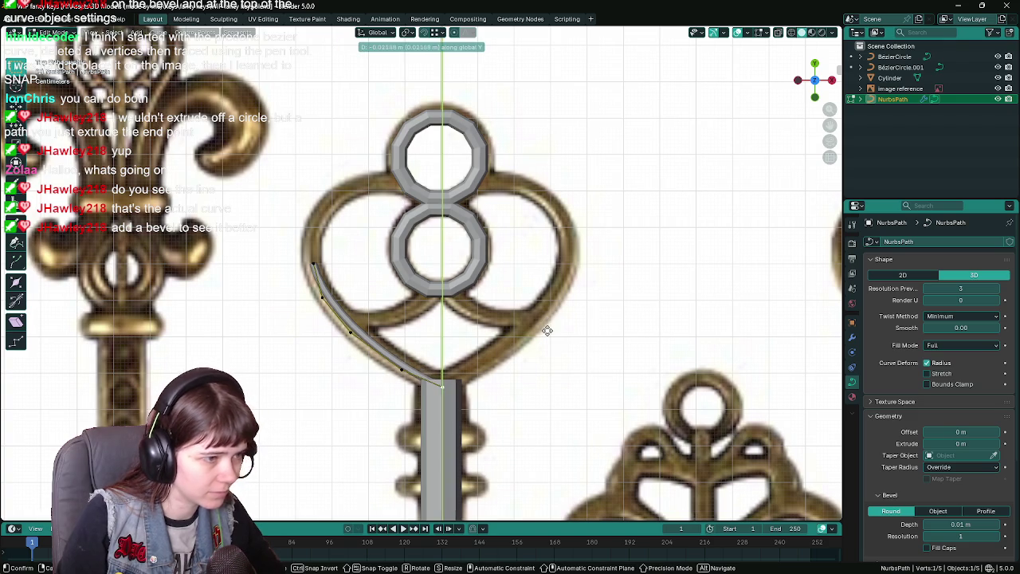
click(548, 329)
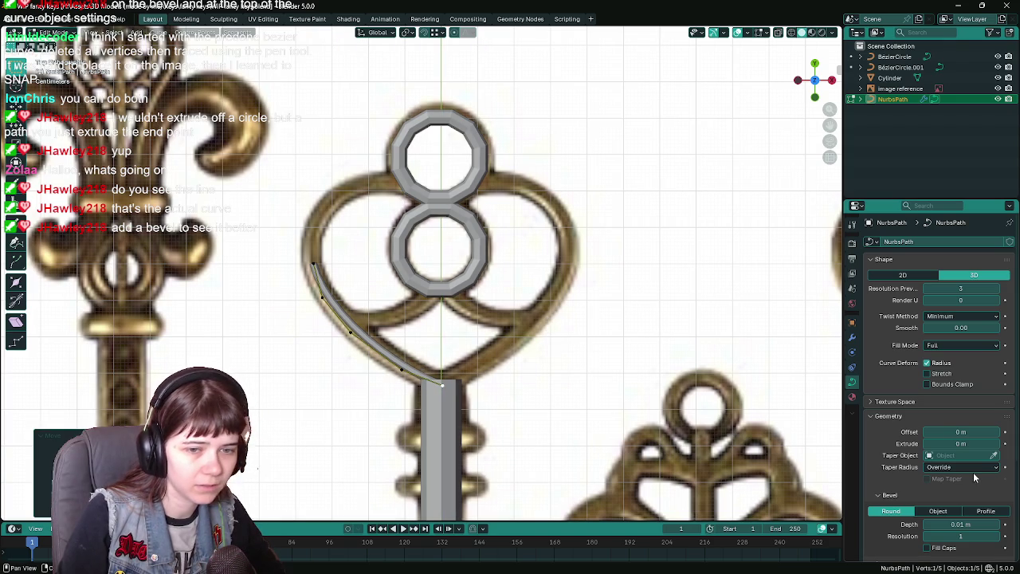
- Set the path's Bevel Depth to 0.02 m
scroll(959, 494, down, 3)
click(969, 439)
key(BackSpace)
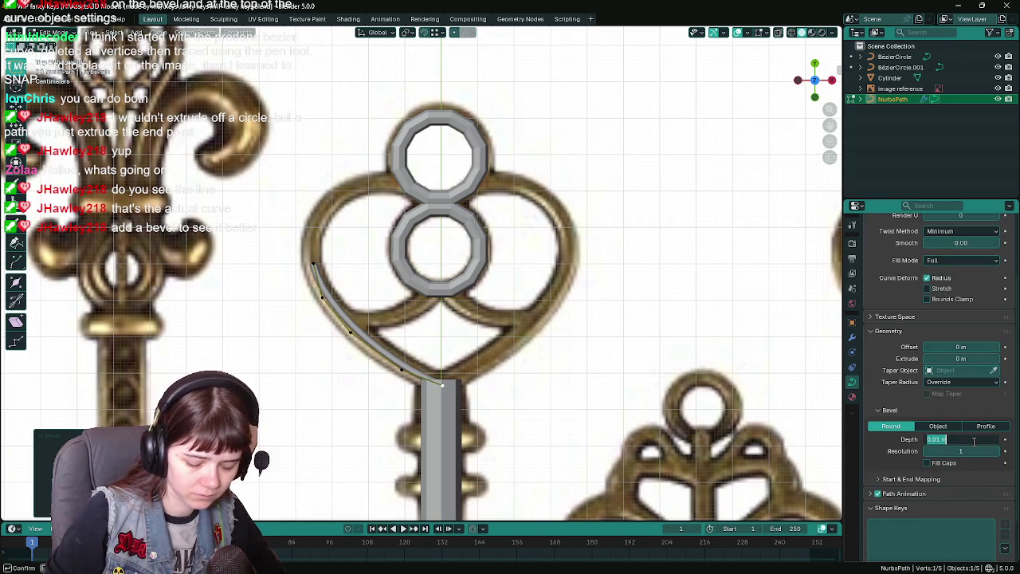
text(0)
text(.05 m)
key(Return)
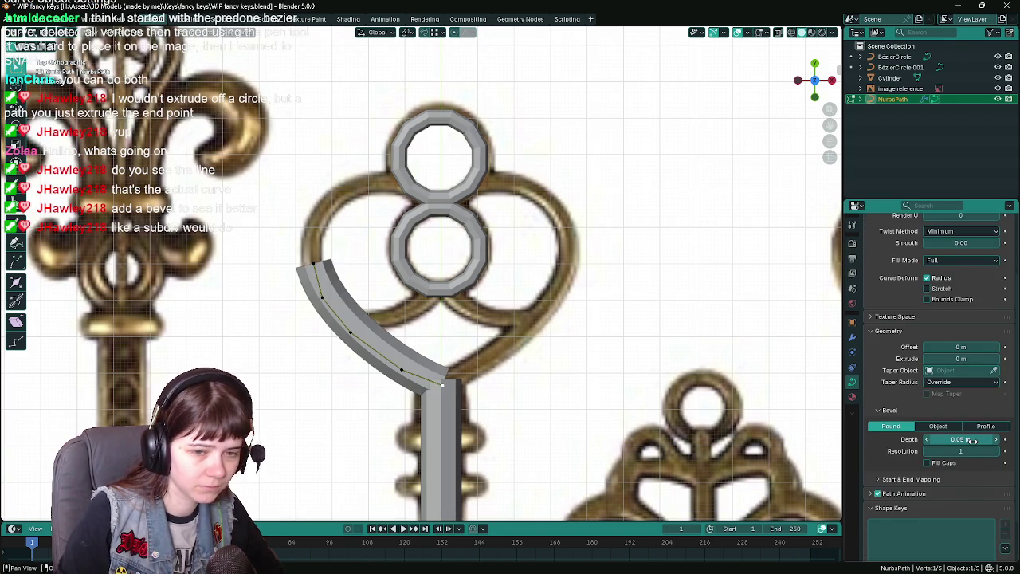
click(974, 441)
key(BackSpace)
text(0.02)
key(Return)
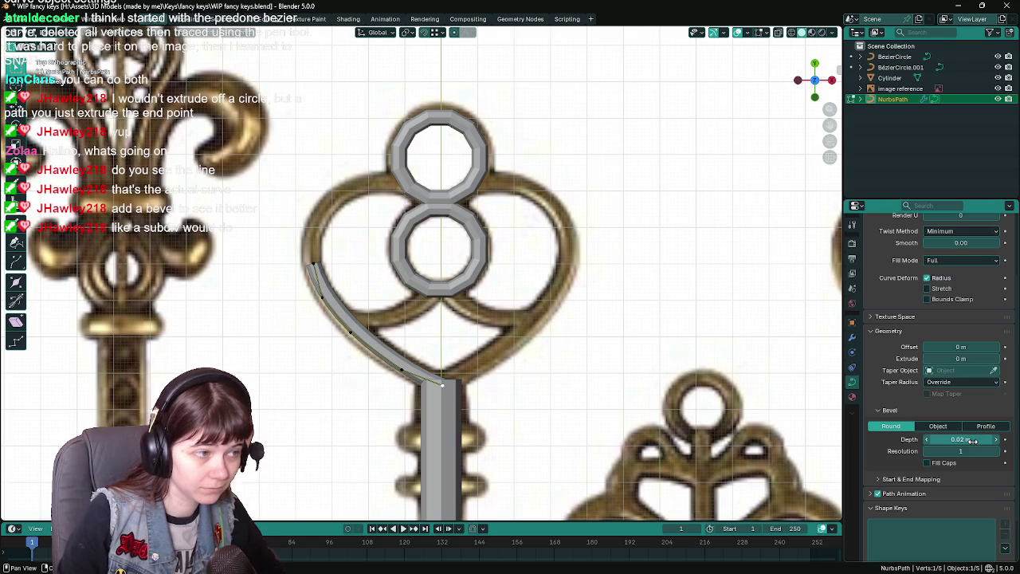
scroll(442, 273, up, 1)
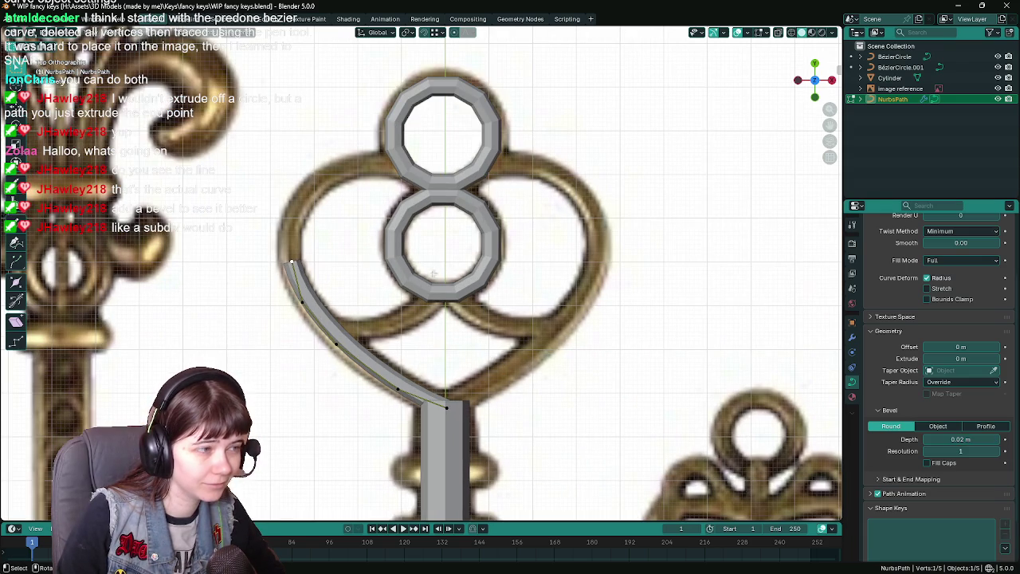
key(e)
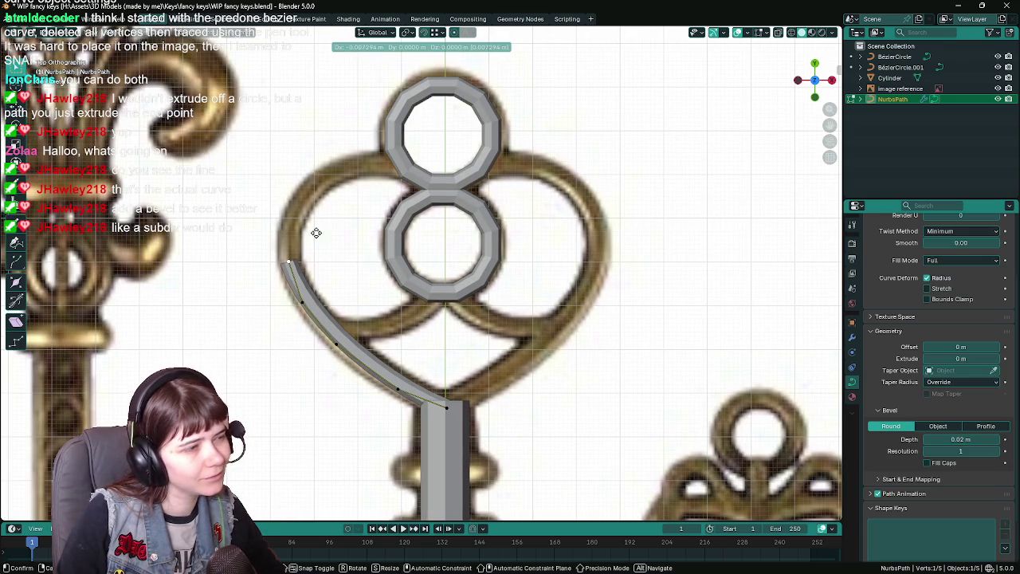